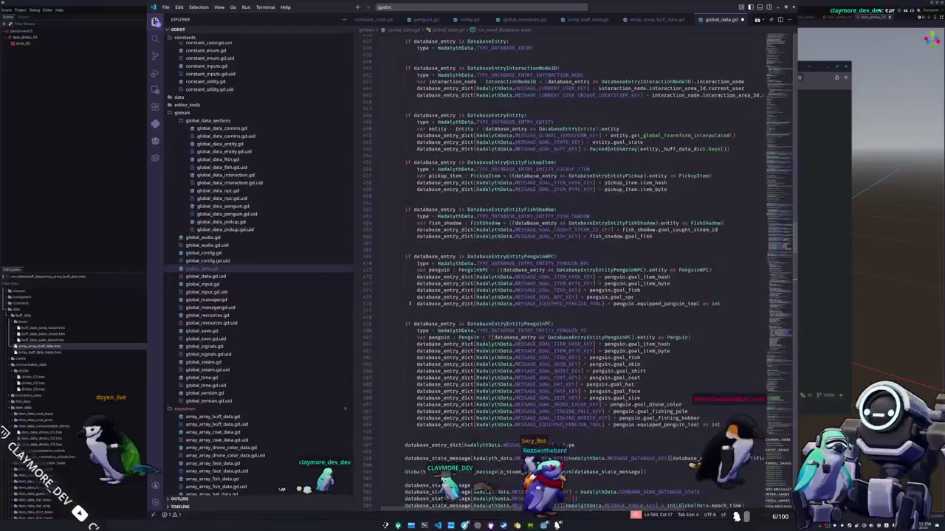
Scroll global_data.gd past the fish shadow branch to the '# PENGUIN NPC' case in _on_send_database_state.
scroll(410, 302, "down", 15)
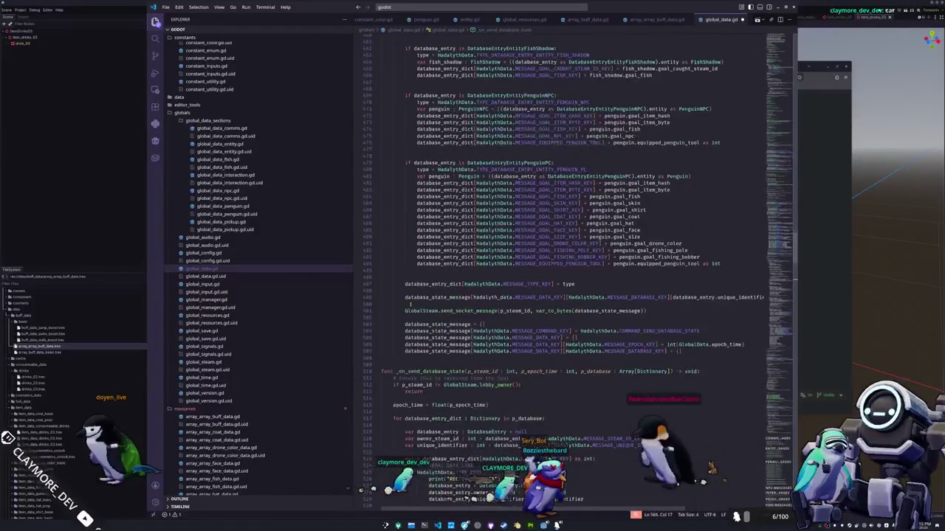
scroll(412, 304, "down", 10)
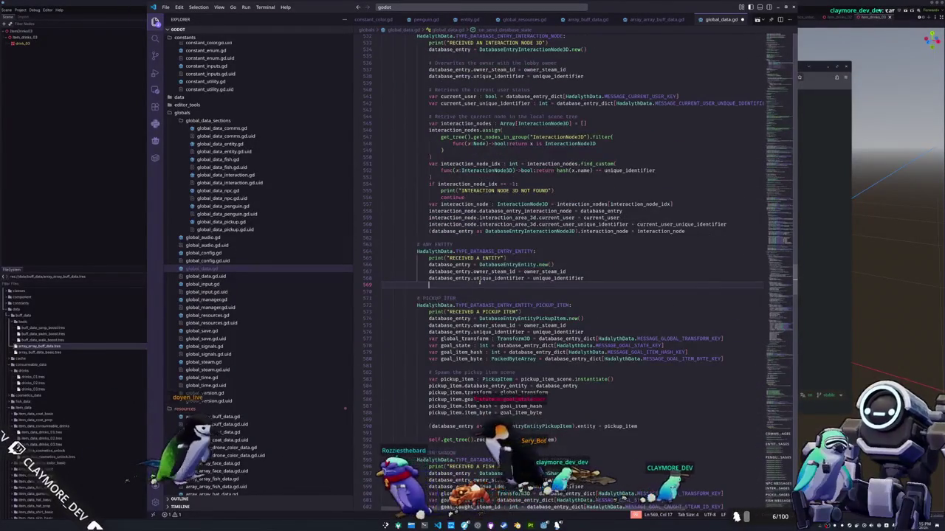
scroll(430, 301, "up", 9)
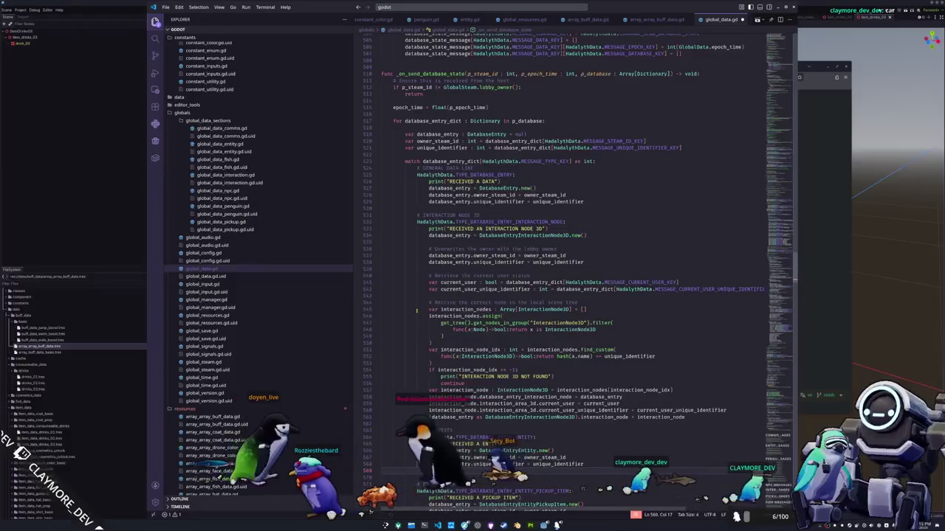
scroll(416, 310, "down", 6)
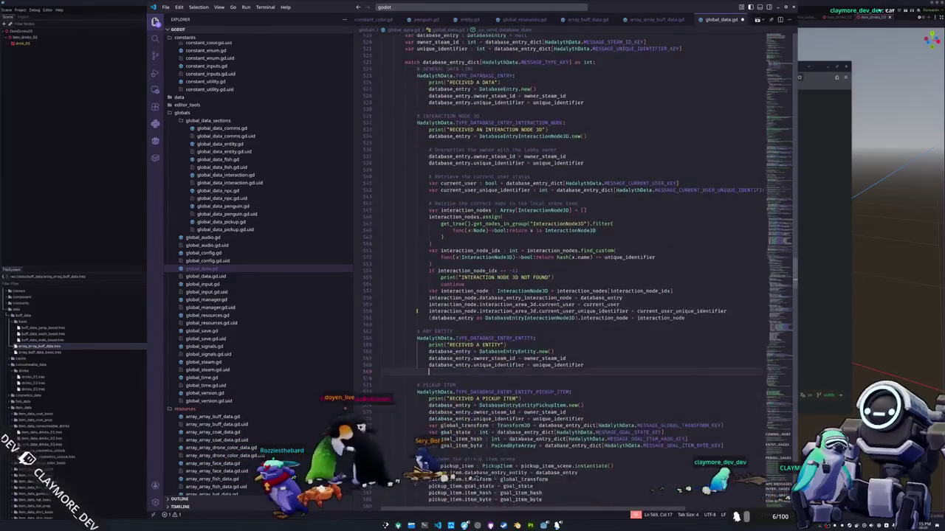
scroll(417, 310, "down", 4)
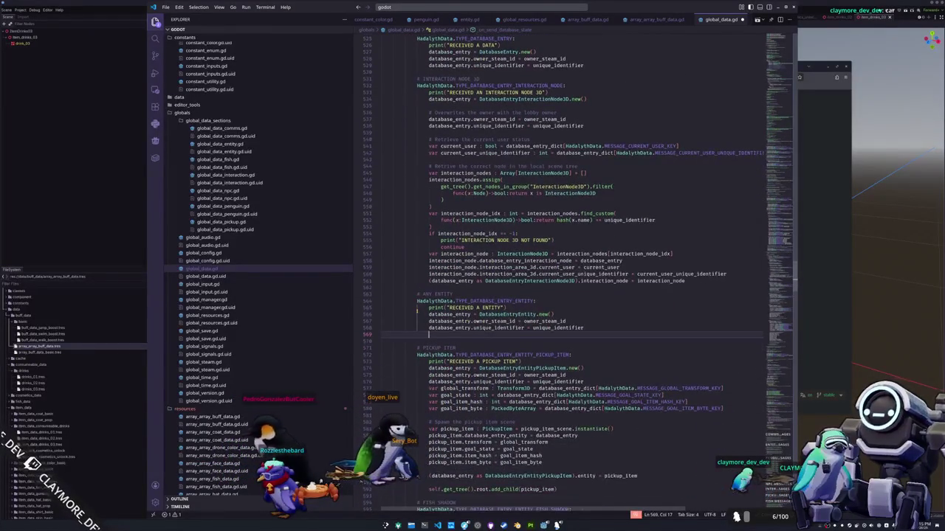
scroll(416, 310, "down", 5)
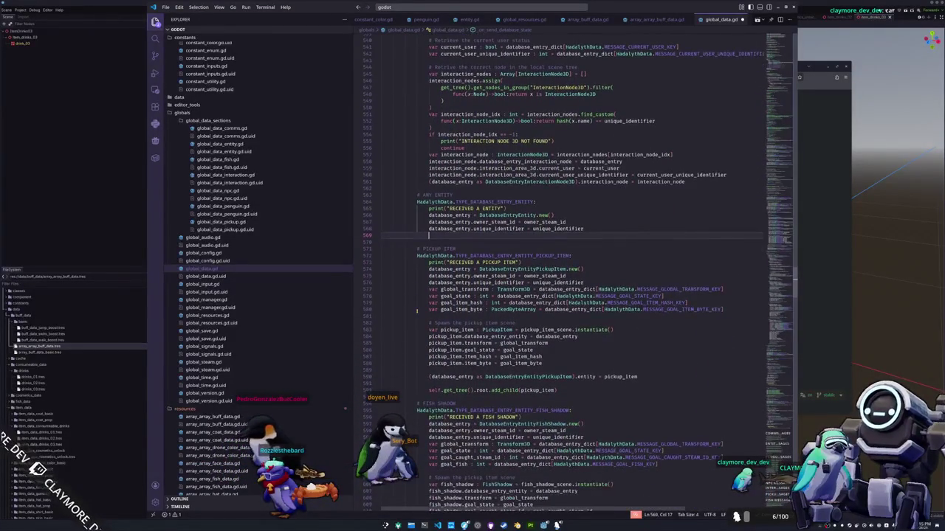
scroll(416, 311, "down", 5)
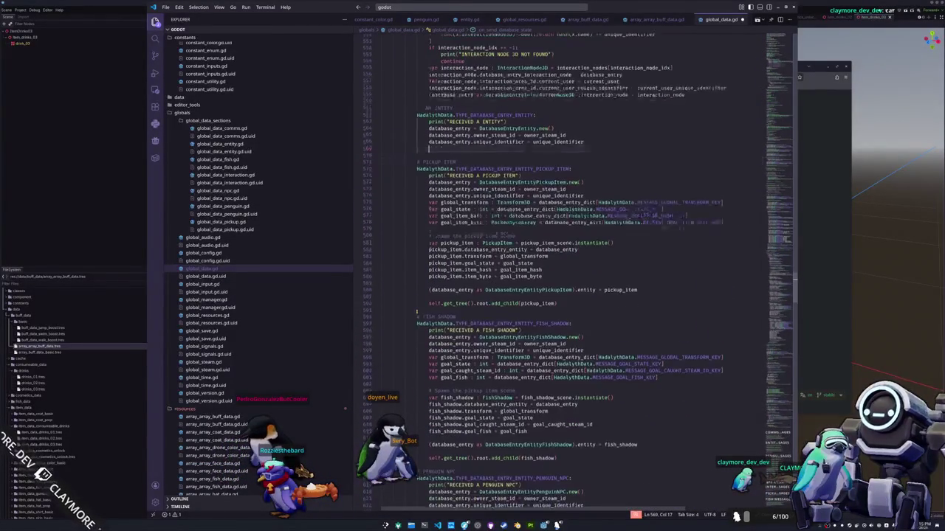
scroll(416, 313, "down", 1)
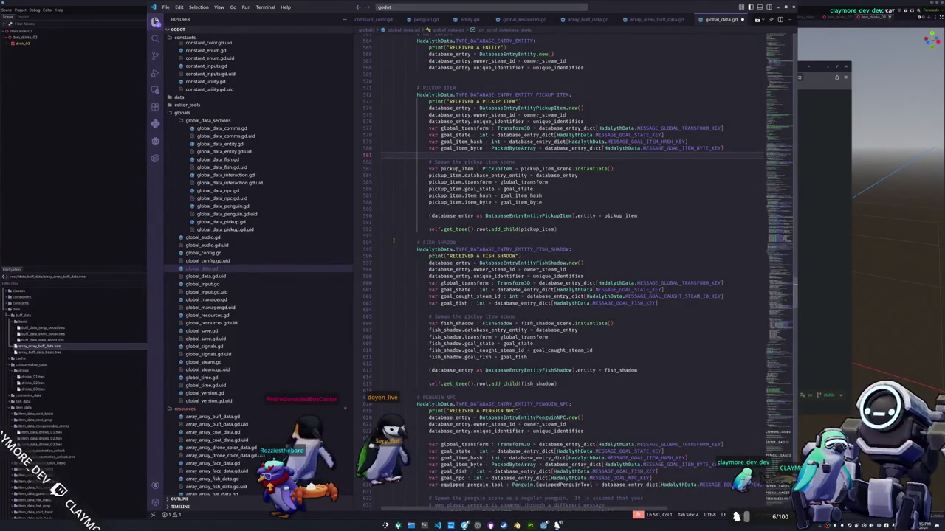
scroll(405, 242, "down", 2)
scroll(406, 264, "down", 4)
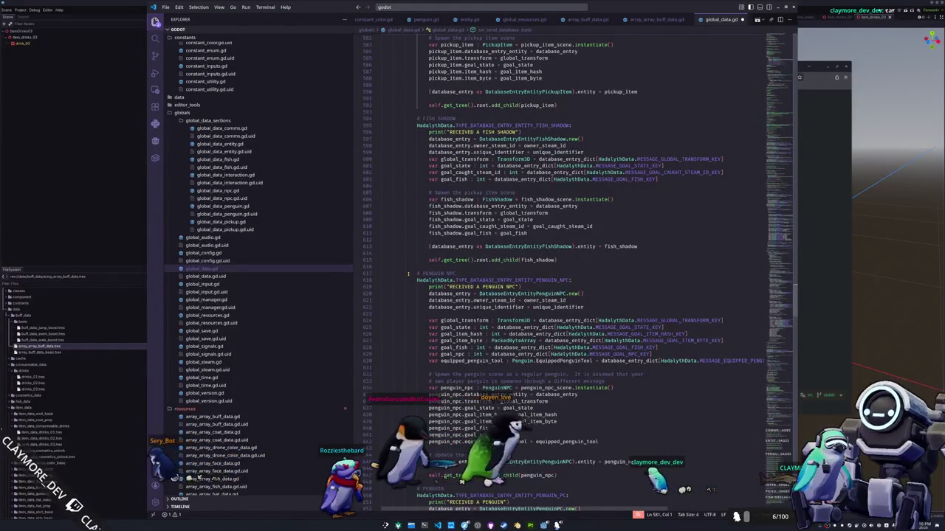
scroll(407, 273, "down", 1)
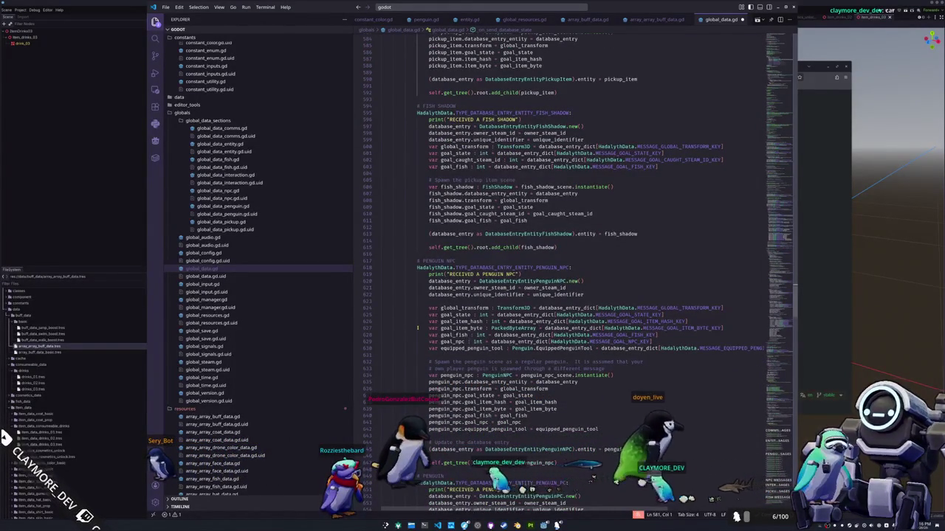
scroll(415, 310, "down", 3)
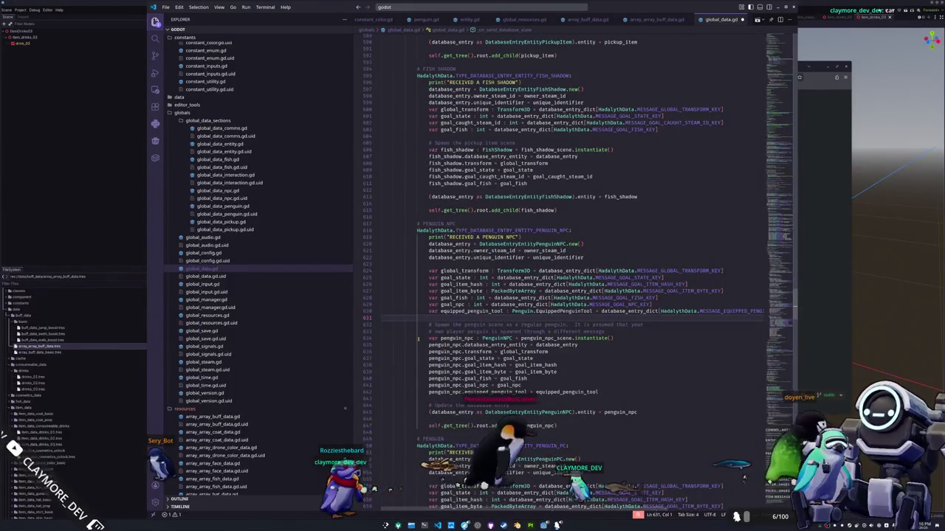
scroll(417, 340, "down", 1)
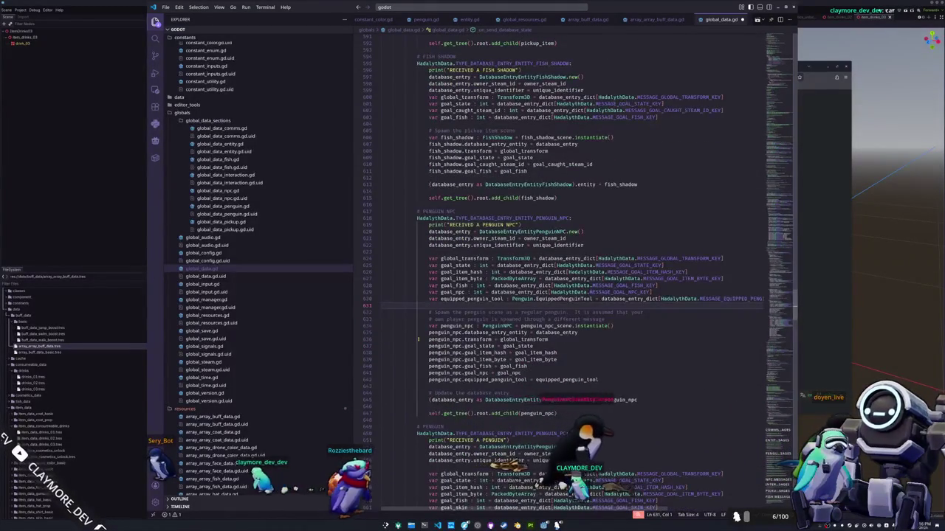
Open a blank line above the spawn comment and clear the false-start variable declarations.
key("Return")
key("Return")
key("Up")
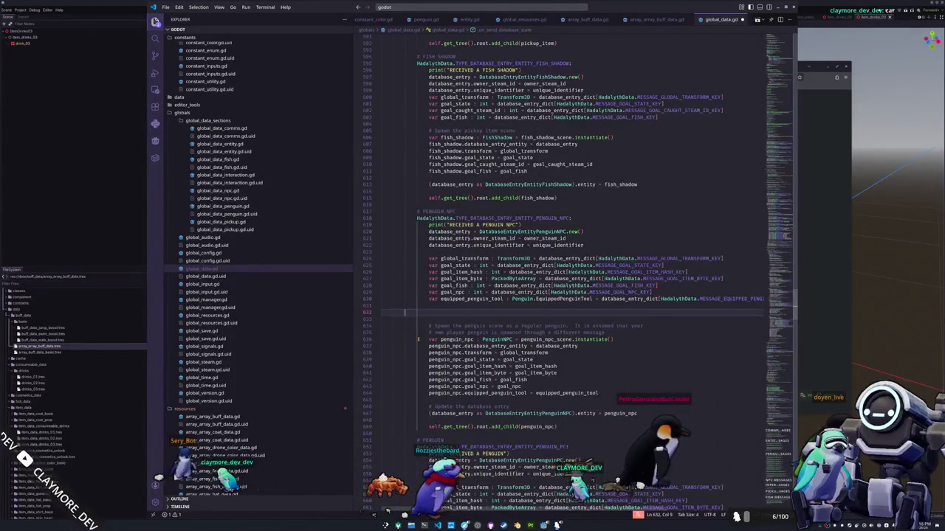
type("var equipped_penguin_tool")
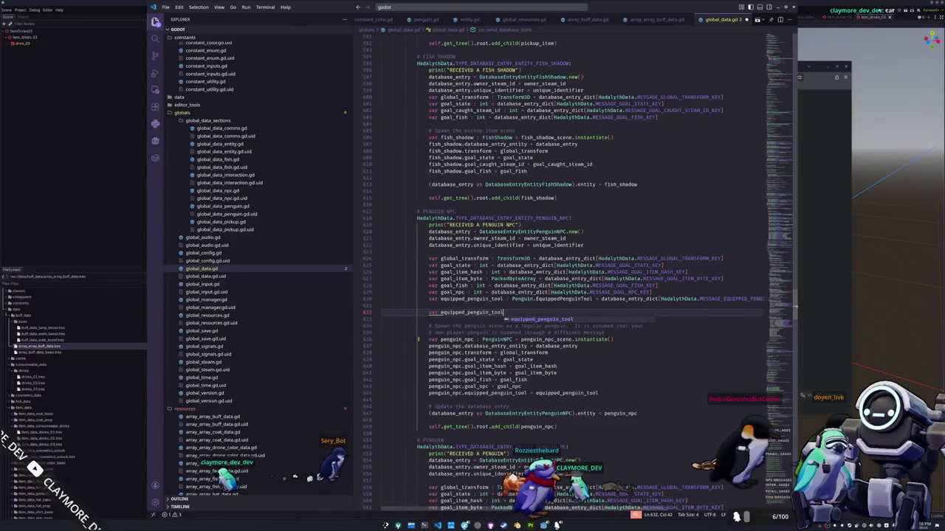
type(" : Penguin")
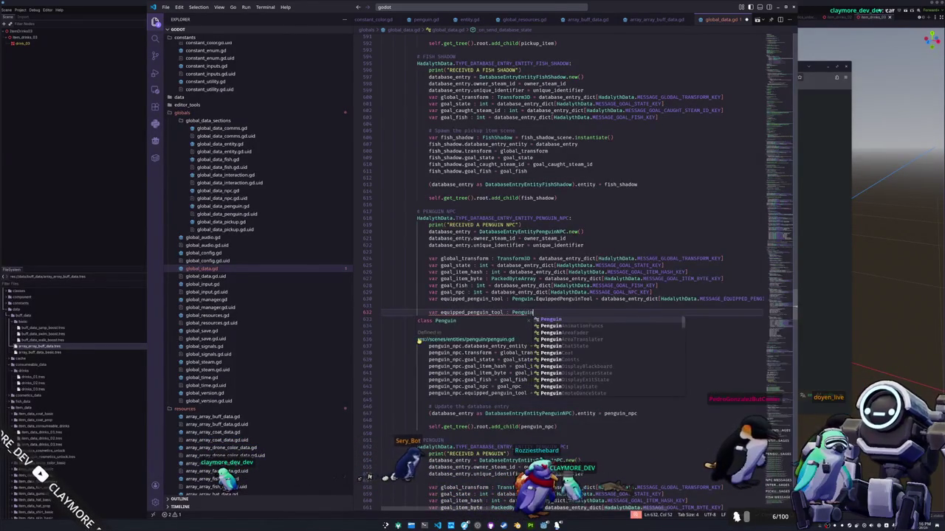
key("ctrl+shift+Left")
key("ctrl+shift+Left")
type("buffs")
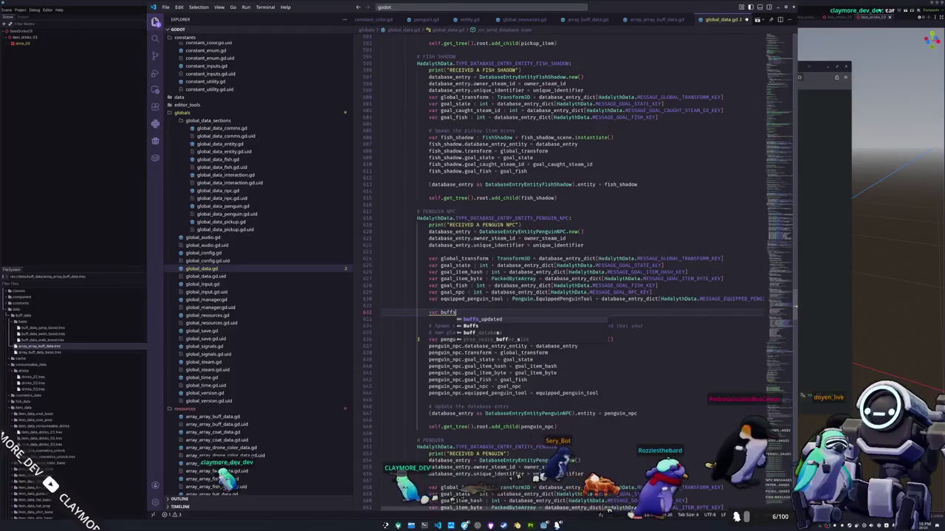
key("ctrl+BackSpace")
key("ctrl+BackSpace")
key("ctrl+BackSpace")
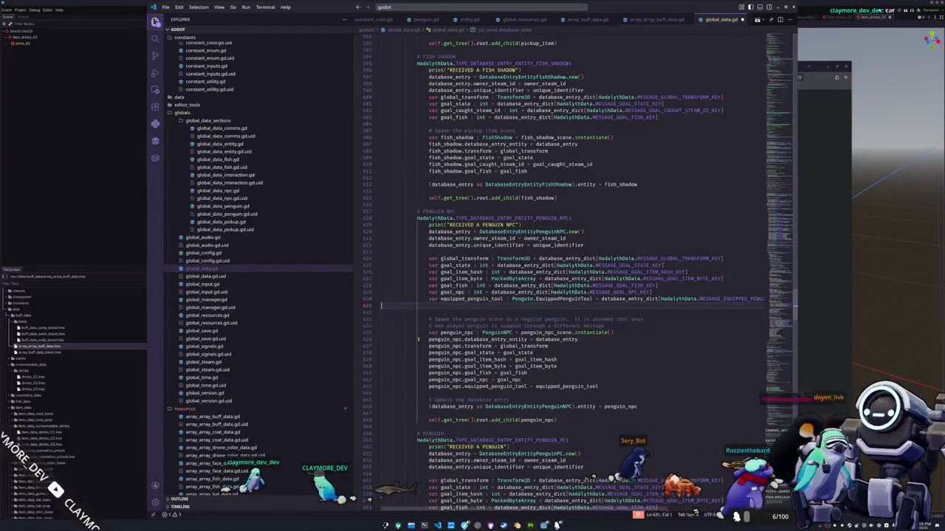
type("var")
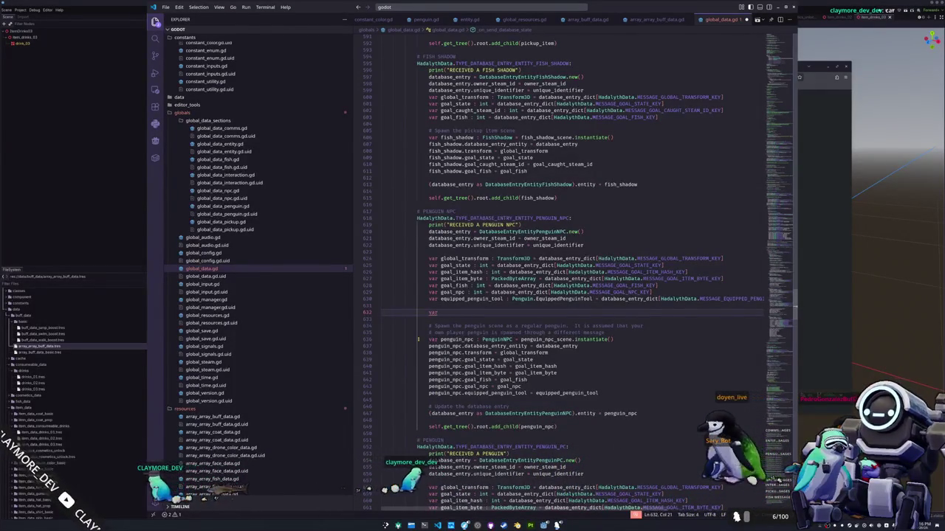
type(" buff")
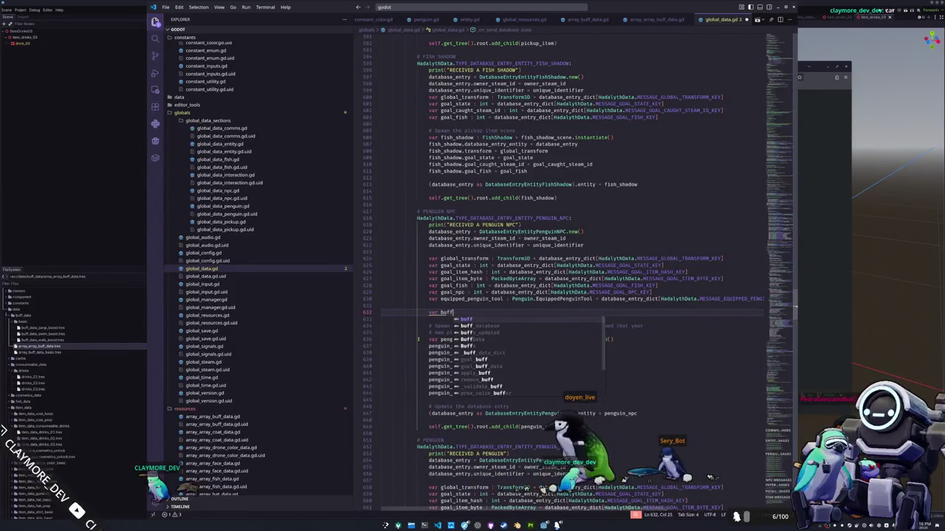
key("BackSpace")
key("BackSpace")
key("BackSpace")
key("BackSpace")
Declare goal_buffs : PackedInt64Array from database_entry_dict[HadalythData.MESSAGE_GOAL_BUFF_KEY] and start a loop over goal_buffs.
type("goal_b")
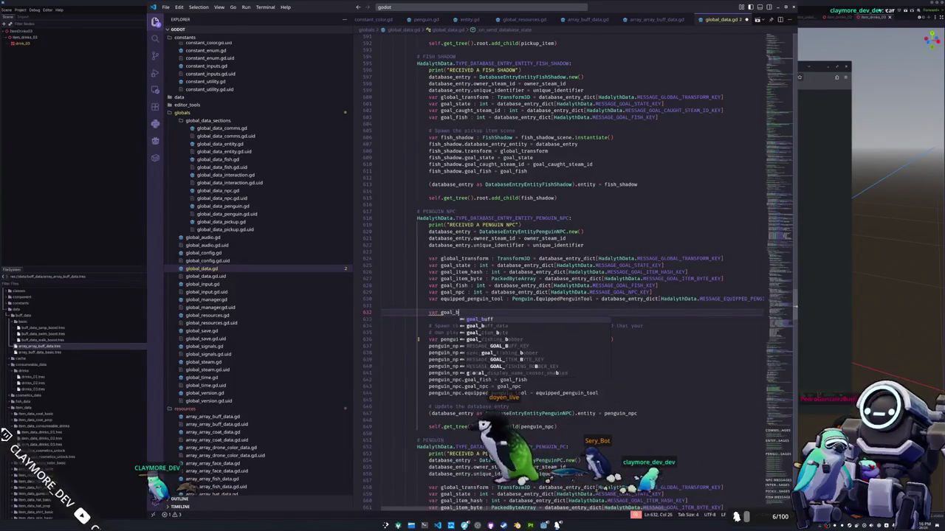
type("uffs : Pa")
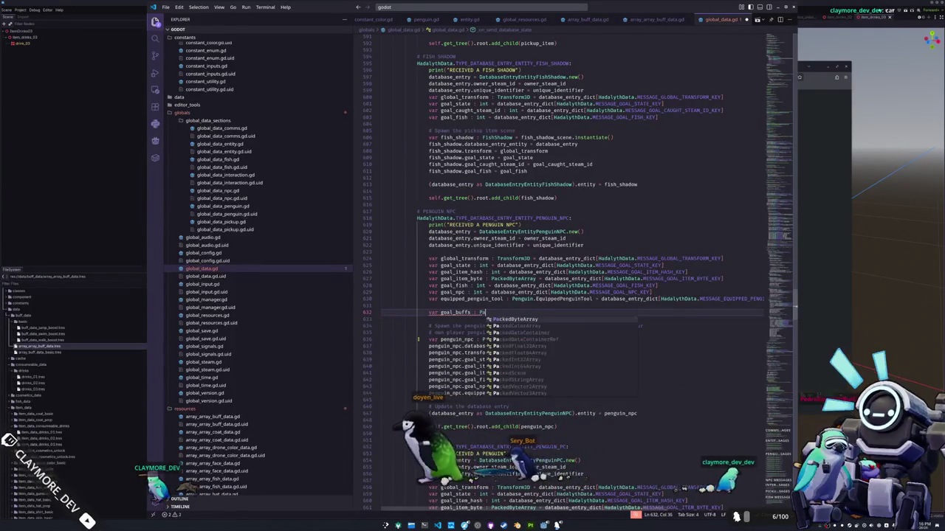
type("ckedInt")
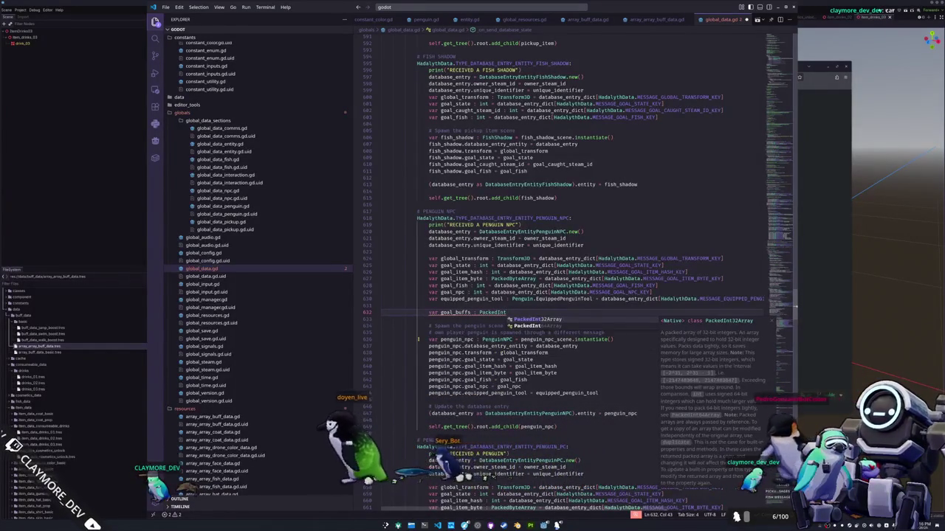
type("64Array = database_entry_dict")
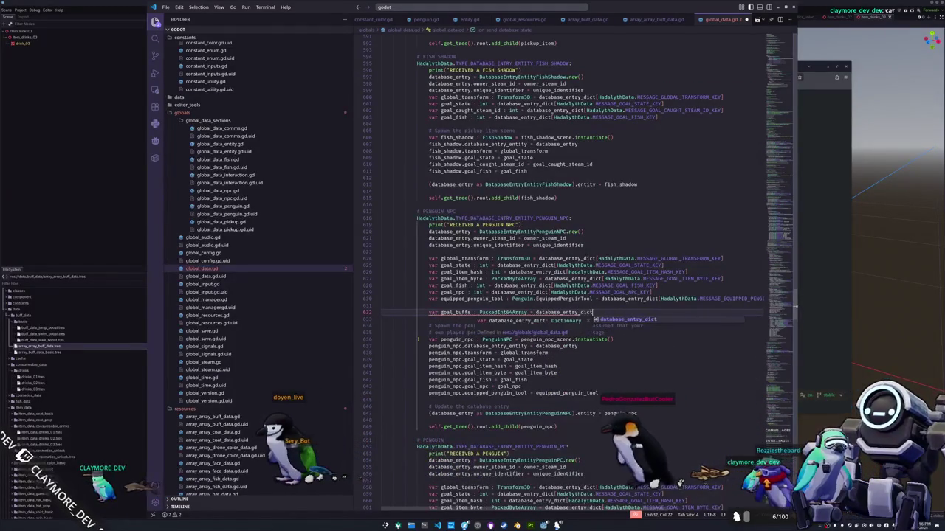
type("[HadalythD")
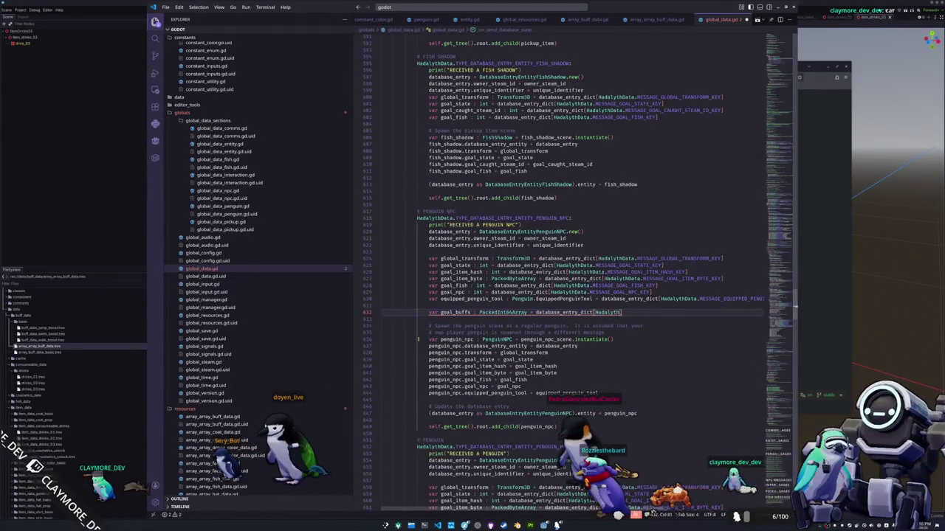
type("ata.MESSAG")
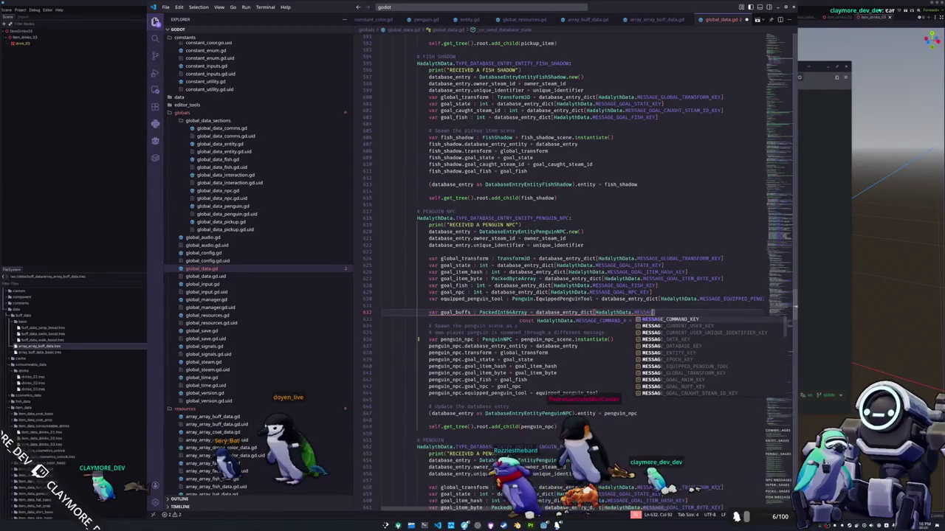
type("E_GOAL_BU")
key("Return")
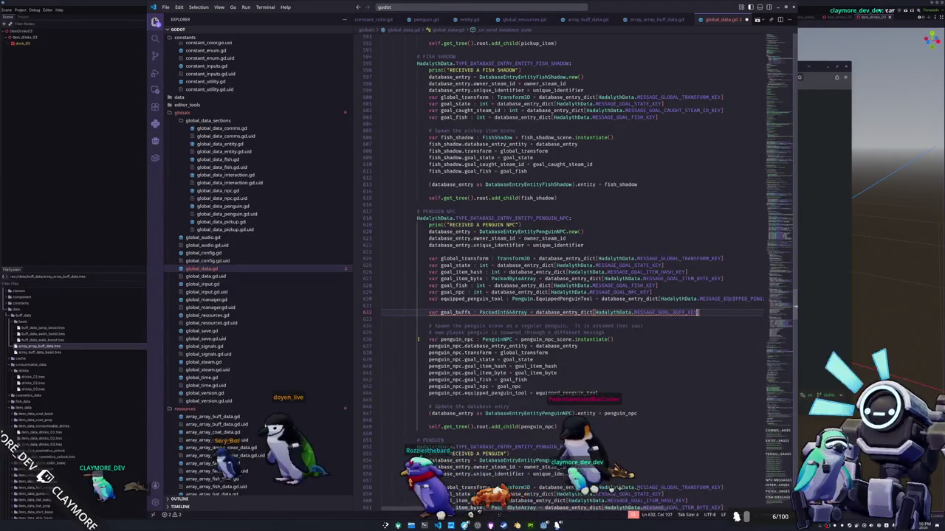
key("Return")
type("for goal_buff :")
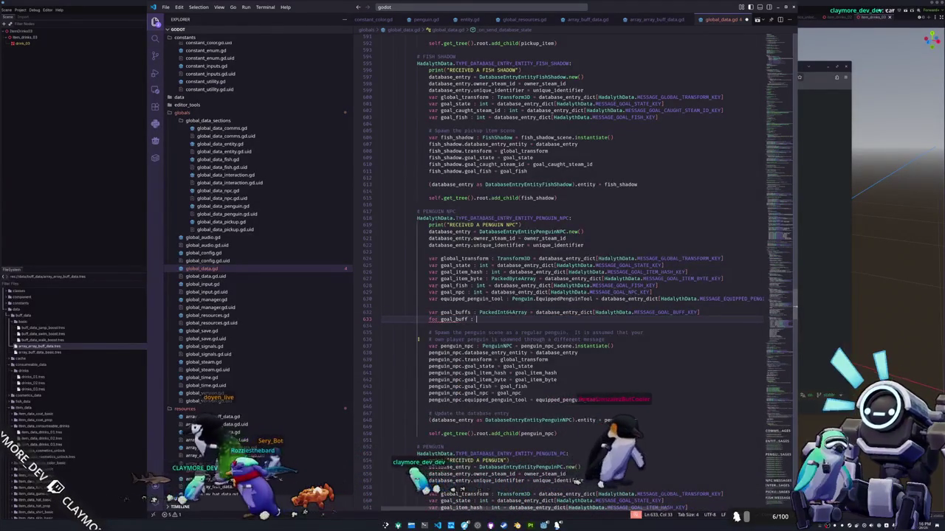
type(" int in goal_buffs")
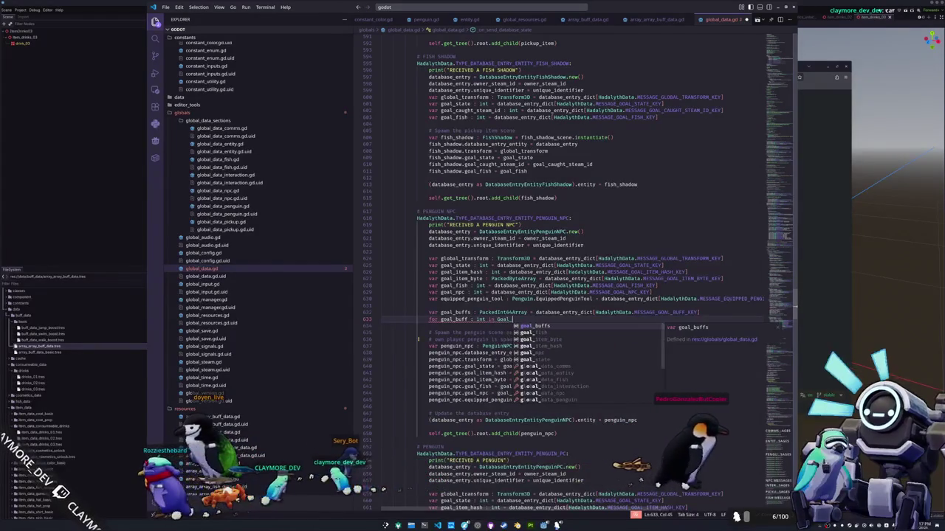
type(":")
key("Return")
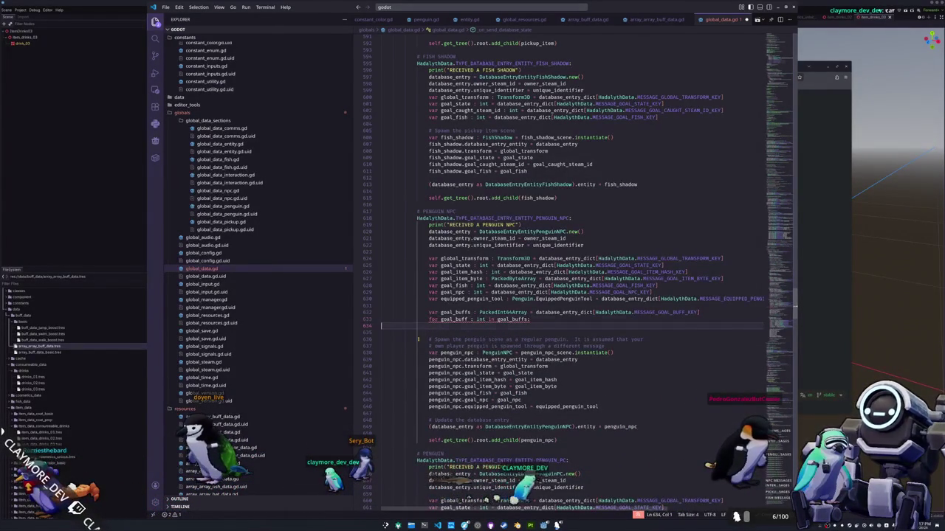
left_click_drag(530, 319, 488, 320)
Replace the unfinished loop with the pasted goal_buffs loop calling penguin_npc.apply_buff(goal_buff).
key("shift+Up")
key("BackSpace")
left_click(428, 393)
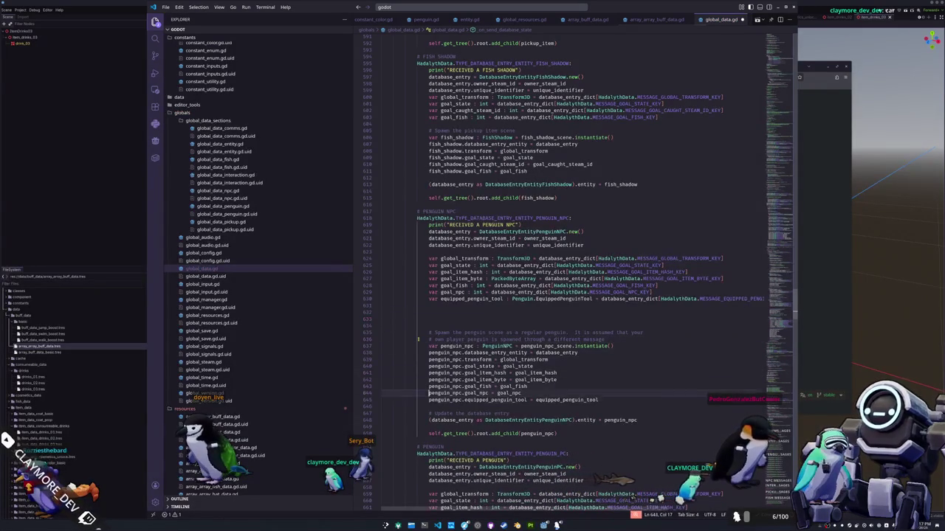
key("ctrl+v")
left_click(432, 426)
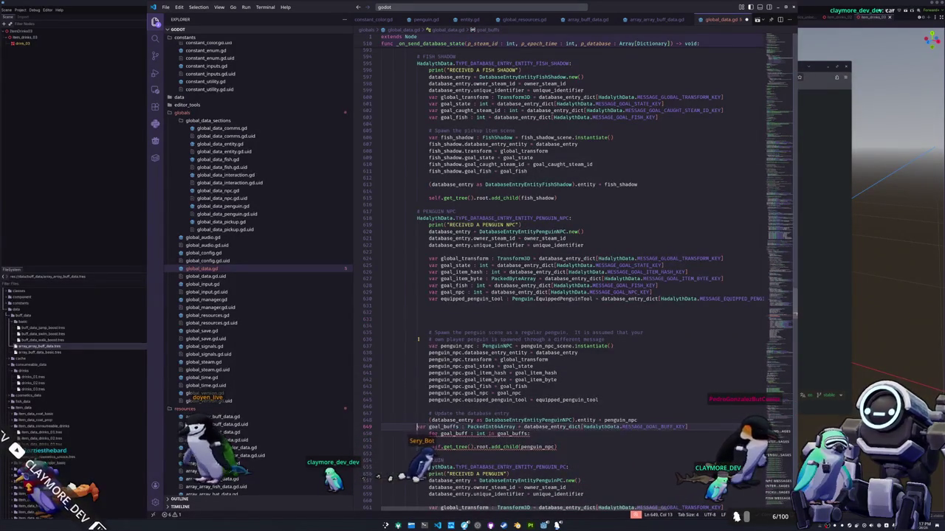
key("Return")
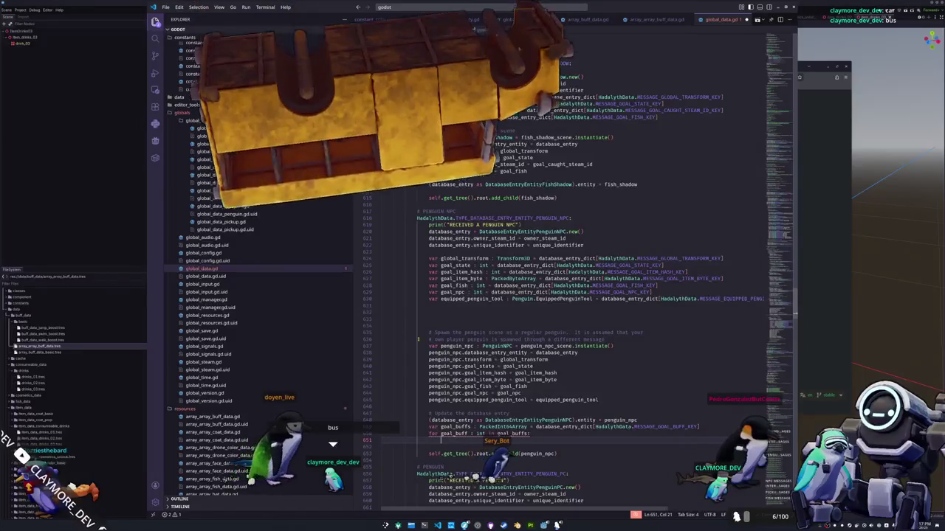
type("pengui")
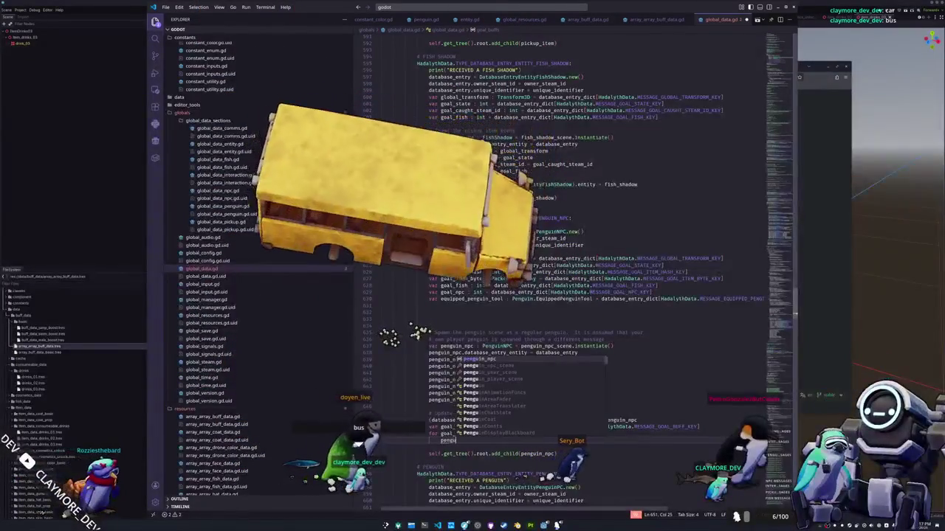
type("n_npc.apply")
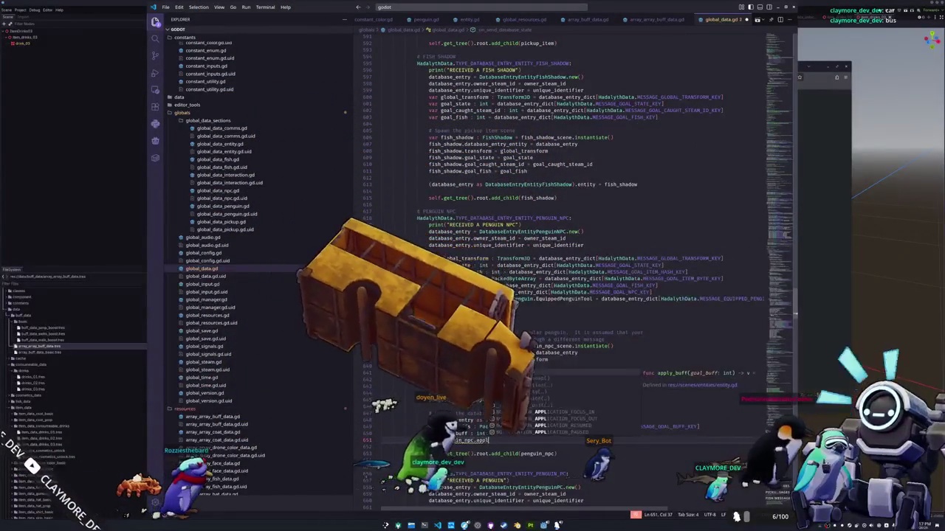
key("Return")
type("goal_")
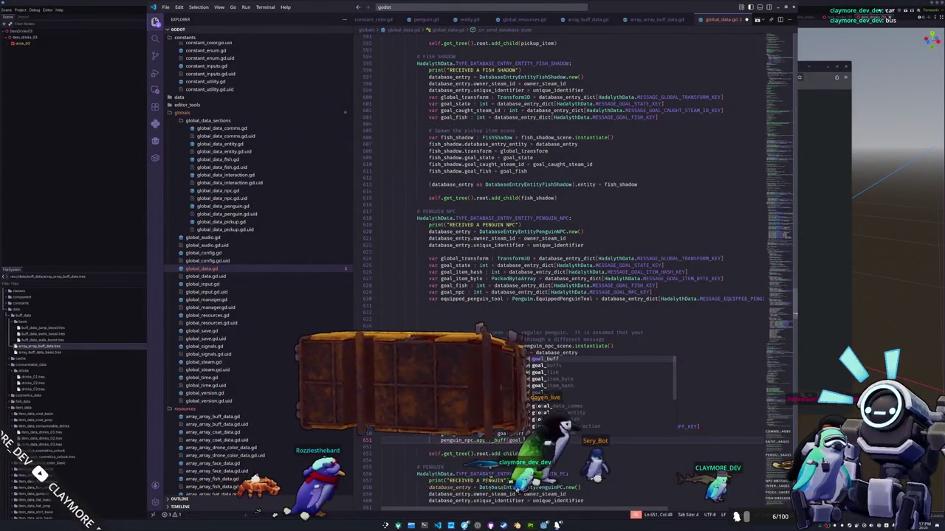
key("Return")
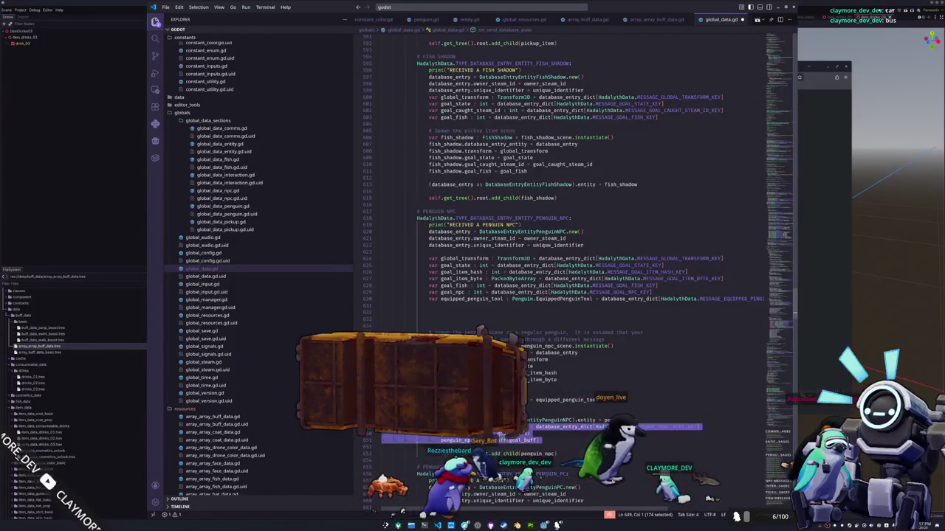
Paste the buff loop into the player penguin block, calling penguin.apply_buff(goal_buff) before add_child.
key("Down")
key("Down")
key("Down")
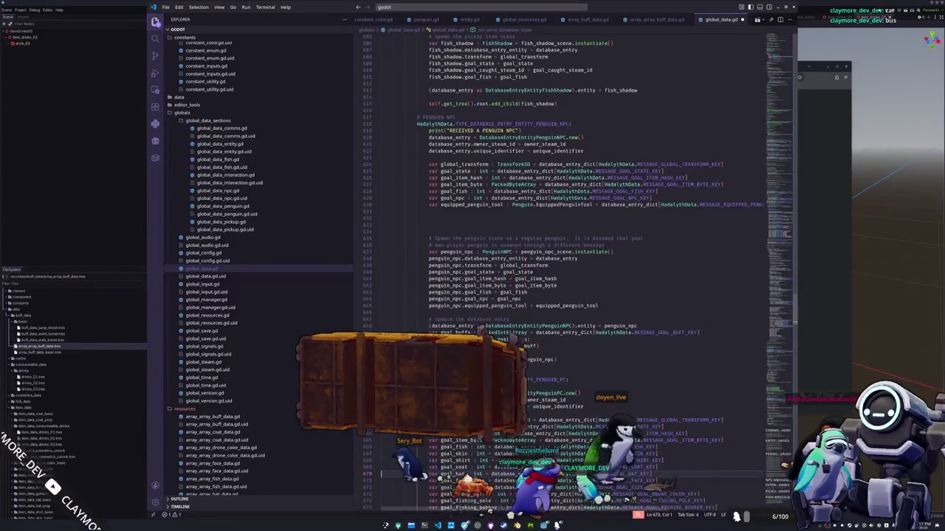
key("Down")
key("Down")
key("Down")
key("Down")
key("Down")
key("Down")
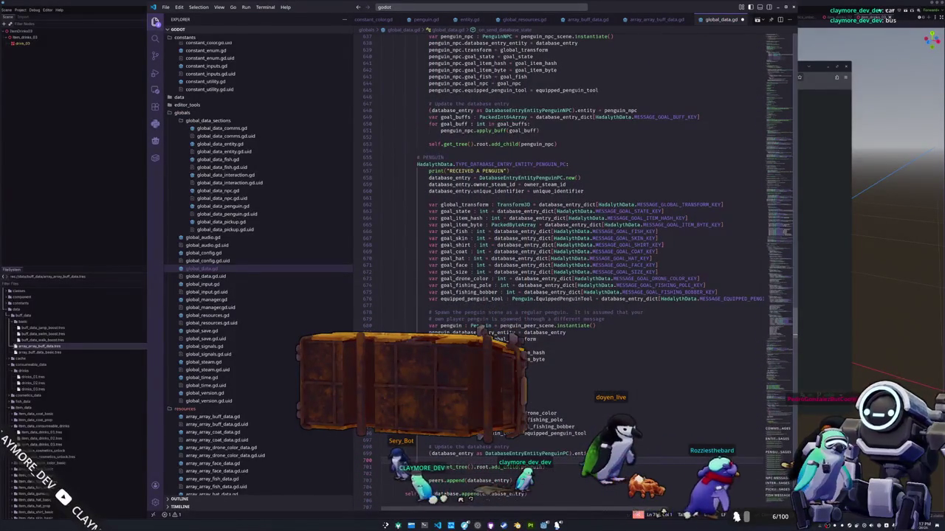
key("Return")
key("ctrl+v")
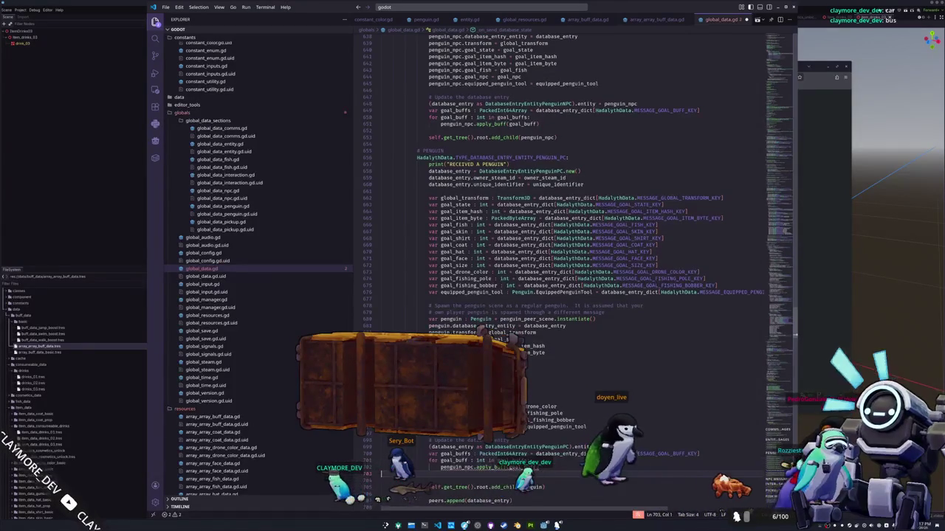
double_click(452, 467)
type("penguin")
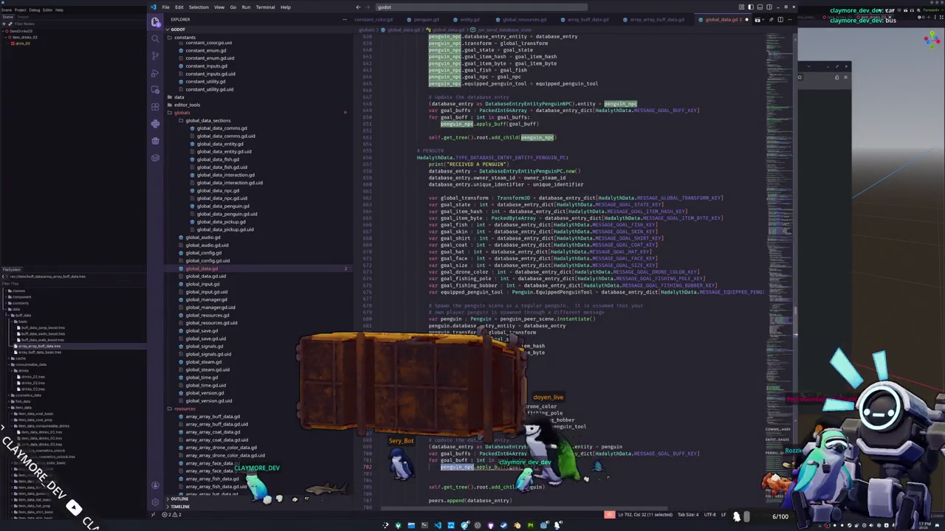
key("Return")
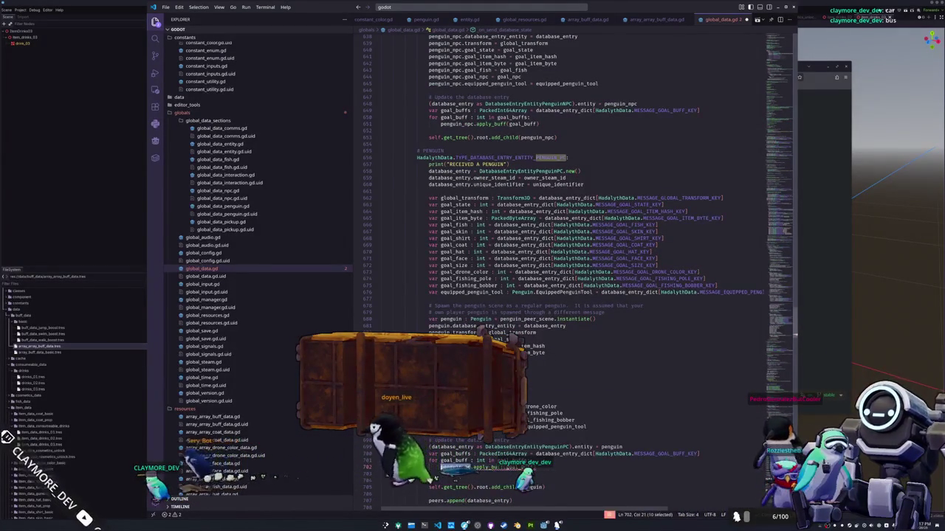
key("Return")
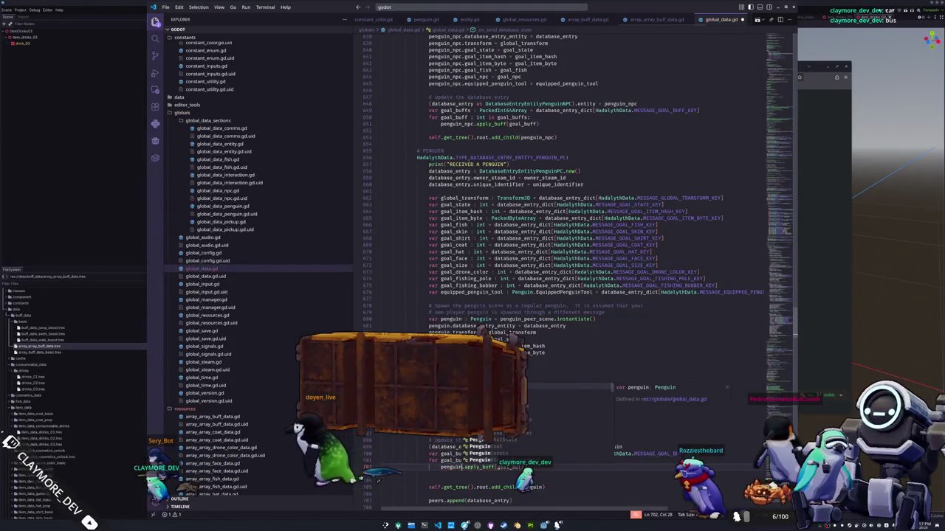
left_click(382, 474)
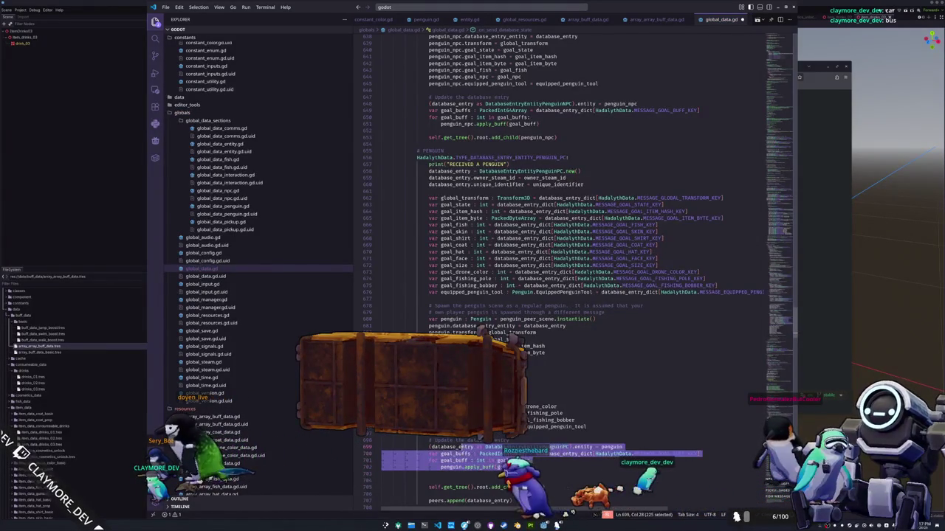
scroll(580, 266, "down", 4)
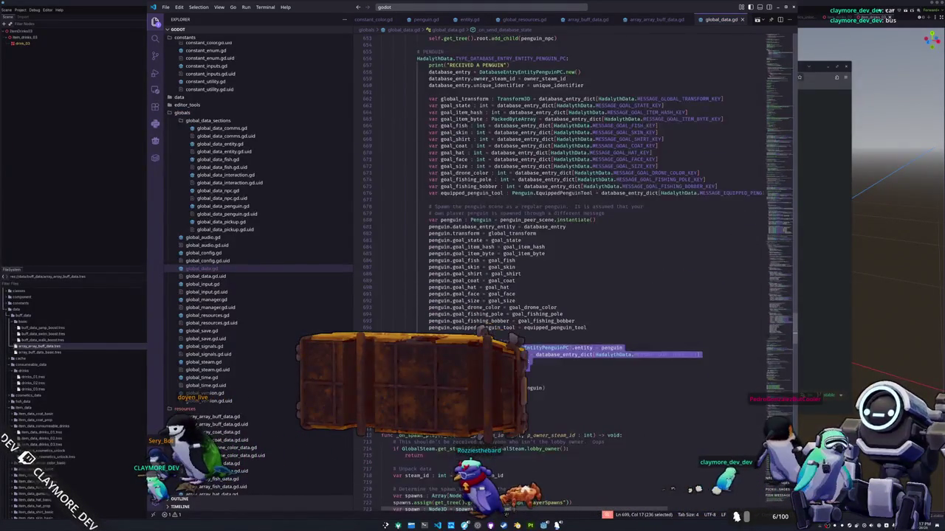
scroll(579, 265, "up", 6)
scroll(479, 330, "up", 15)
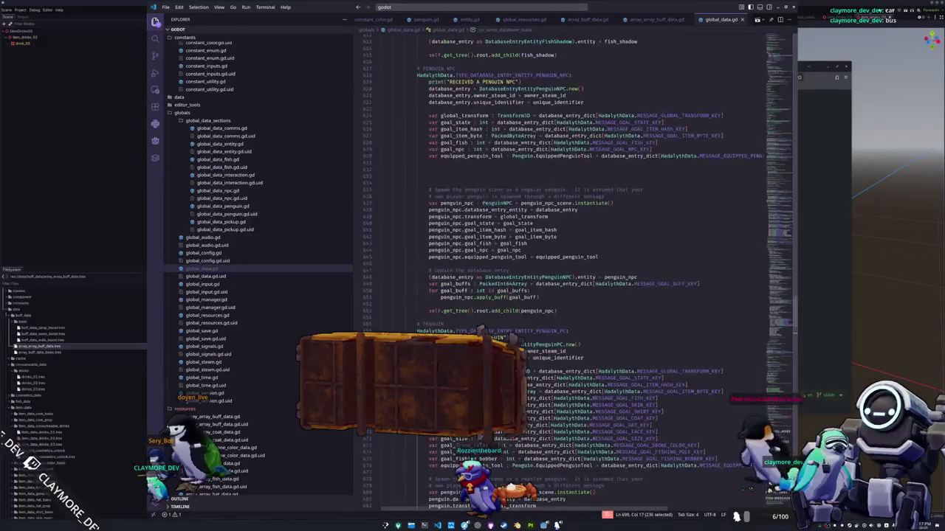
Paste the buff loop into the fish shadow block, calling fish_shadow.apply_buff(goal_buff).
scroll(480, 330, "up", 2)
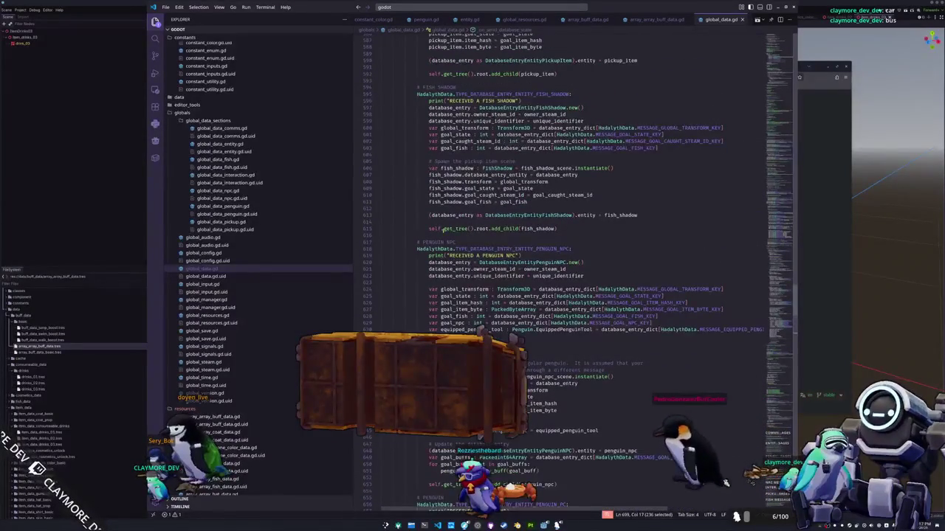
key("ctrl+v")
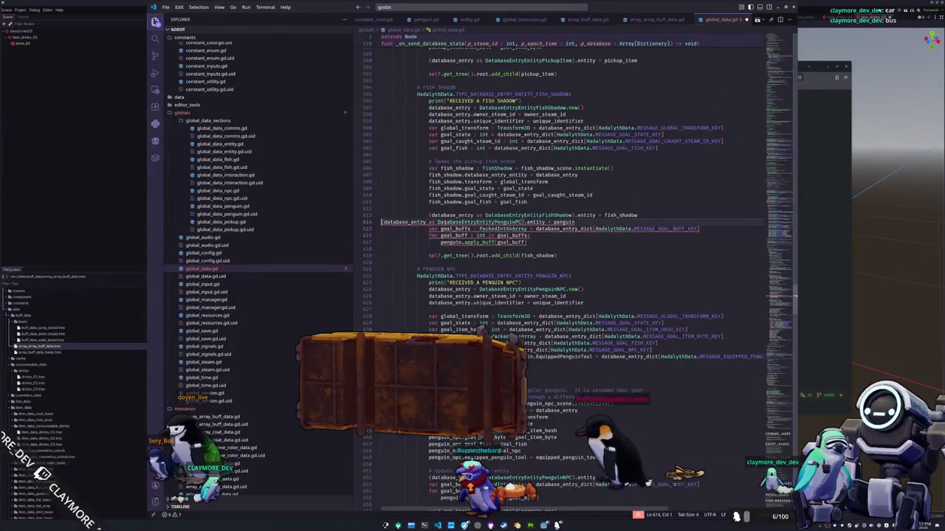
key("ctrl+shift+k")
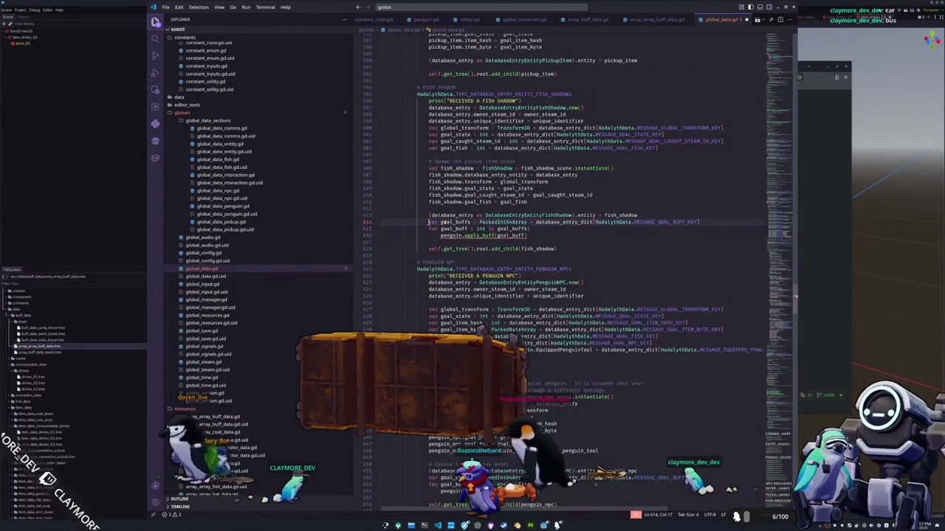
type("fish_sahdow")
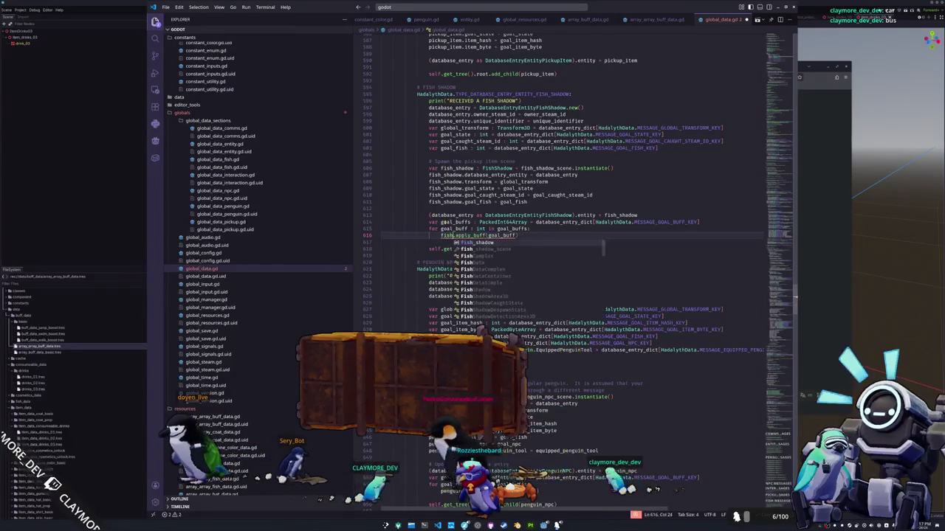
key("Escape")
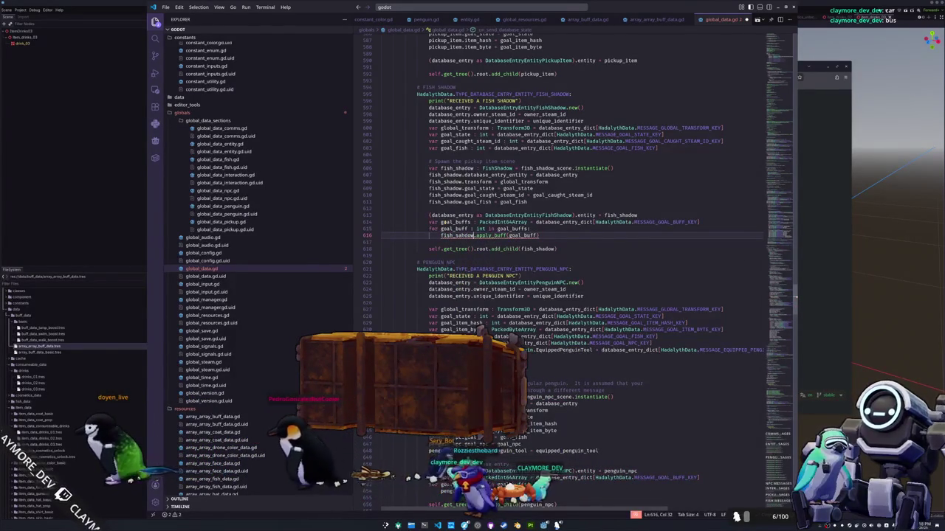
mouse_move(457, 236)
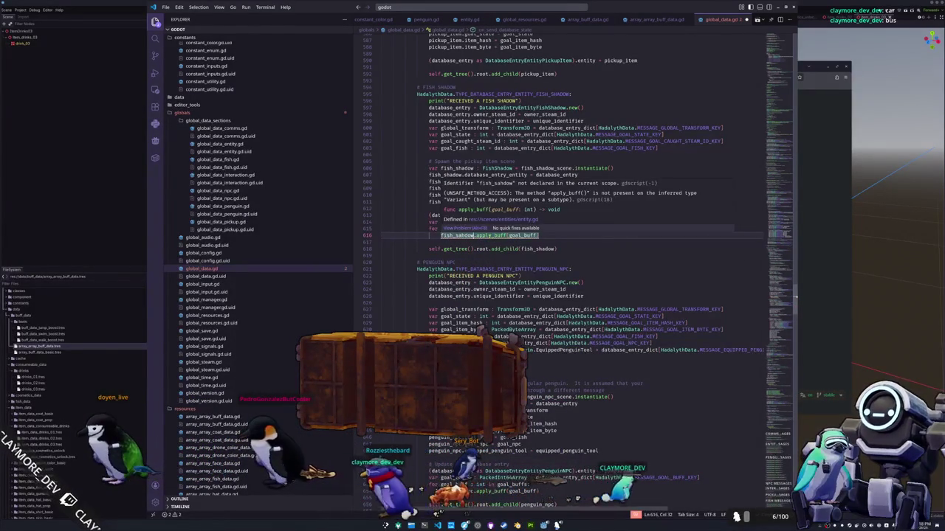
double_click(461, 235)
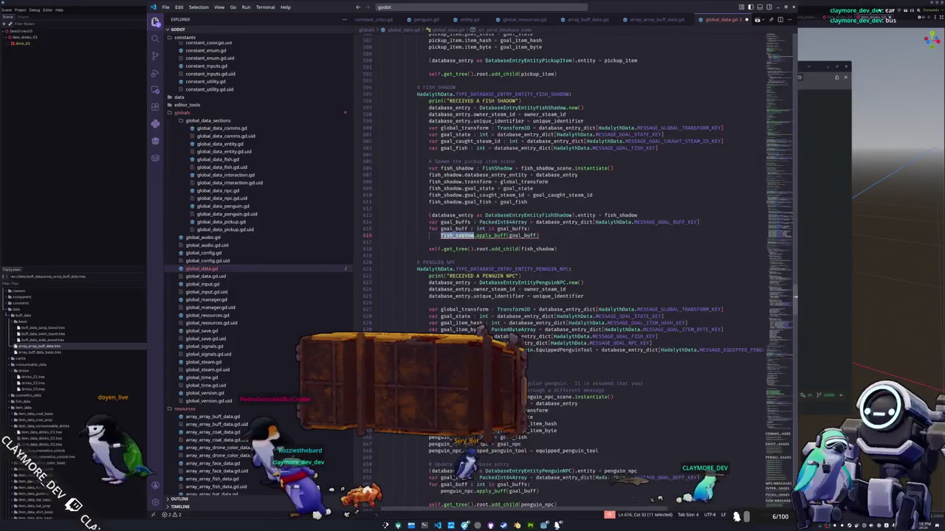
type("fish_shadow")
key("Down")
Copy the buff loop into the pickup item block, fix its indentation, and target pickup_item.
left_click(473, 222, "shift")
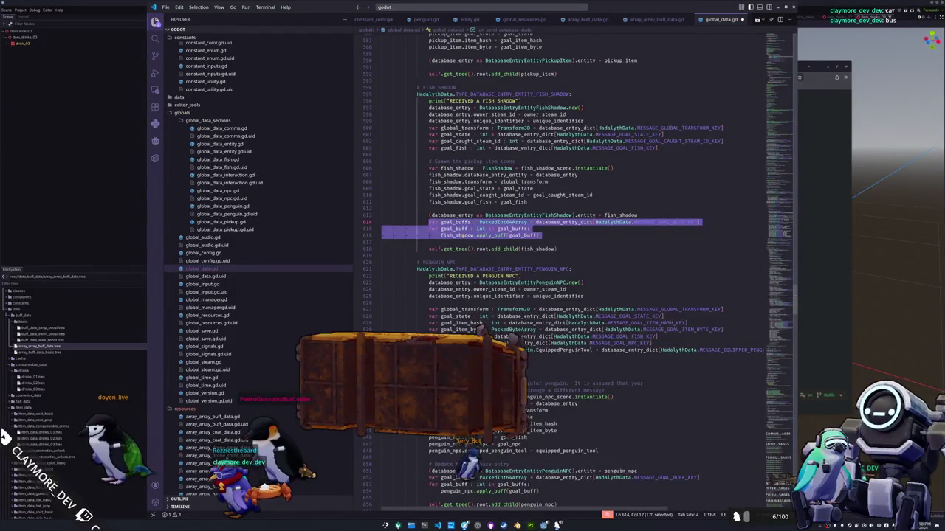
scroll(437, 144, "up", 5)
left_click_drag(431, 325, 384, 166)
key("Tab")
key("Tab")
key("Tab")
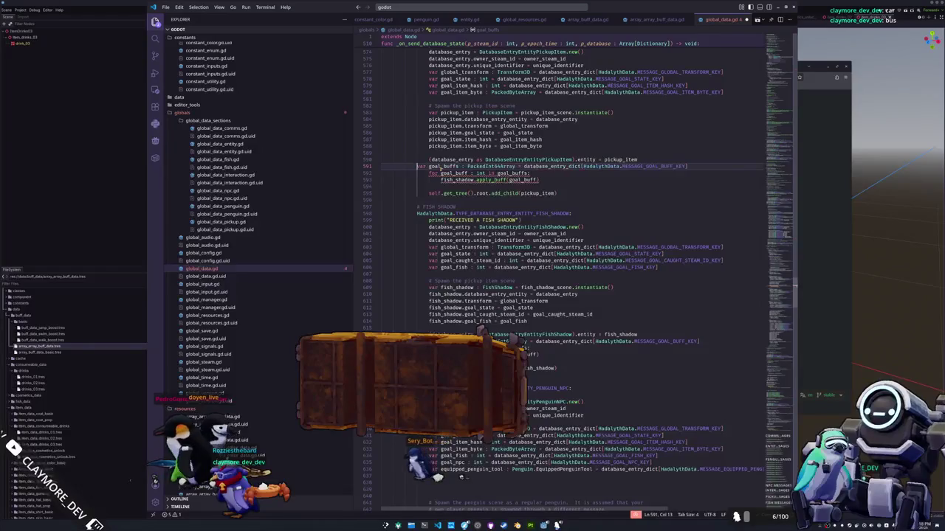
double_click(453, 179)
type("pickup_item")
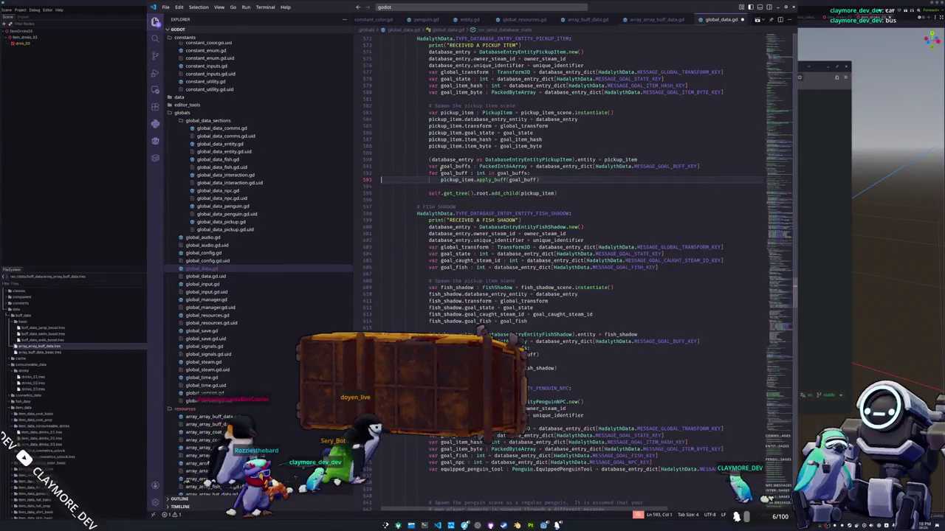
scroll(441, 168, "up", 2)
key("Up")
key("Up")
key("Up")
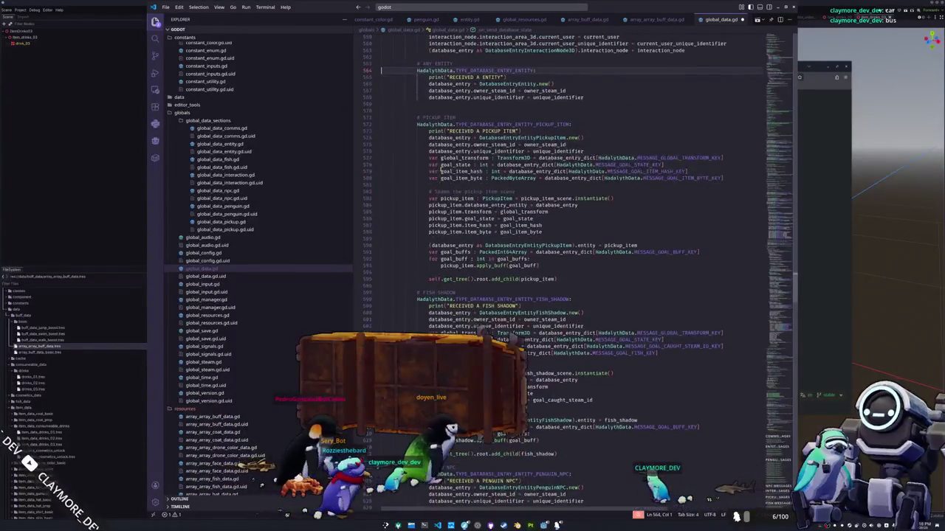
key("Down")
key("Down")
key("Down")
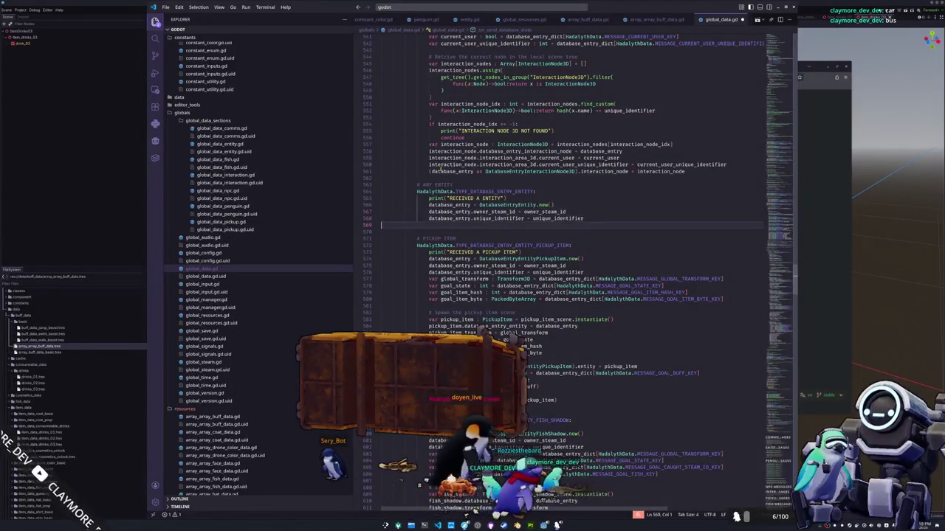
scroll(419, 294, "down", 20)
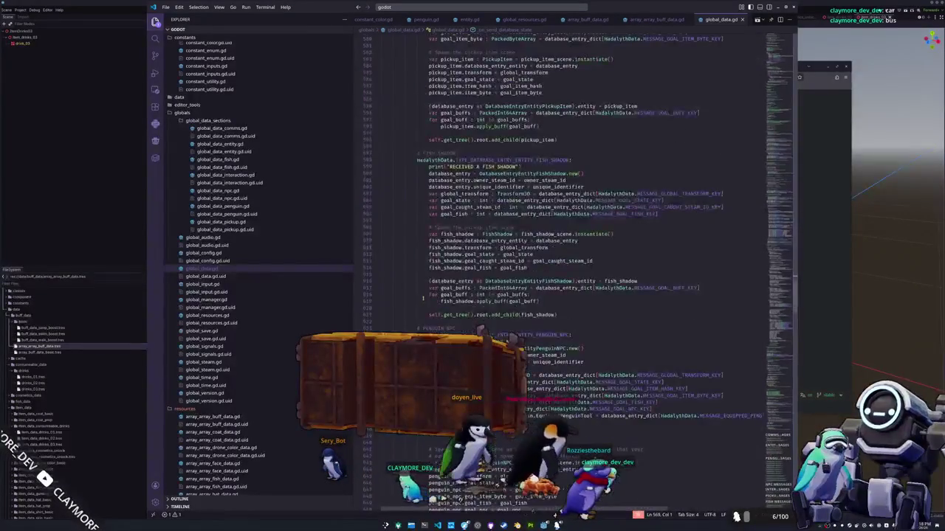
scroll(419, 294, "down", 20)
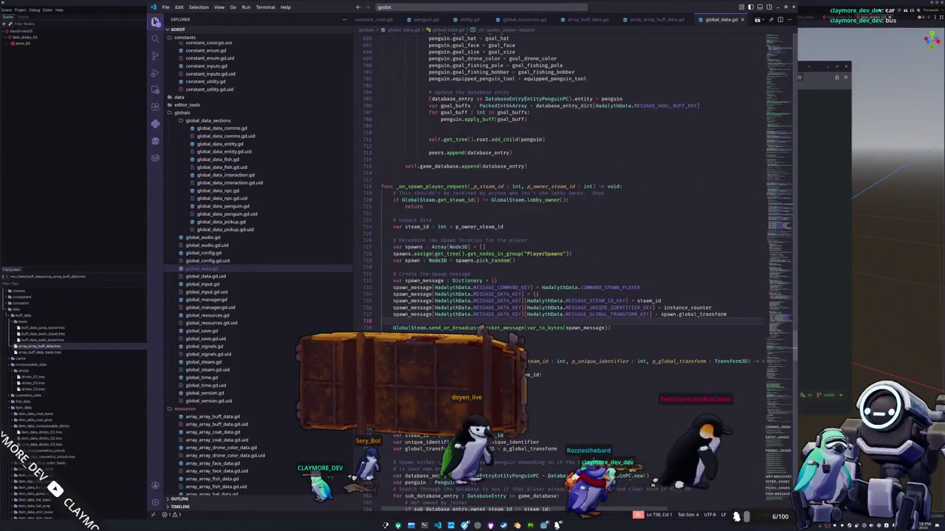
Browse the open script tabs, ending on penguin_tool_fishing_exit_state.gd.
left_click(480, 332)
scroll(480, 327, "down", 2)
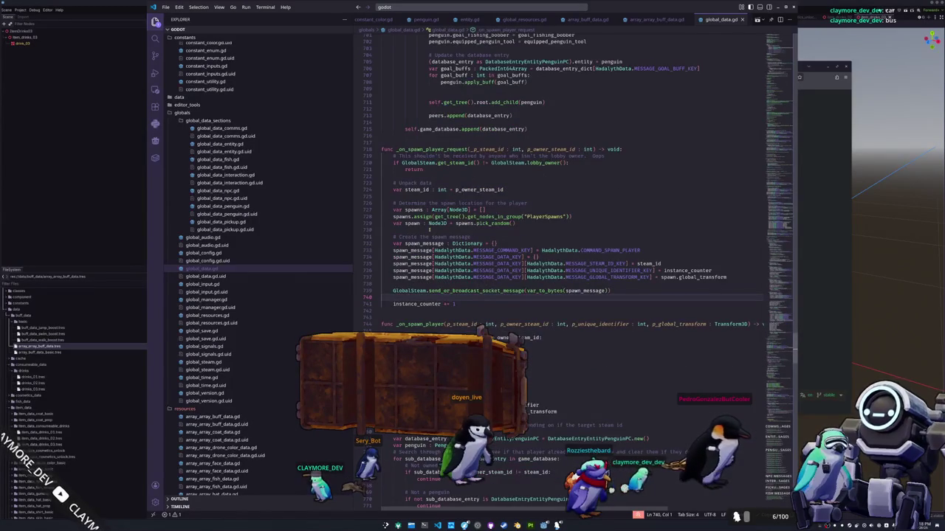
scroll(430, 233, "down", 10)
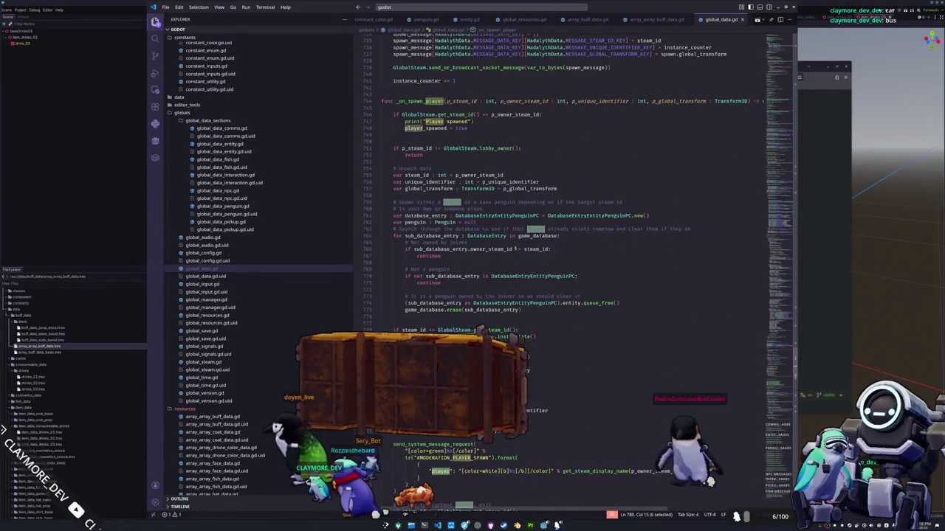
scroll(647, 21, "down", 3)
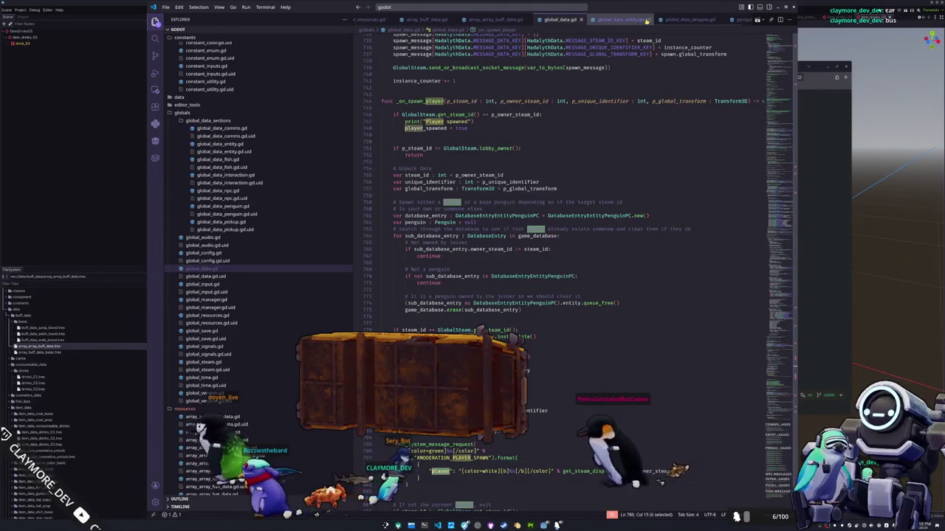
scroll(642, 21, "down", 5)
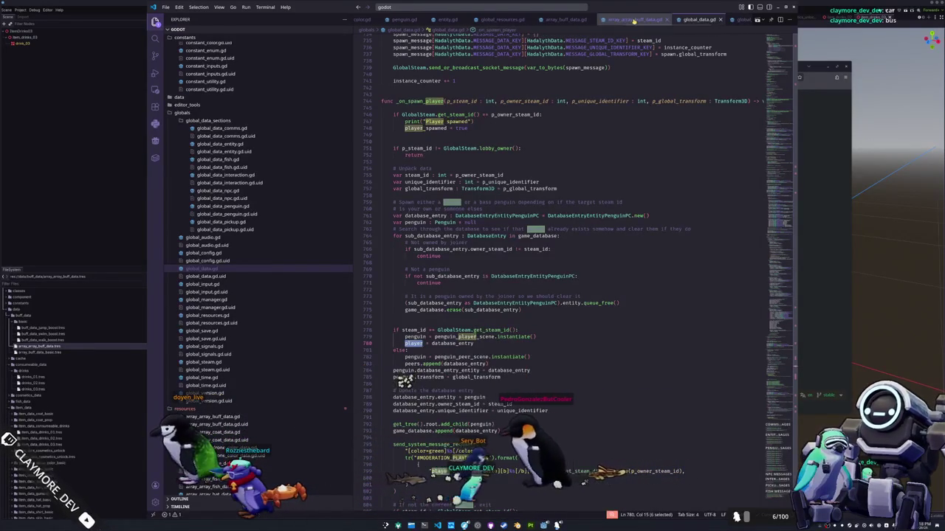
left_click(633, 21)
left_click(562, 20)
left_click(511, 21)
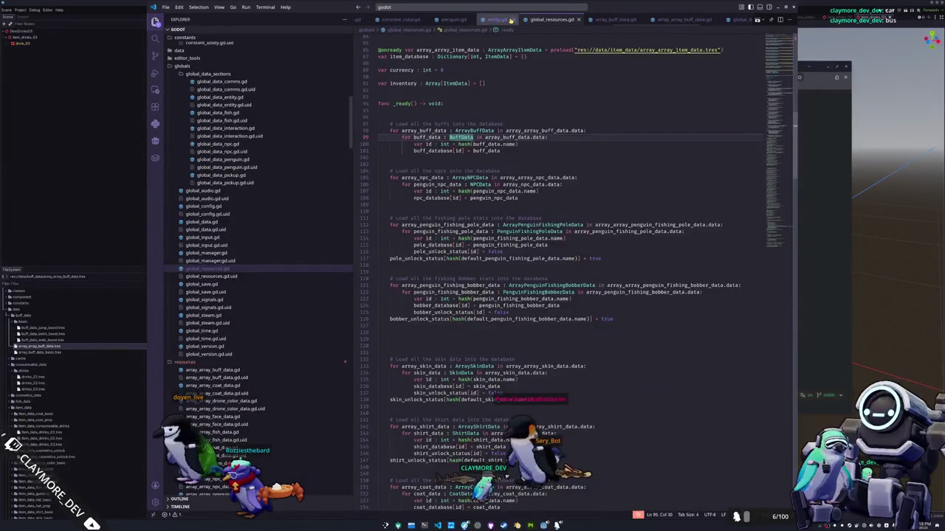
left_click(496, 20)
left_click(453, 21)
left_click(406, 21)
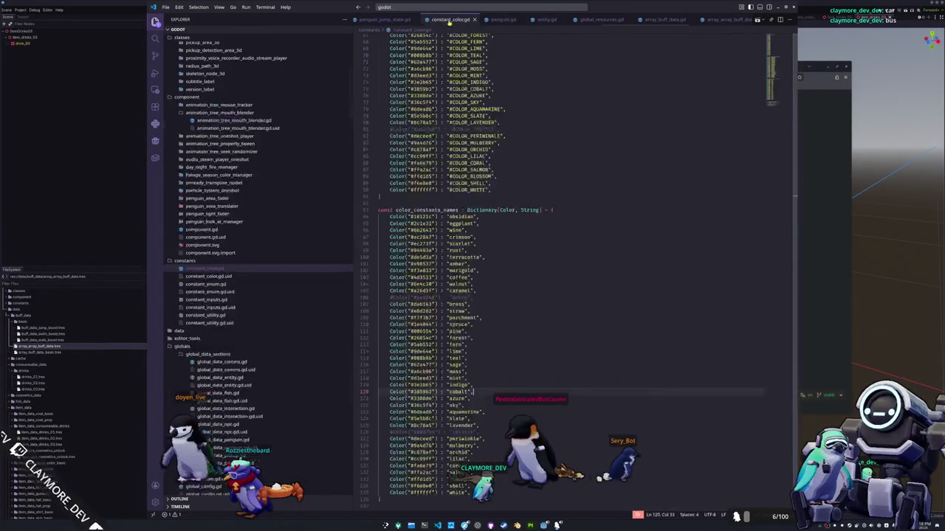
left_click(387, 20)
scroll(387, 20, "up", 1)
left_click(391, 20)
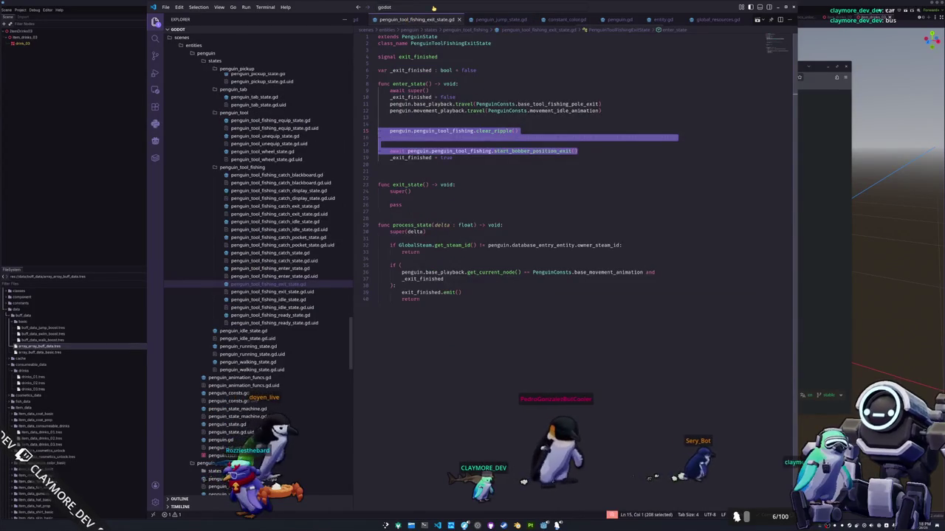
Search the quick file finder for 'item_data_cons' and open item_data_consumable.gd.
left_click(443, 6)
type("penguin")
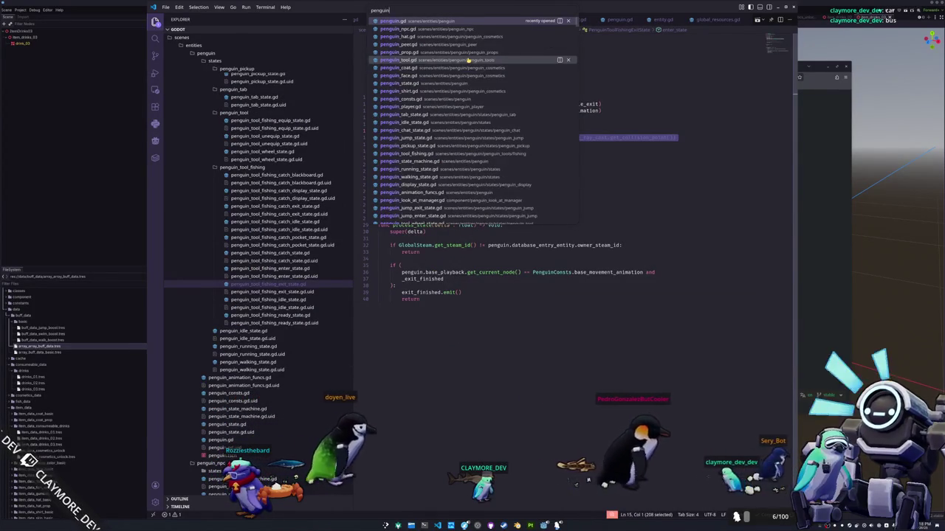
key("ctrl+BackSpace")
type("interaction_node_3")
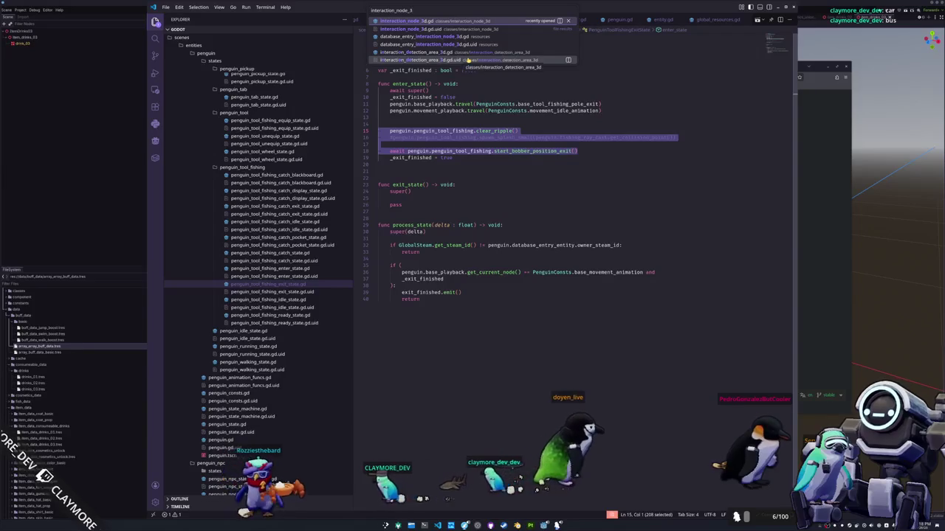
key("BackSpace")
key("ctrl+BackSpace")
type("consumeable_i")
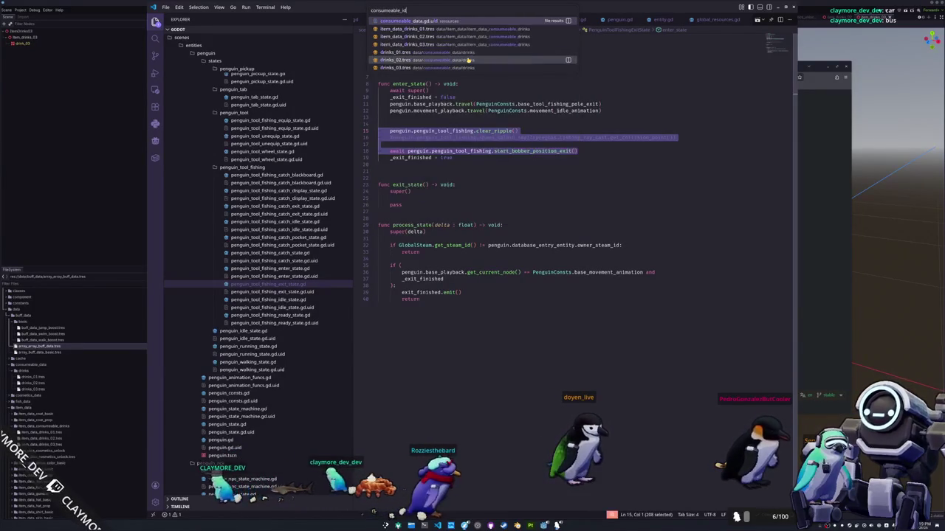
type("tem")
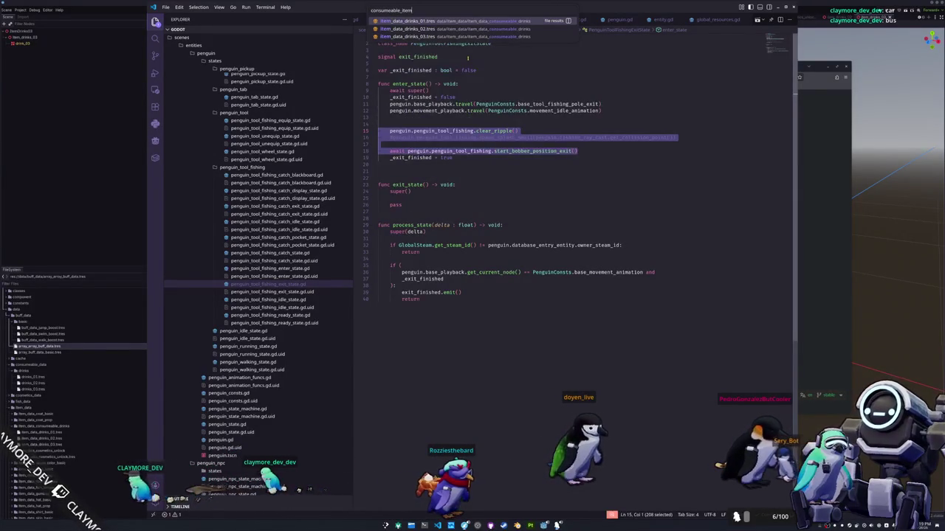
key("ctrl+BackSpace")
type("item_dat")
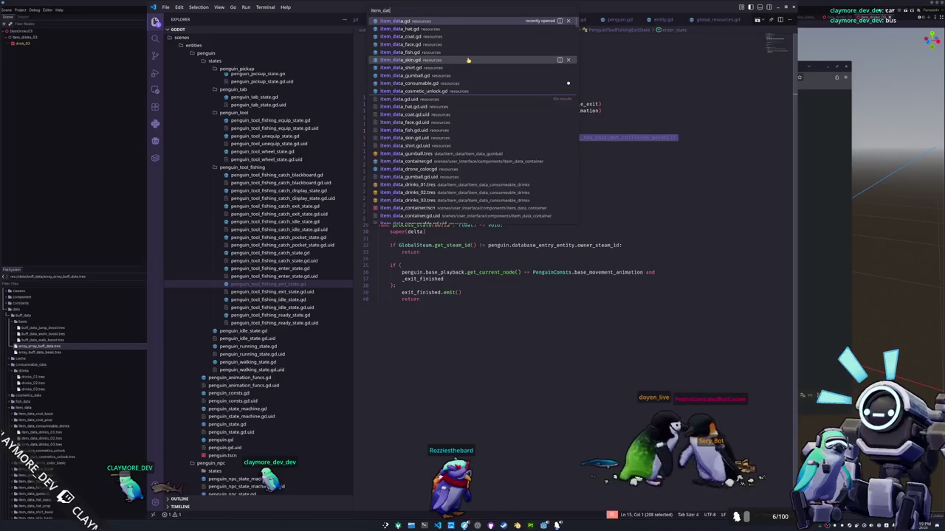
type("a_cons")
key("Return")
type("var player : Penguin = GlobalData.player.e")
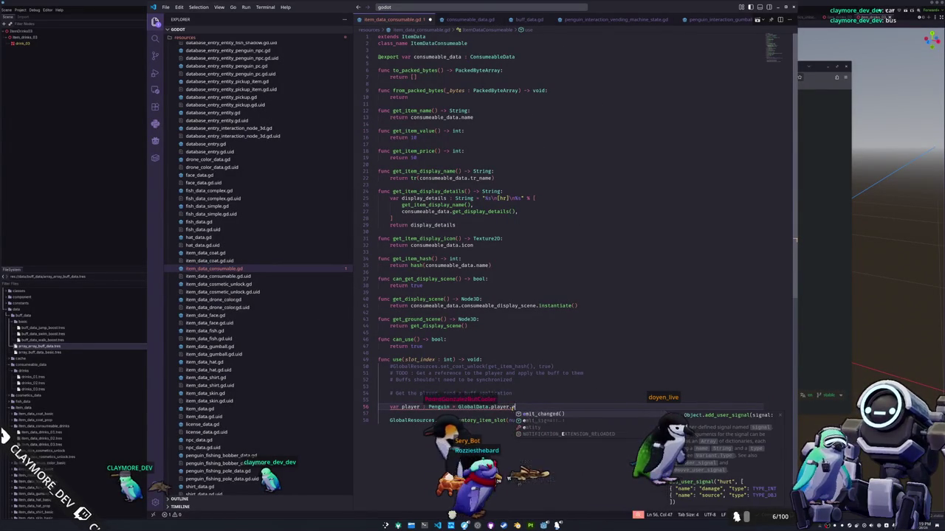
Set player to GlobalData.player.entity, call player._sync_apply_buff(consumeable_data.buff_data.get_hash()), and jump to its definition.
type("ntity")
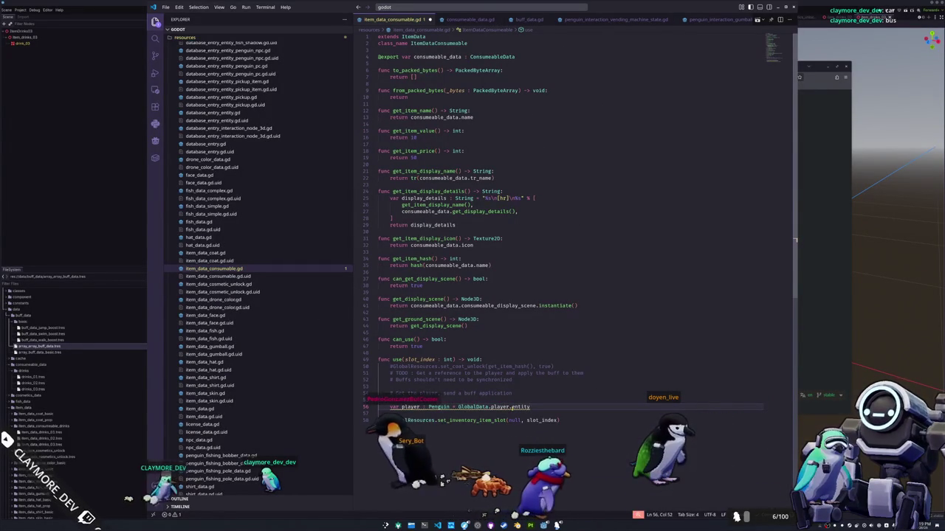
type(" as")
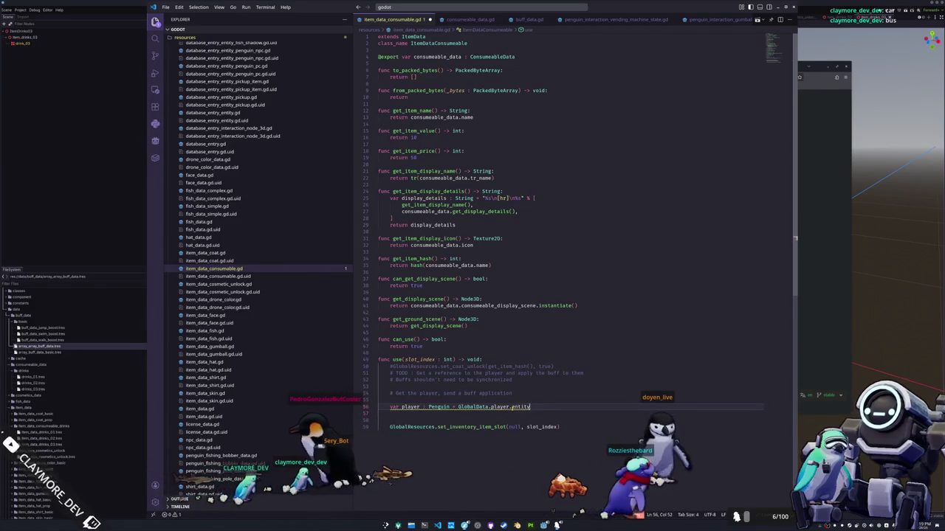
type(" Penguin")
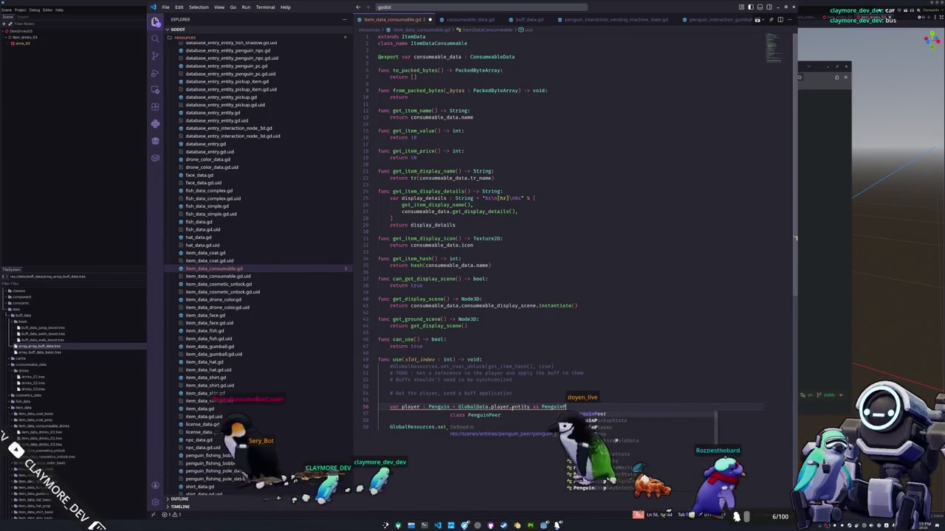
key("ctrl+shift+Left")
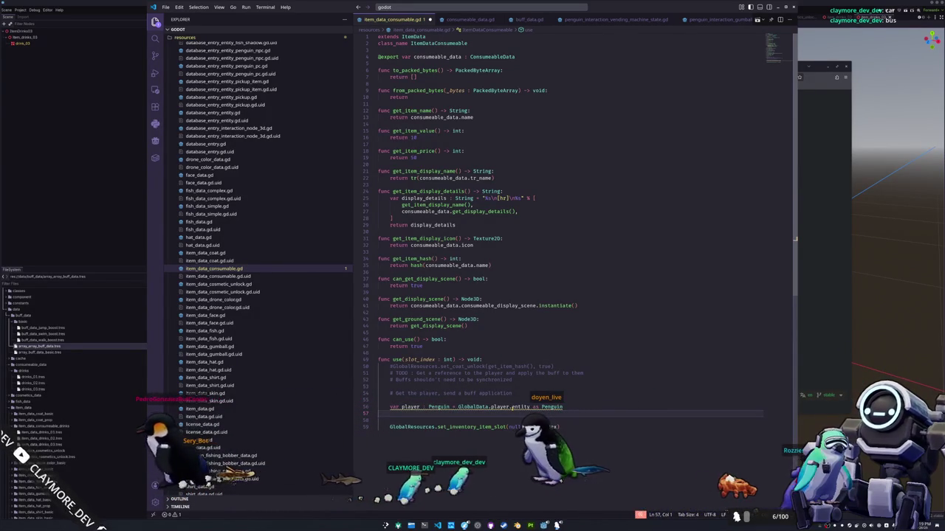
key("BackSpace")
key("BackSpace")
key("BackSpace")
key("Return")
type("player._sync_apply_buff(")
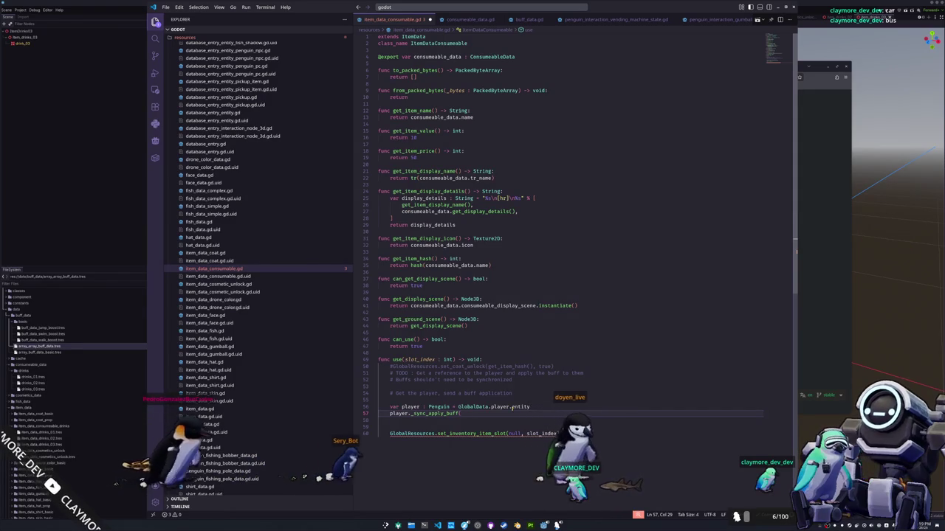
type("consu")
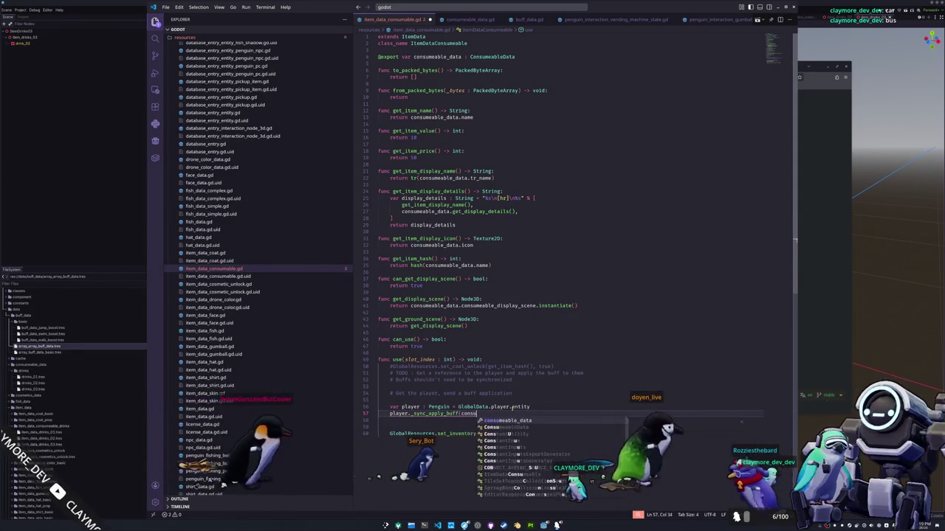
type("meable_data.buff_data.get_")
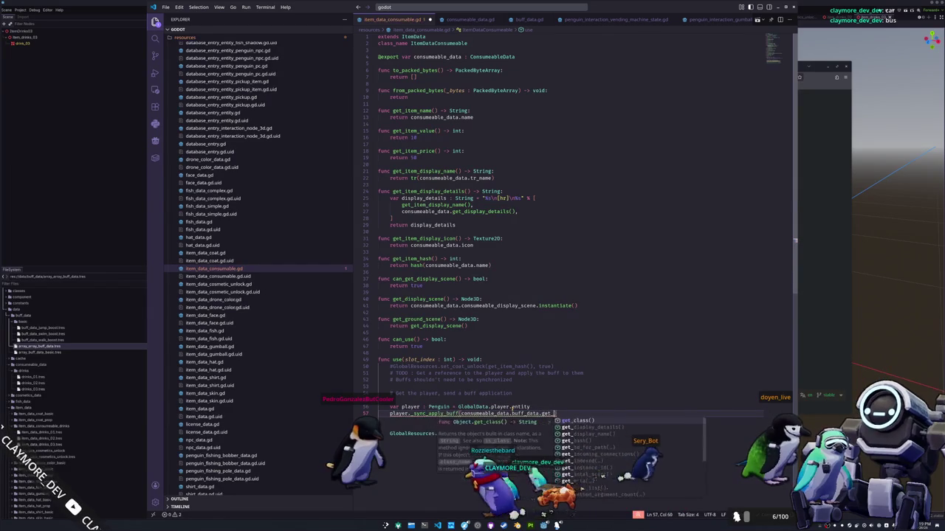
type("hash()")
key("Down")
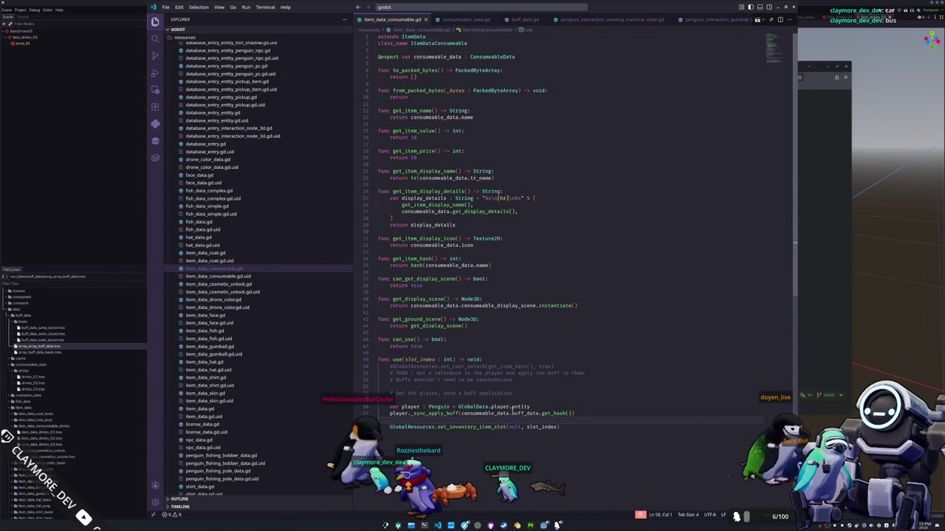
left_click(441, 415, "ctrl")
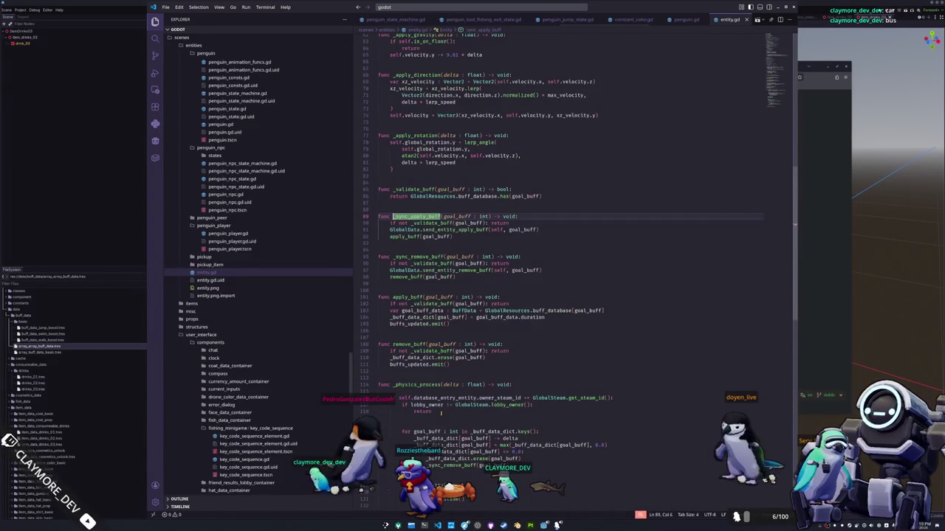
Start a print line after the apply_buff call, then delete it.
left_click(427, 242)
key("Return")
key("Return")
key("Up")
type("print(")
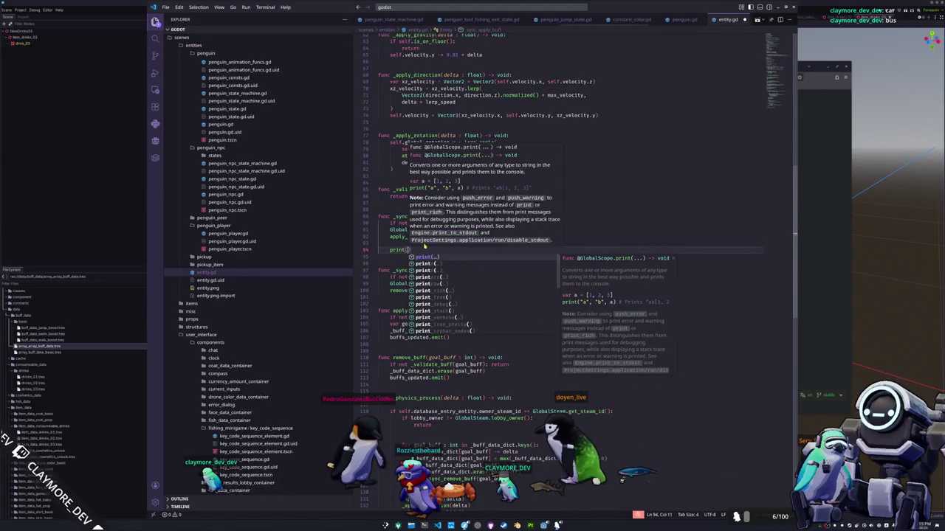
key("Escape")
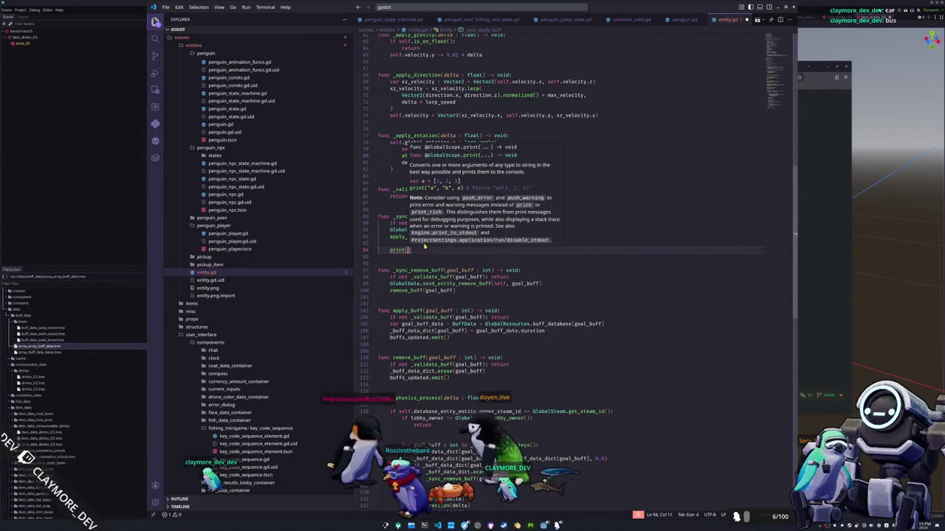
key("Escape")
key("BackSpace")
key("BackSpace")
key("BackSpace")
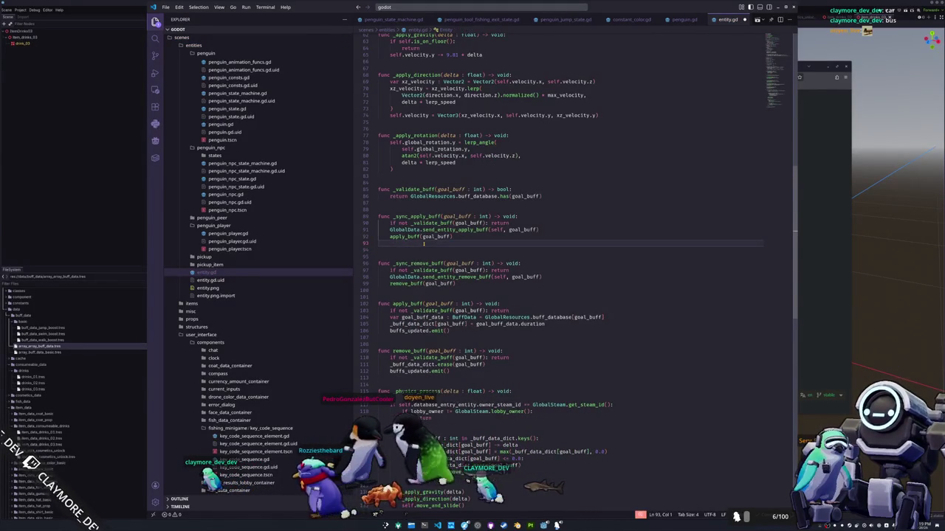
key("Delete")
Append print(goal_buff_data.name) to the end of apply_buff and switch back to Godot.
key("Down")
key("Down")
key("Down")
key("Down")
key("Down")
key("Down")
key("End")
key("Return")
key("Return")
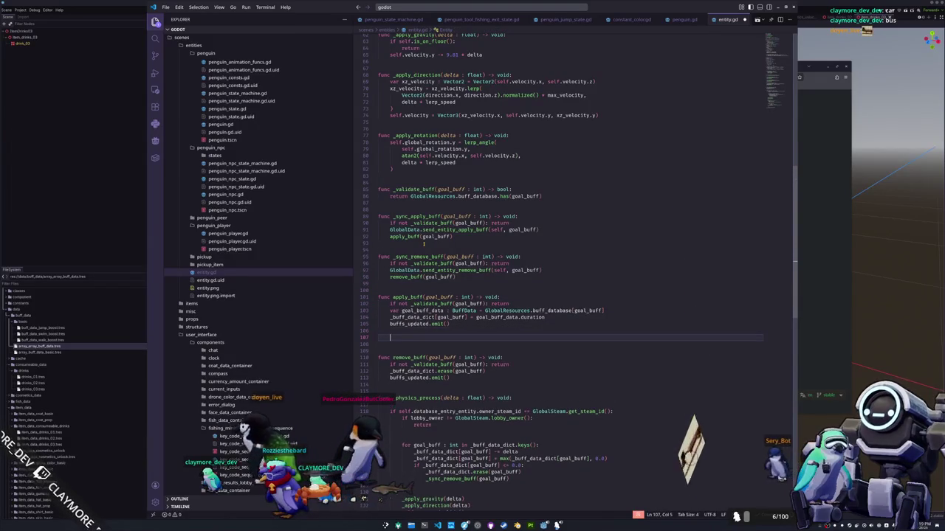
type("print(goal_bu")
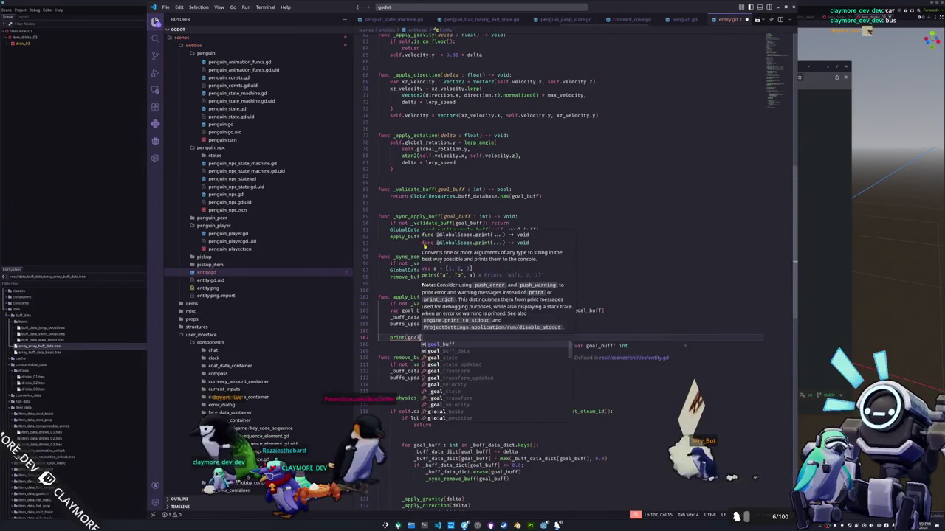
type("ff_data.name")
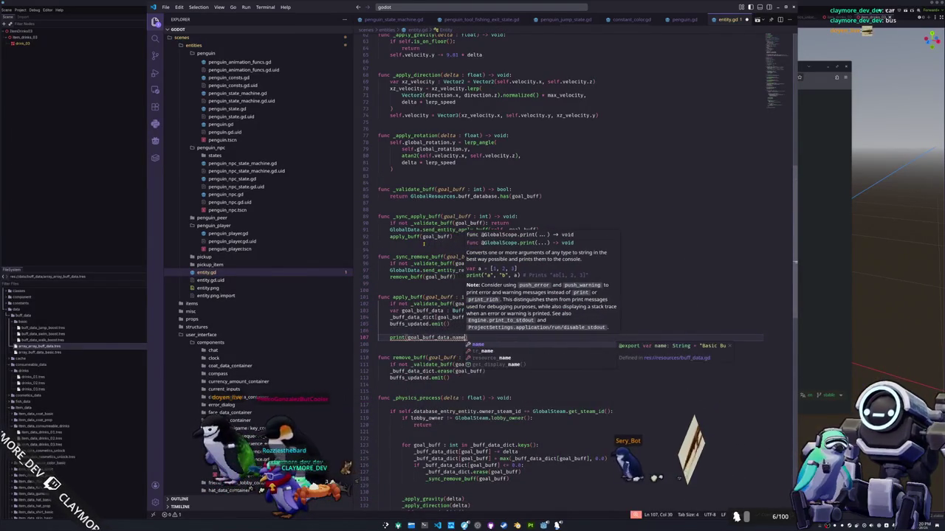
key("Escape")
key("Down")
key("alt+Tab")
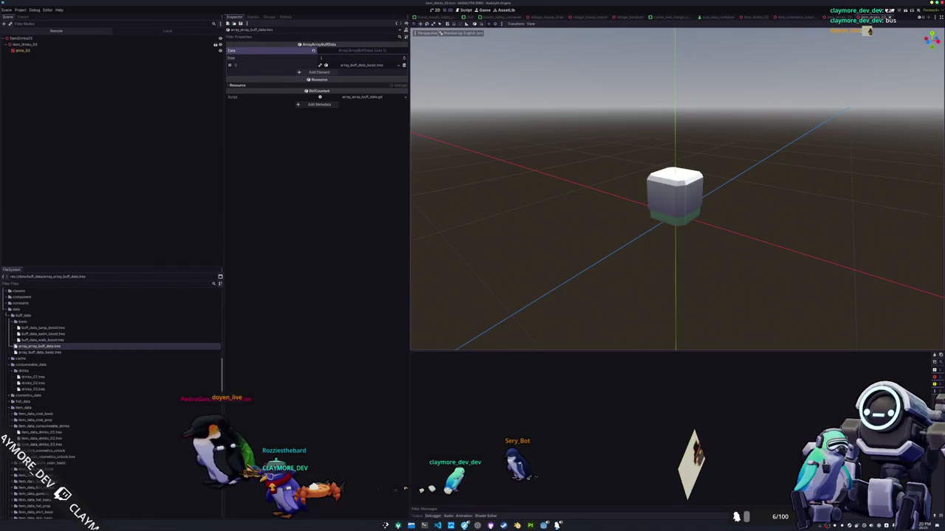
Launch the game, start playing, and walk the penguin to the vending machine.
key("F5")
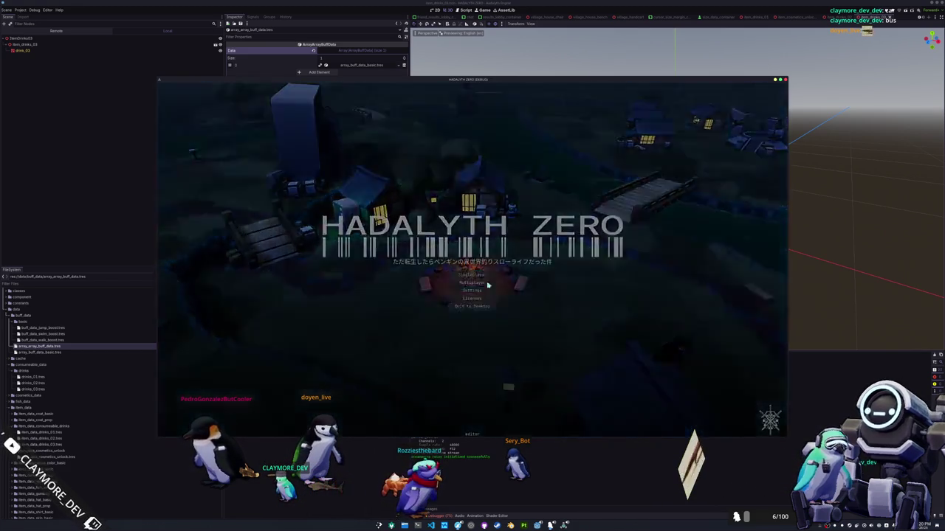
left_click(487, 284)
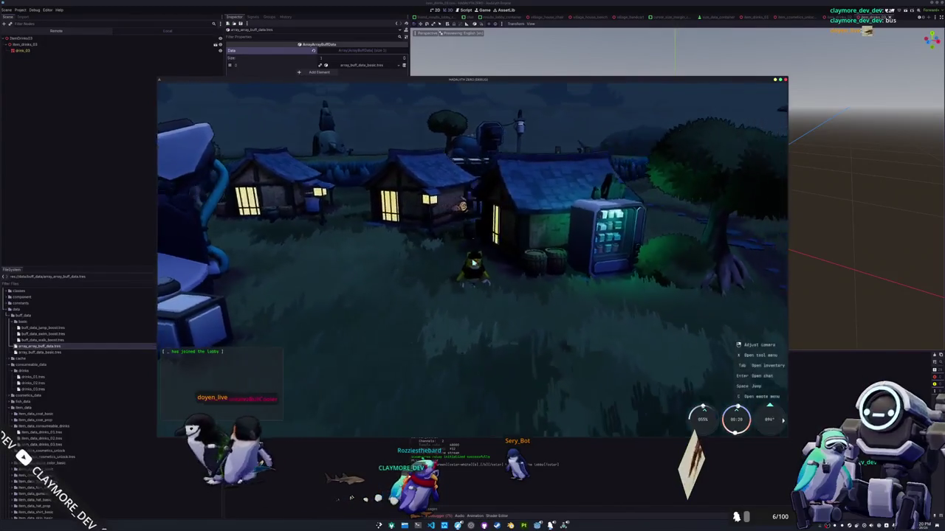
key("Tab")
key("Tab")
key("w")
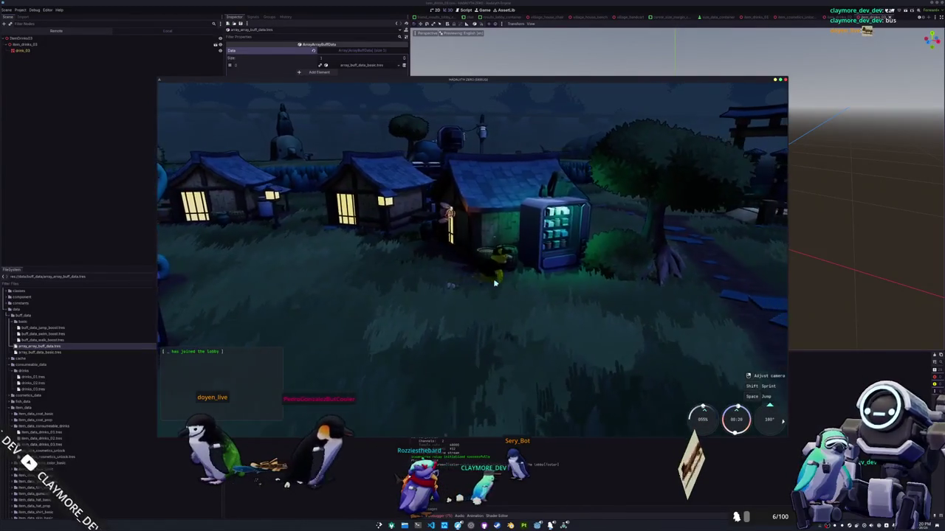
Buy a Seal Milk, open its inventory actions, and stop the running game.
key("e")
left_click(304, 126)
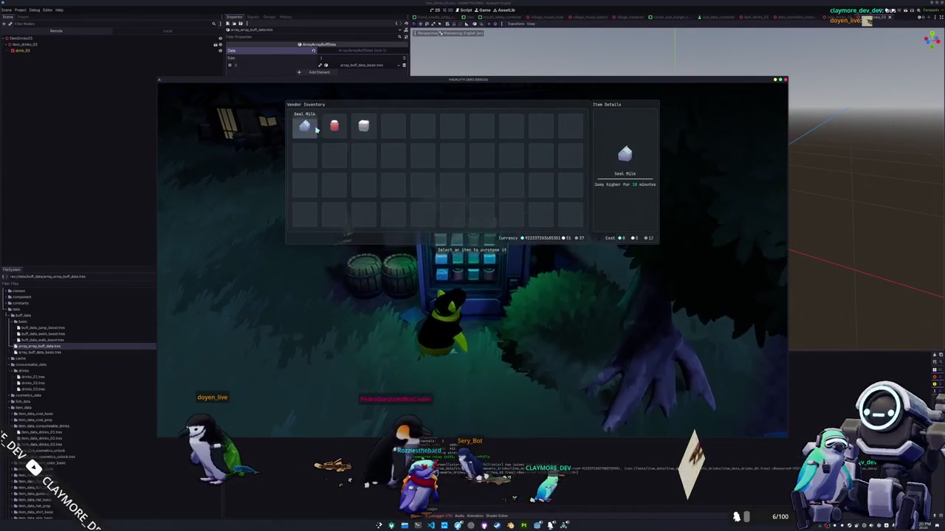
left_click(304, 125)
key("e")
key("Tab")
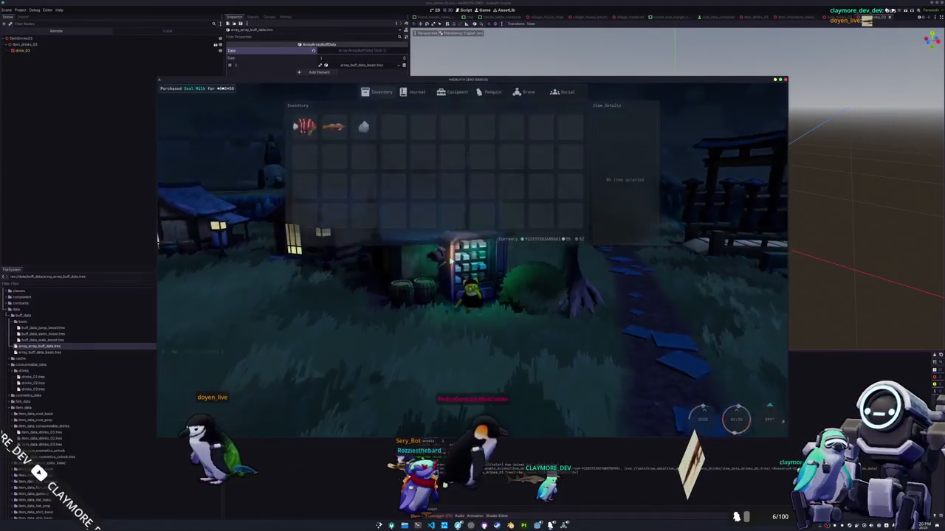
left_click(365, 129)
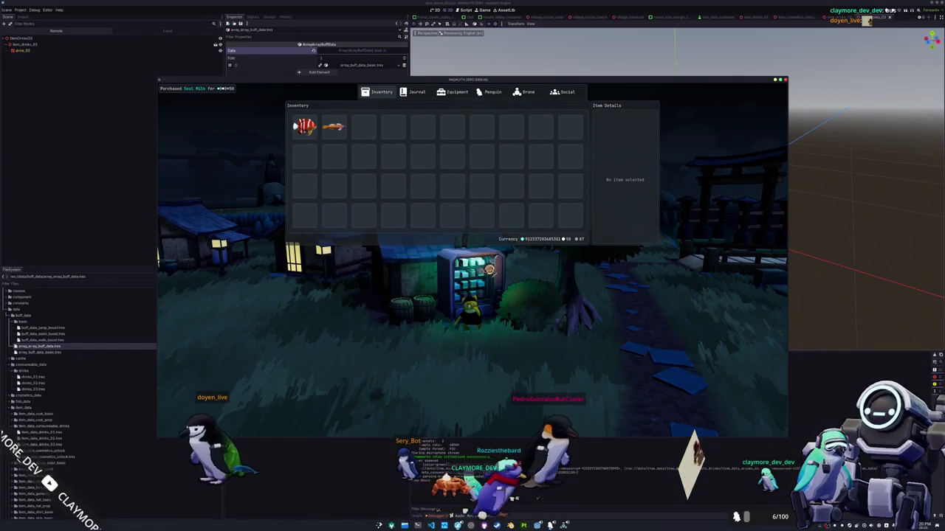
key("F8")
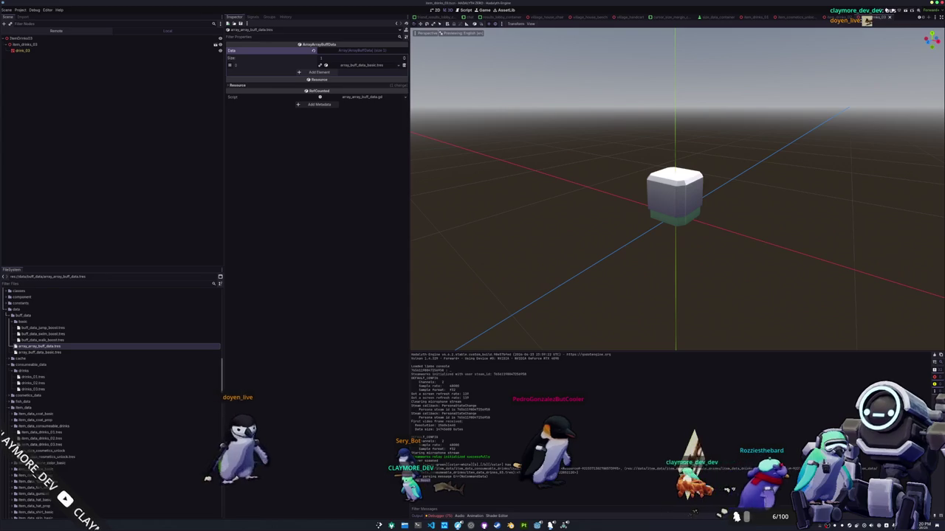
Return to VS Code and go through the penguin.gd, array_array_buff_data.gd and global_data.gd tabs to reach global_data_entity.gd.
key("alt+Tab")
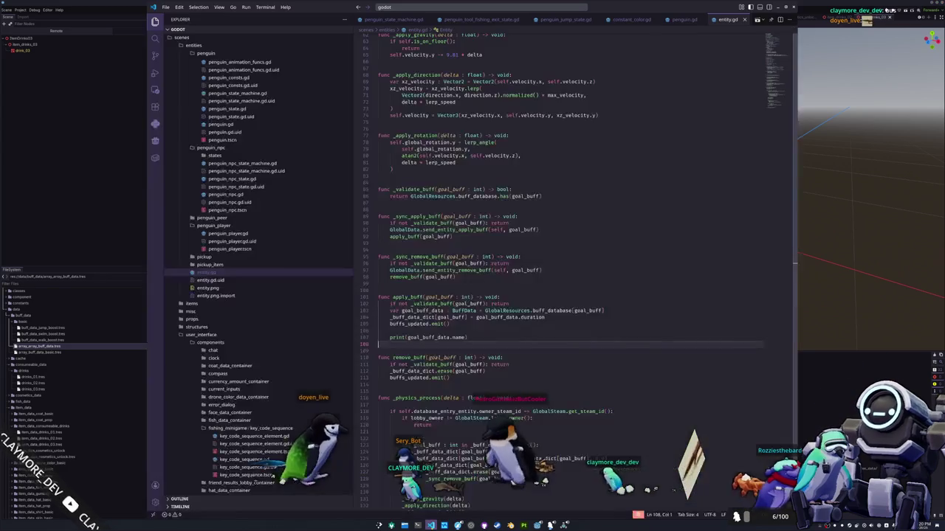
left_click(461, 391)
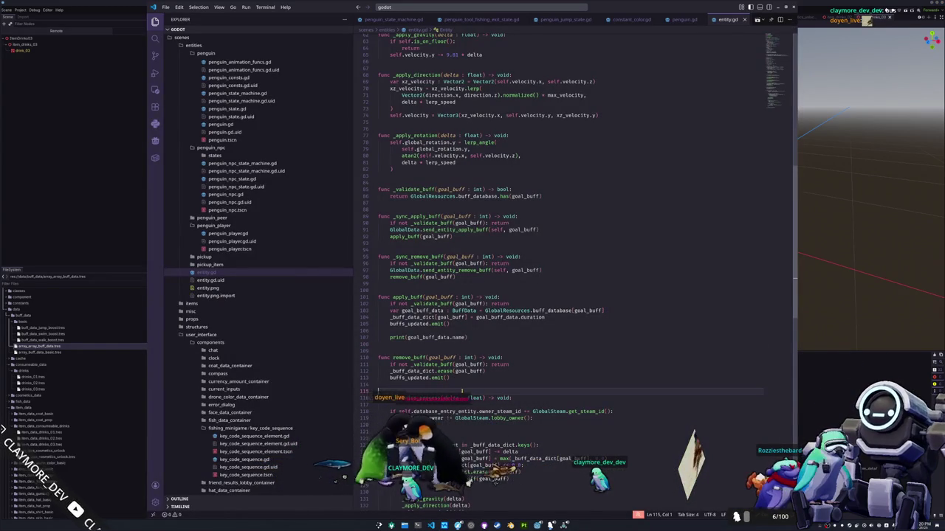
scroll(668, 20, "down", 1)
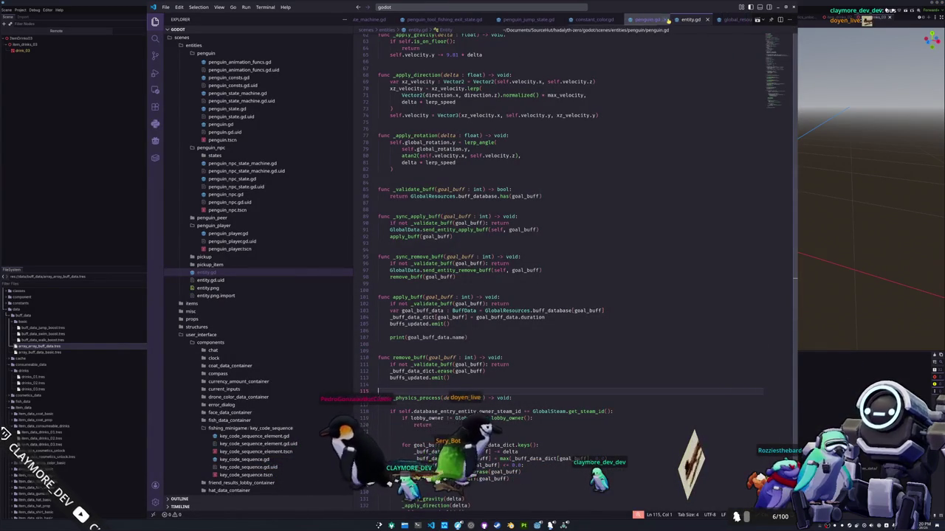
left_click(639, 20)
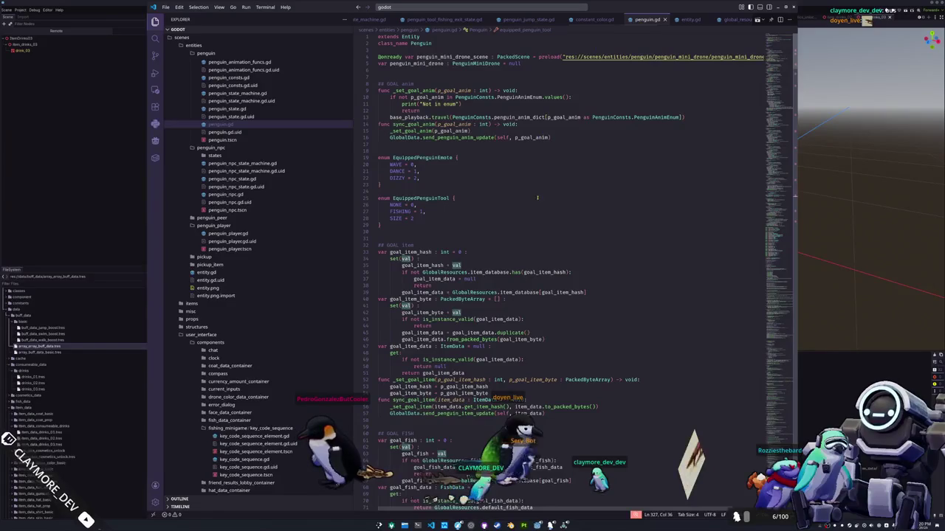
scroll(427, 234, "down", 6)
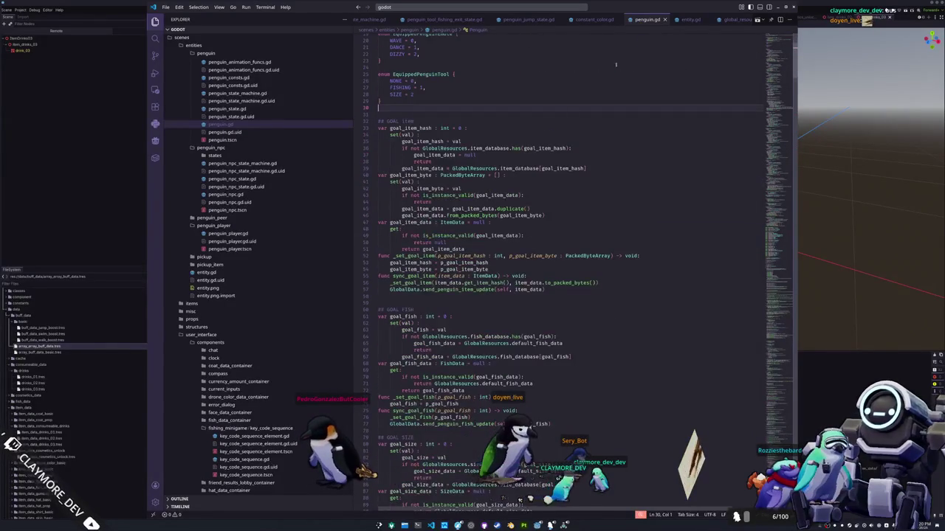
scroll(630, 20, "down", 3)
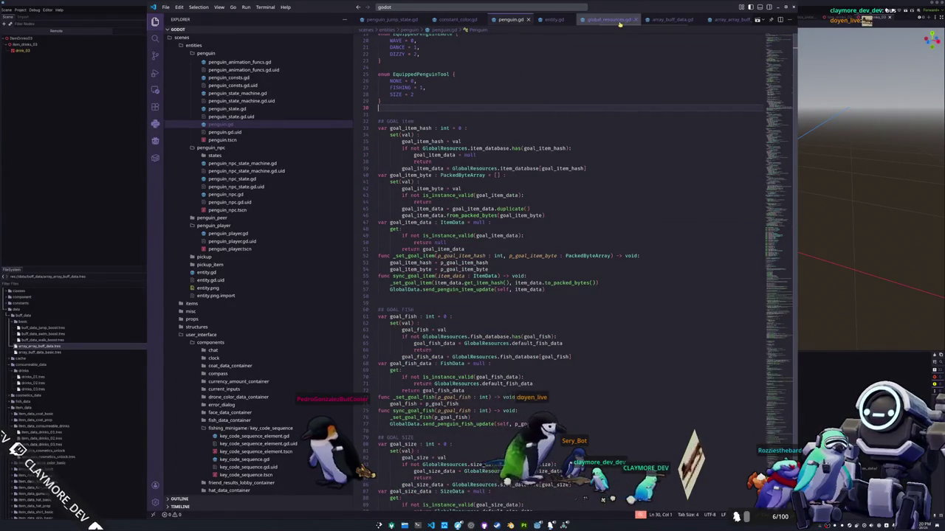
left_click(619, 20)
left_click(673, 21)
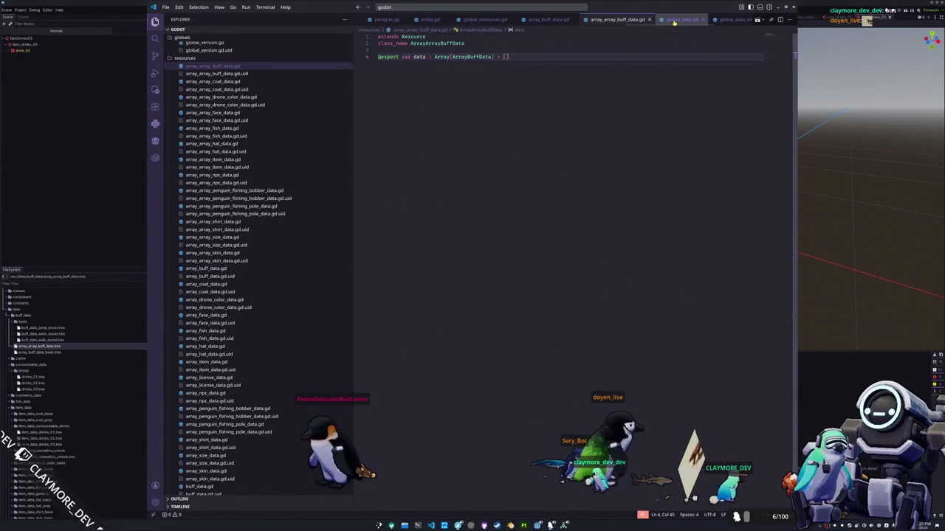
left_click(674, 20)
left_click(679, 20)
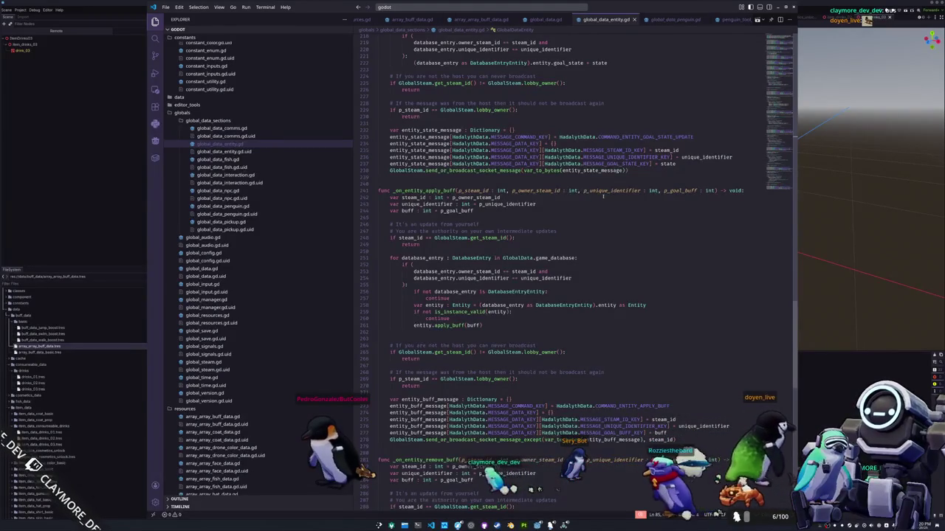
Highlight MESSAGE_GOAL_BUFF_KEY, goal_buff, COMMAND_ENTITY_REMOVE_BUFF and COMMAND_ENTITY_APPLY_BUFF in the buff send functions.
scroll(603, 196, "up", 6)
scroll(639, 301, "up", 20)
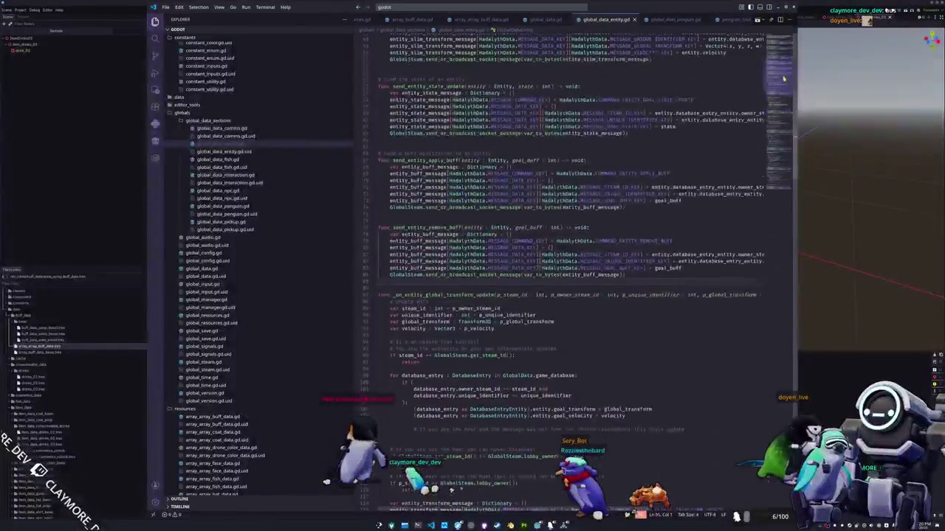
double_click(629, 257)
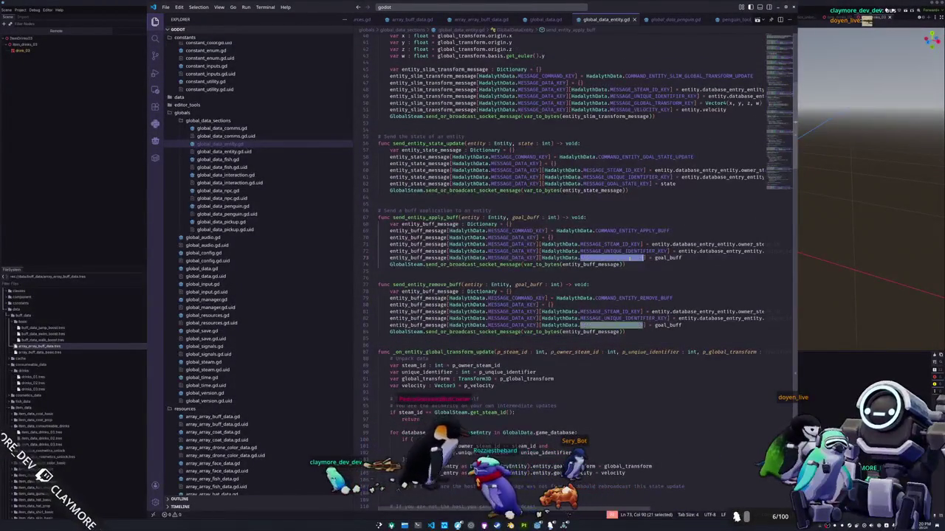
double_click(667, 325)
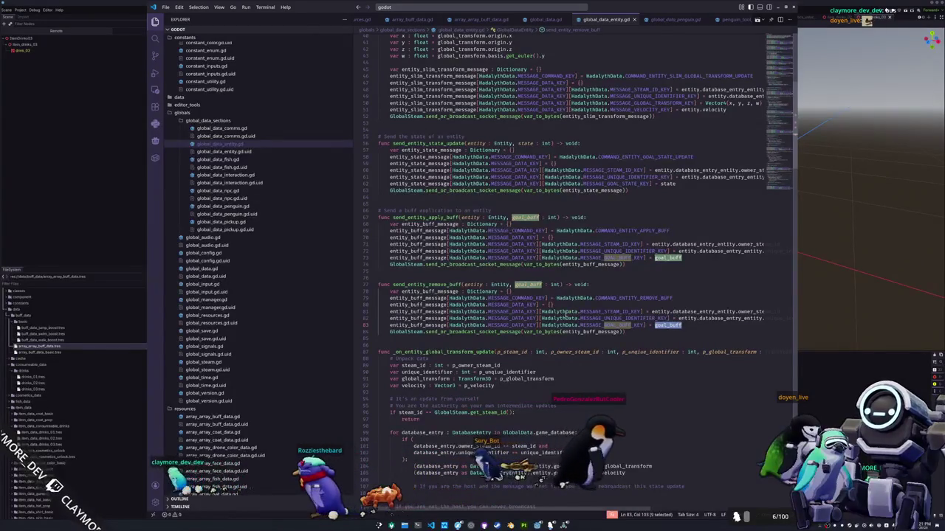
left_click(619, 336)
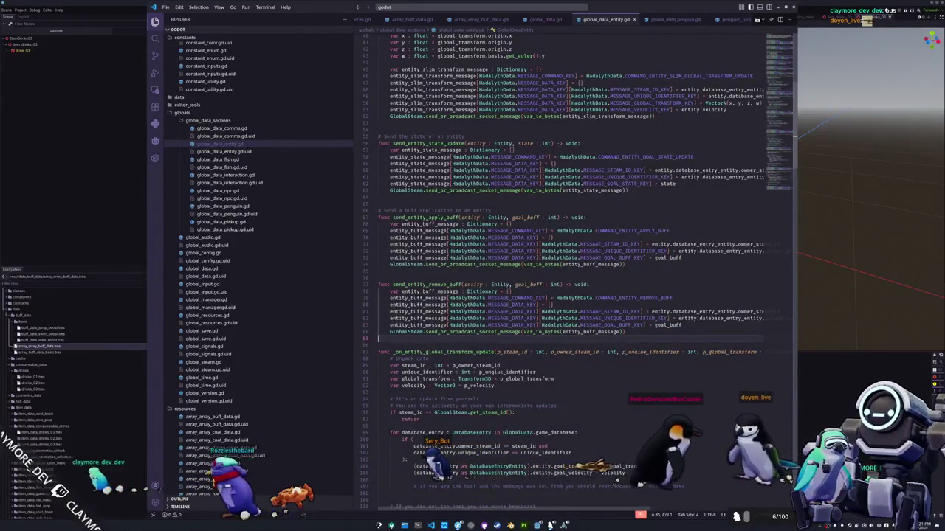
double_click(628, 298)
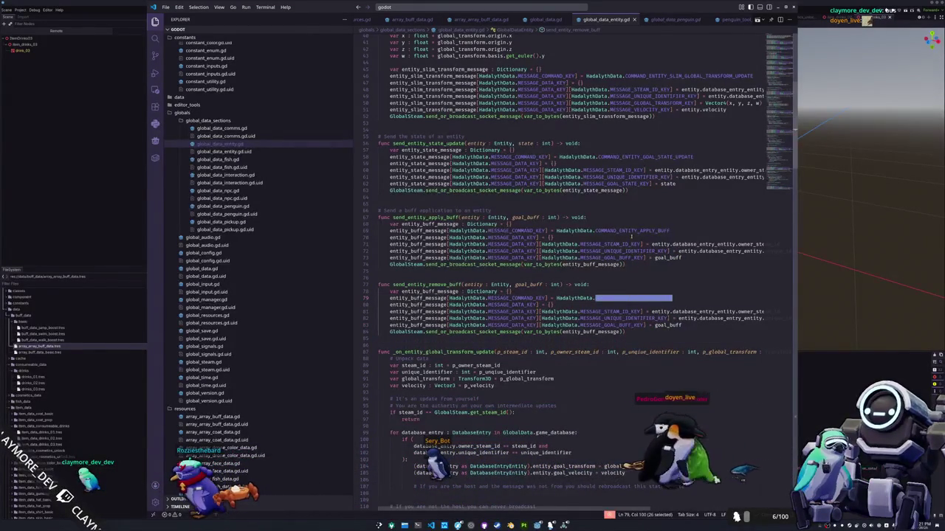
double_click(636, 230)
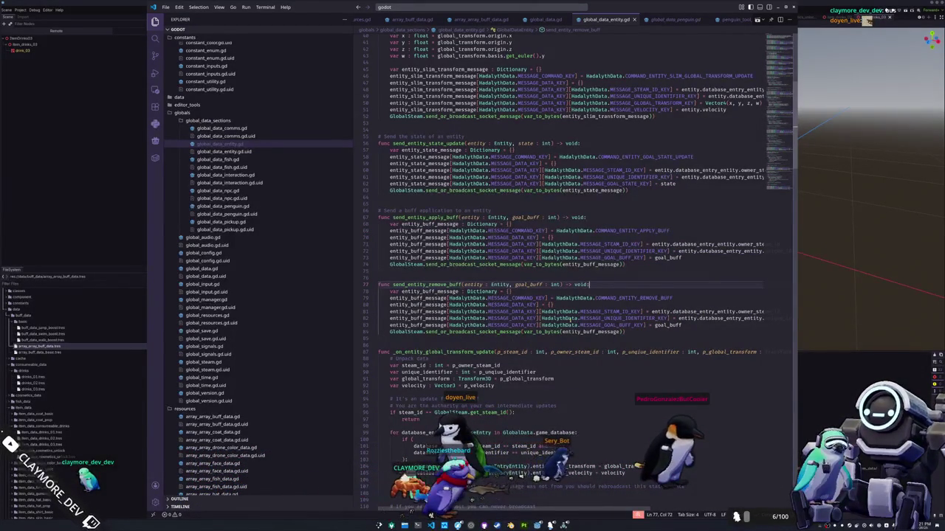
key("ctrl+o")
Open the rust project folder and hadalyth_data_rs.rs, scrolling down toward the goal_buffs parsing.
key("Down")
key("Return")
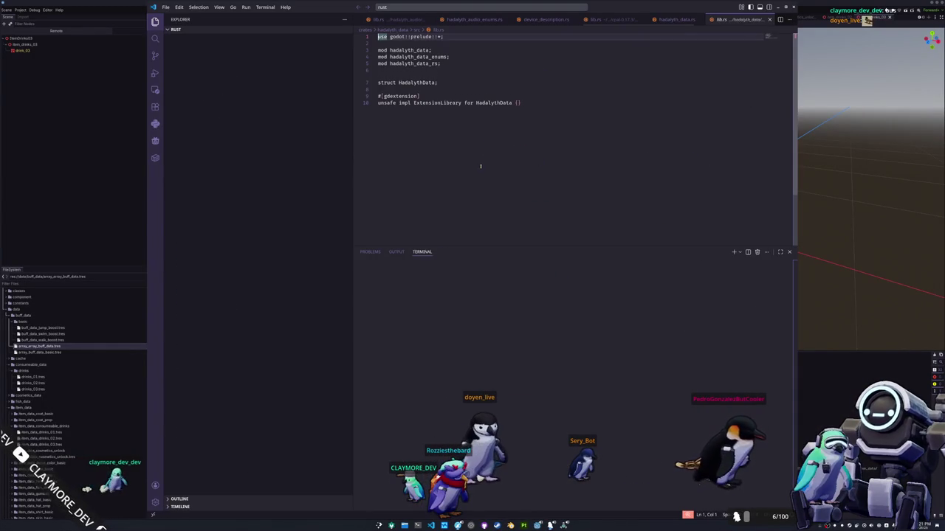
left_click(226, 169)
left_click(229, 162)
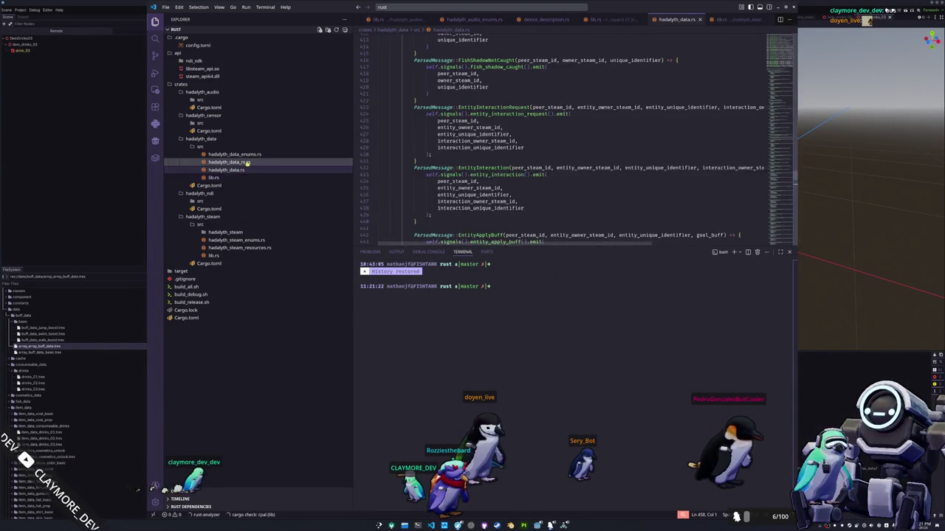
left_click_drag(531, 249, 531, 464)
scroll(532, 443, "down", 4)
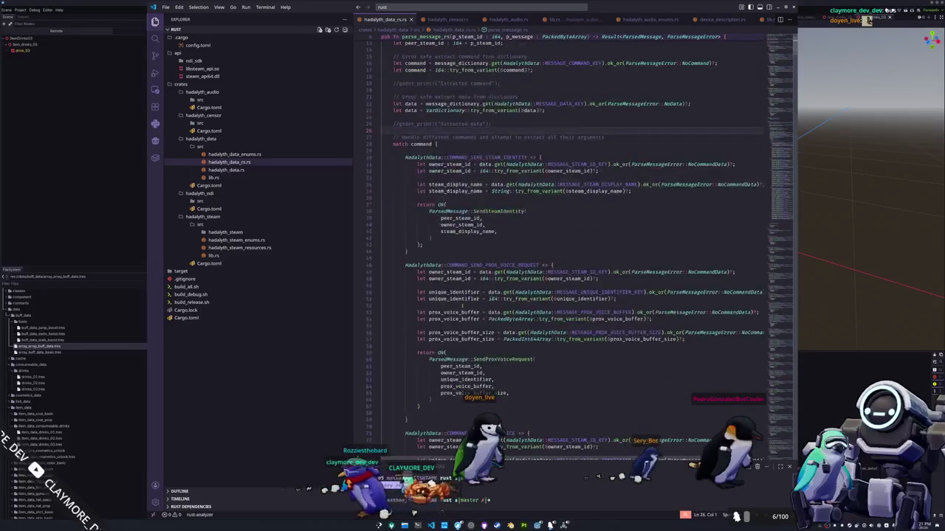
scroll(462, 306, "down", 15)
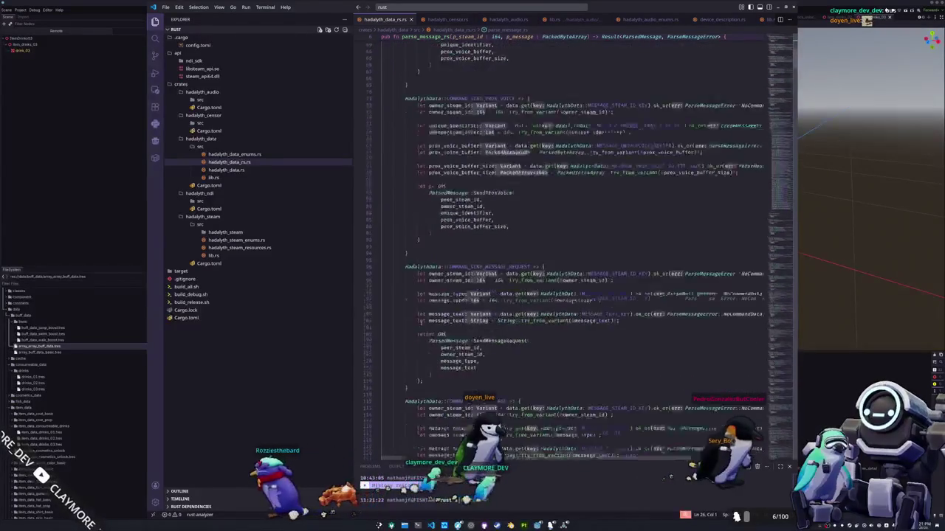
scroll(514, 342, "down", 15)
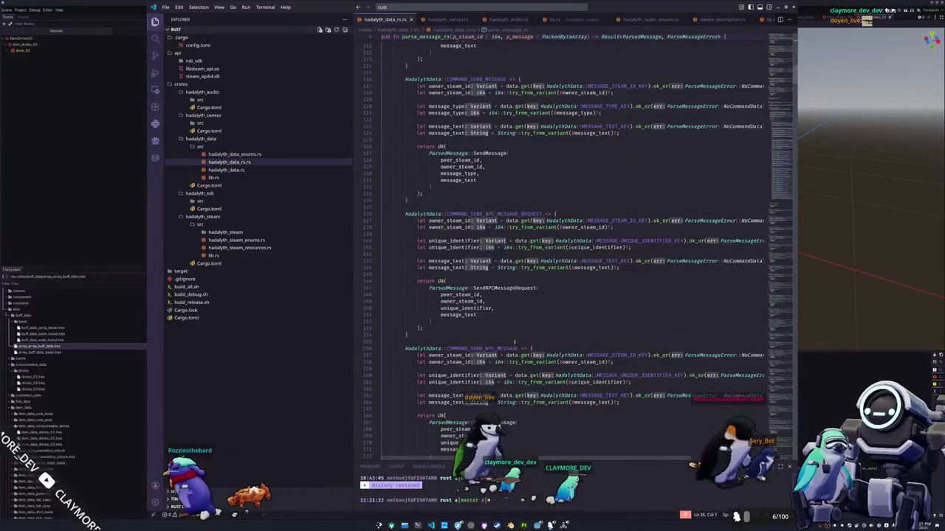
scroll(515, 343, "down", 15)
scroll(511, 327, "down", 15)
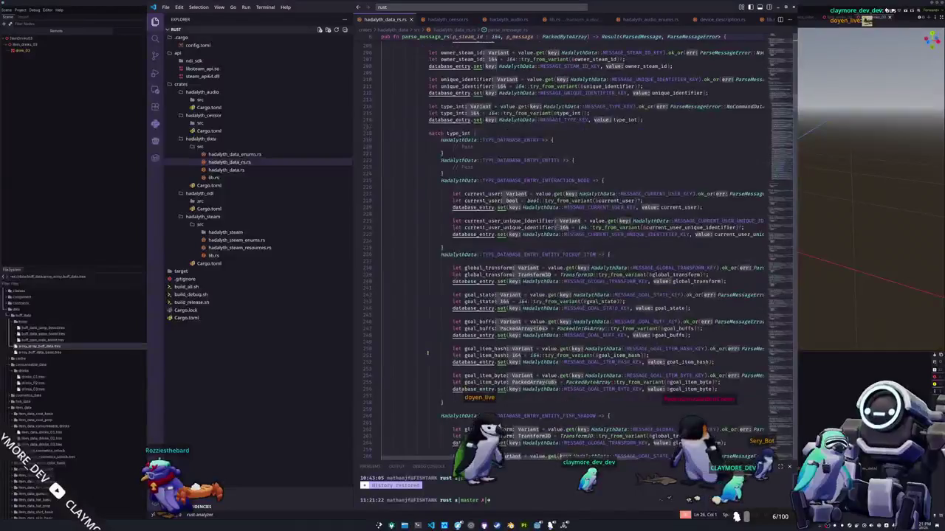
scroll(427, 353, "down", 3)
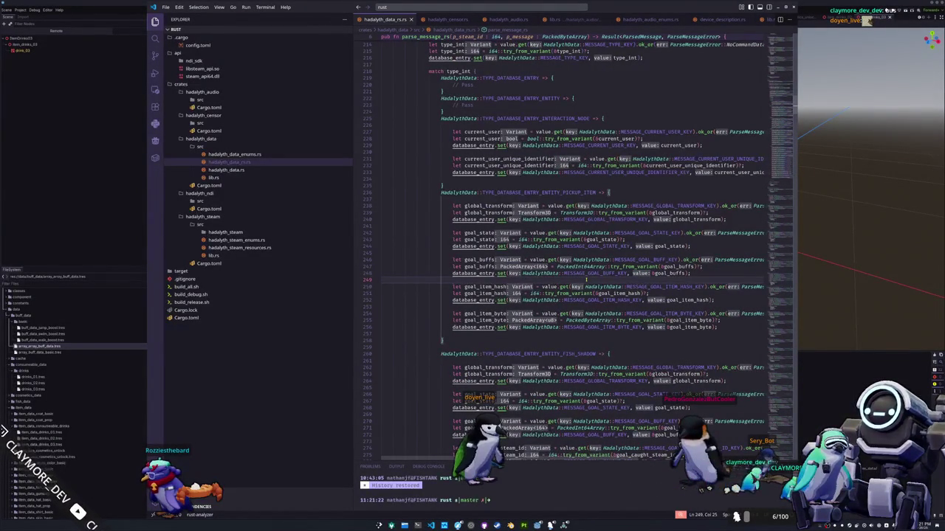
Inspect the goal_buffs parsing on lines 246–249 and read the PackedInt64Array documentation.
key("Up")
key("Up")
key("Up")
key("Home")
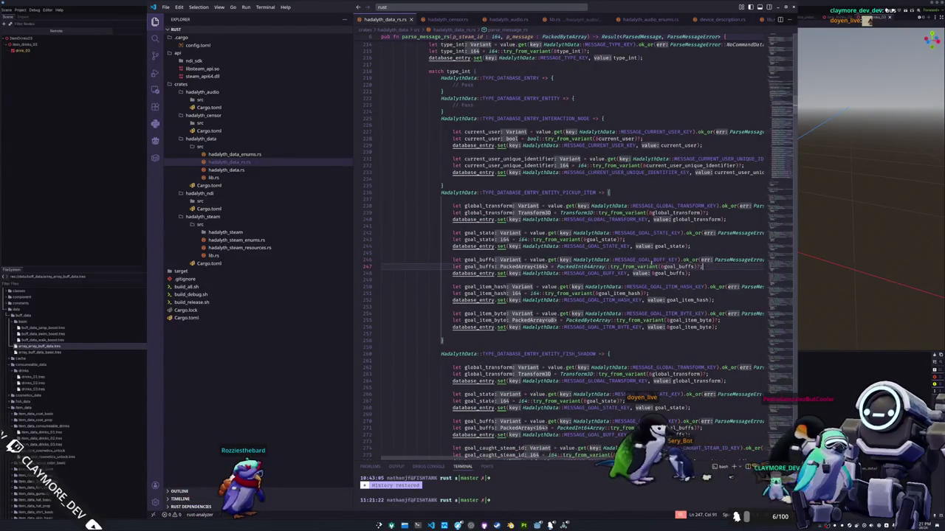
left_click(636, 266)
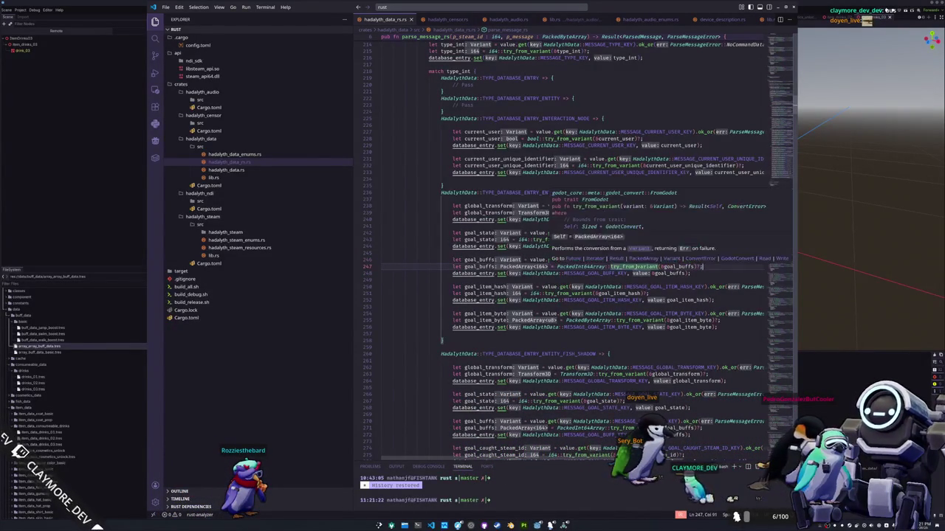
left_click_drag(731, 259, 785, 260)
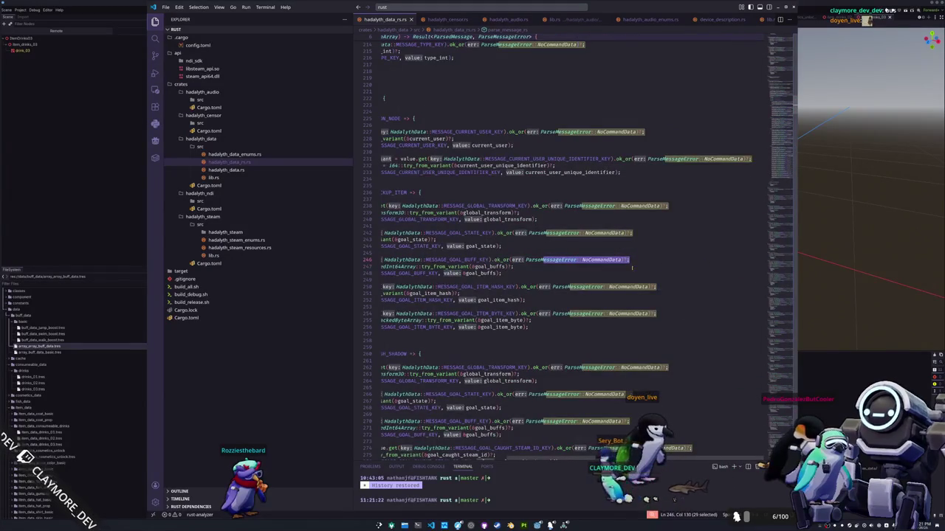
left_click(586, 268)
left_click(563, 279)
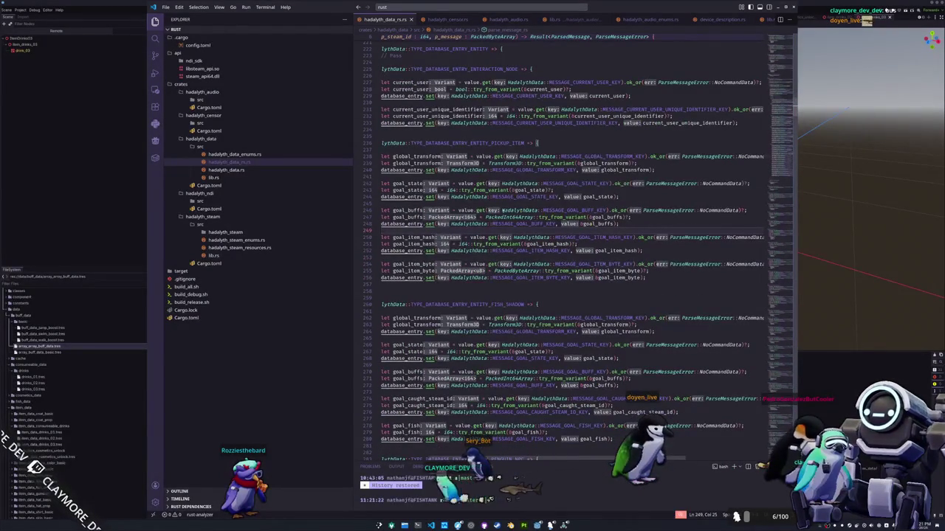
mouse_move(499, 217)
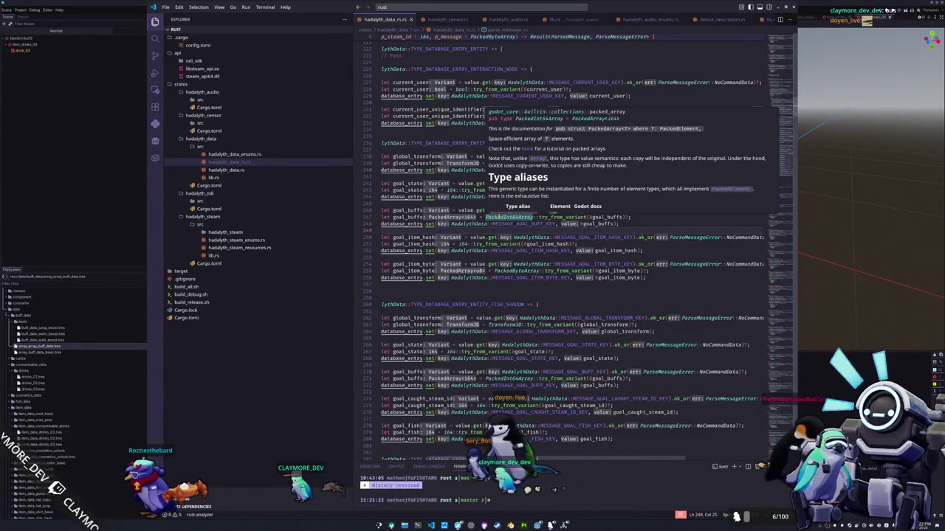
double_click(500, 217)
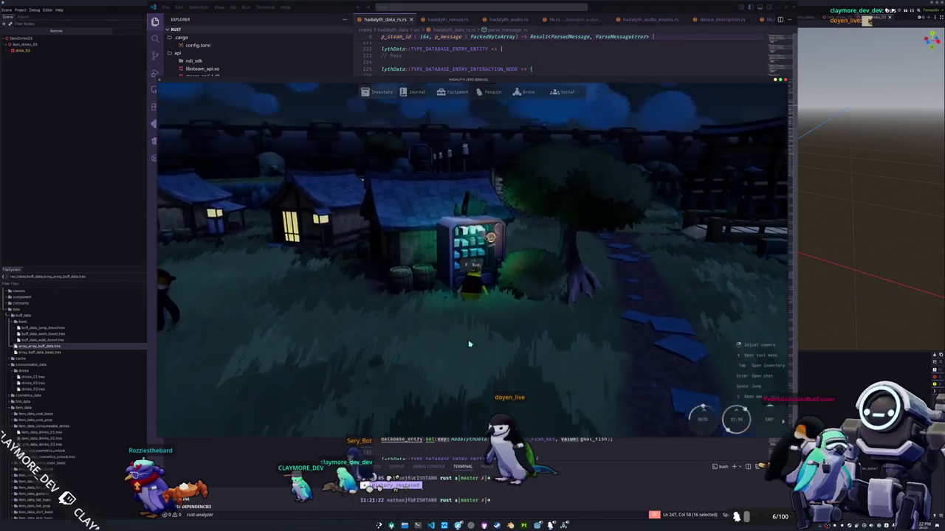
Buy a Seal Milk from the vending machine, confirm it in the inventory, then stop the game with F8.
key("Tab")
key("Tab")
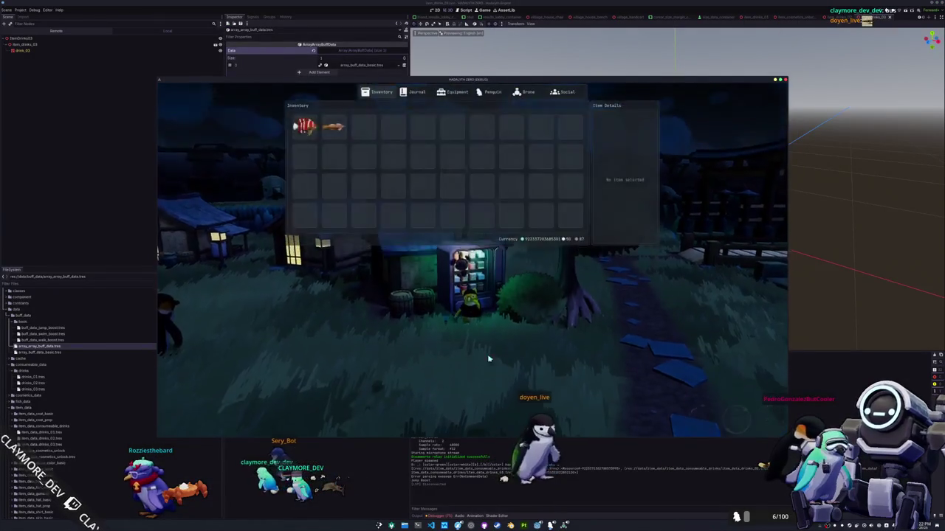
key("e")
left_click(304, 126)
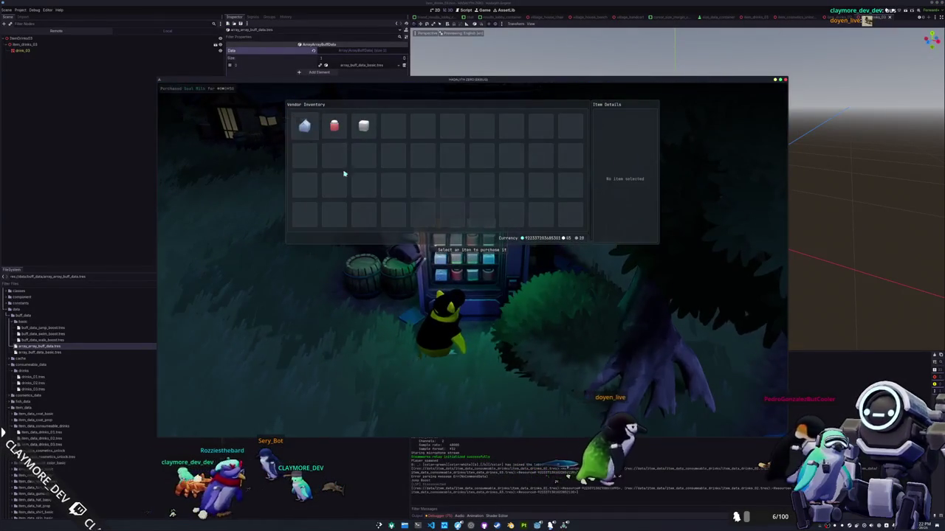
key("Escape")
key("Tab")
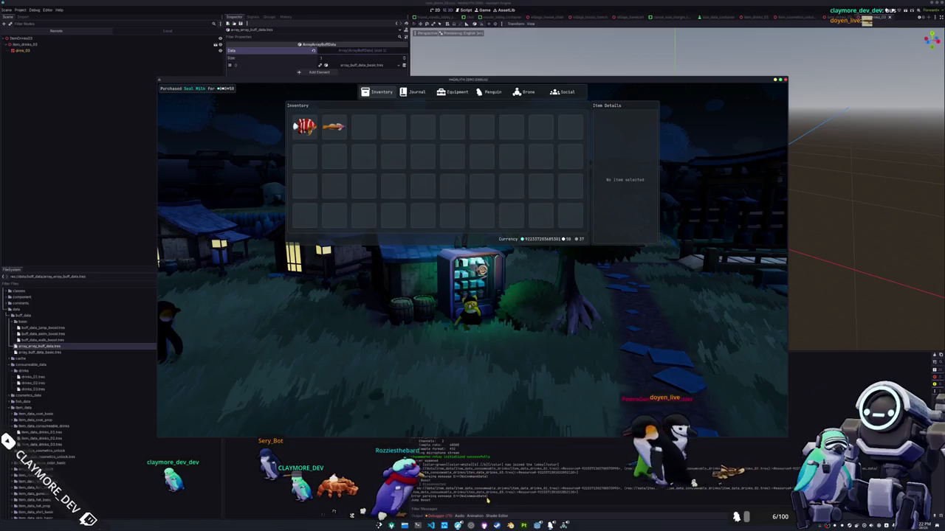
key("F8")
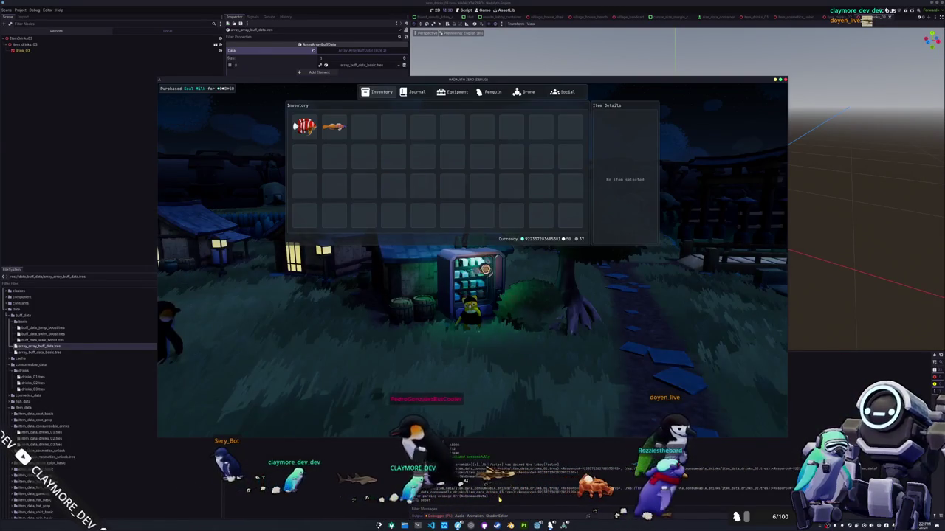
key("F8")
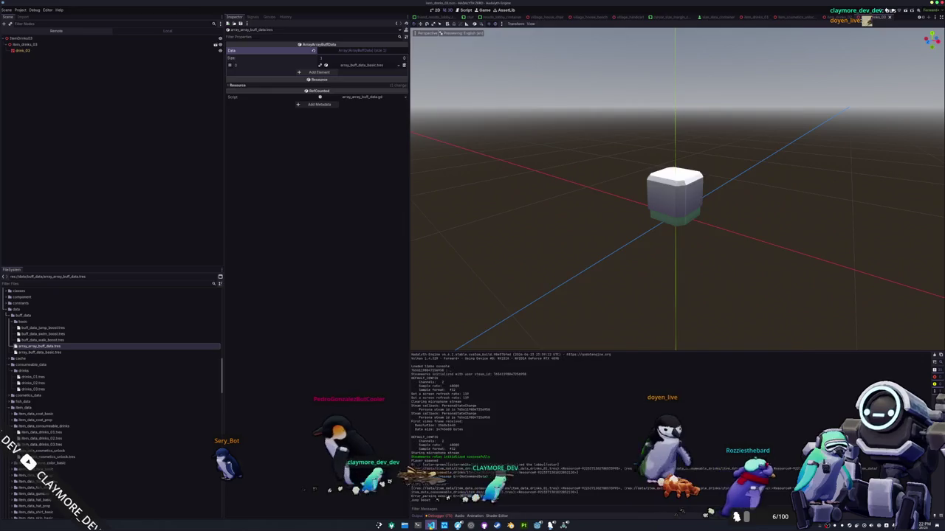
Scroll hadalyth_data_rs.rs down to the COMMAND_ENTITY_APPLY_BUFF and COMMAND_ENTITY_REMOVE_BUFF handlers.
key("alt+Tab")
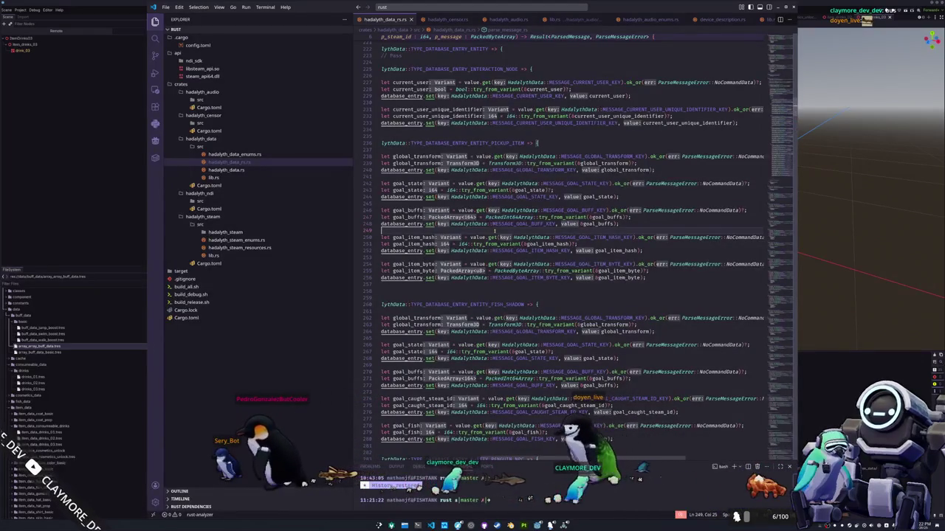
scroll(479, 291, "down", 10)
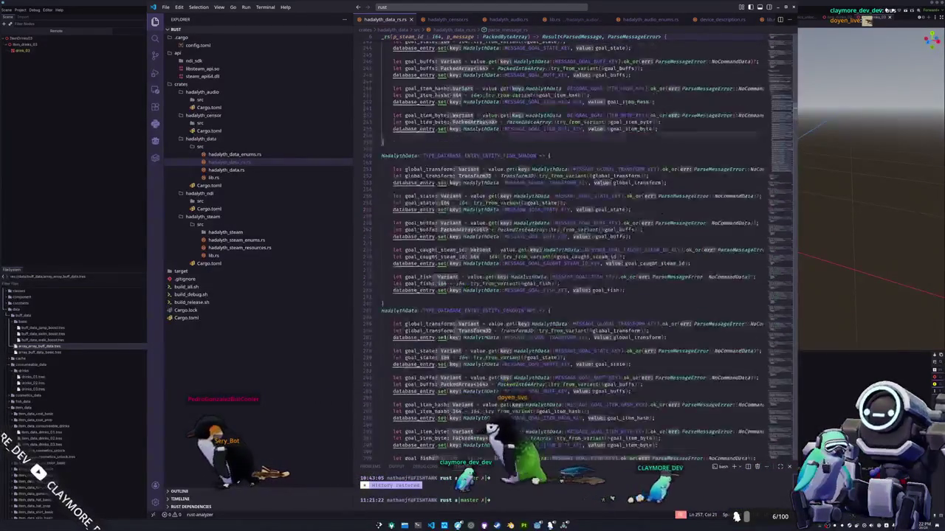
scroll(580, 244, "down", 10)
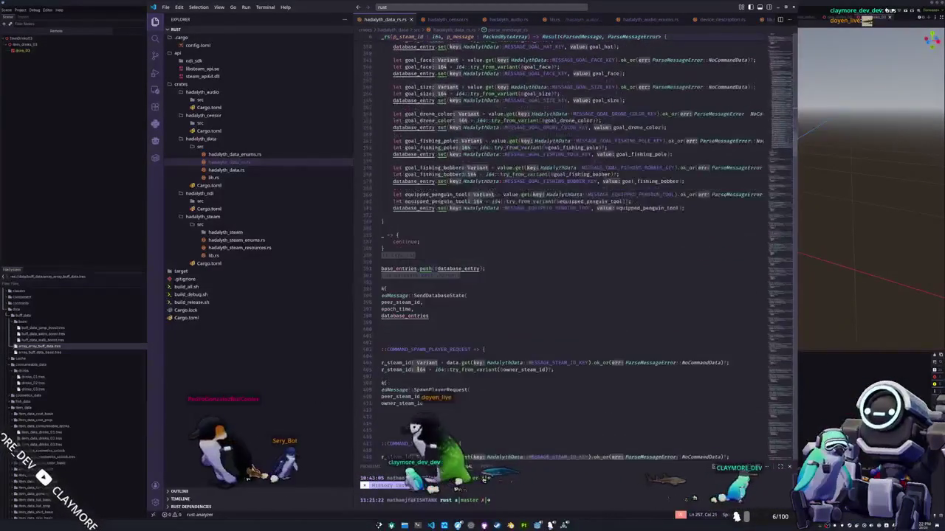
scroll(405, 404, "down", 15)
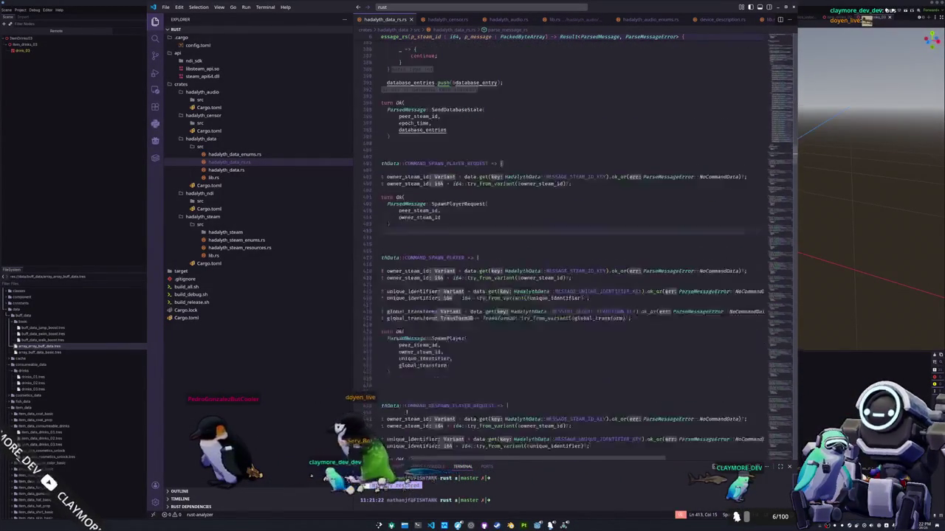
scroll(401, 427, "down", 20)
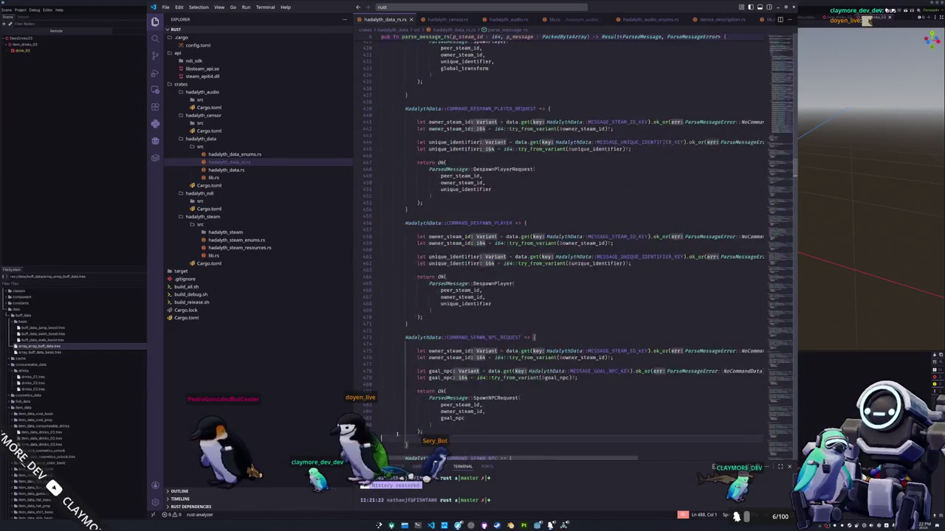
scroll(390, 406, "down", 10)
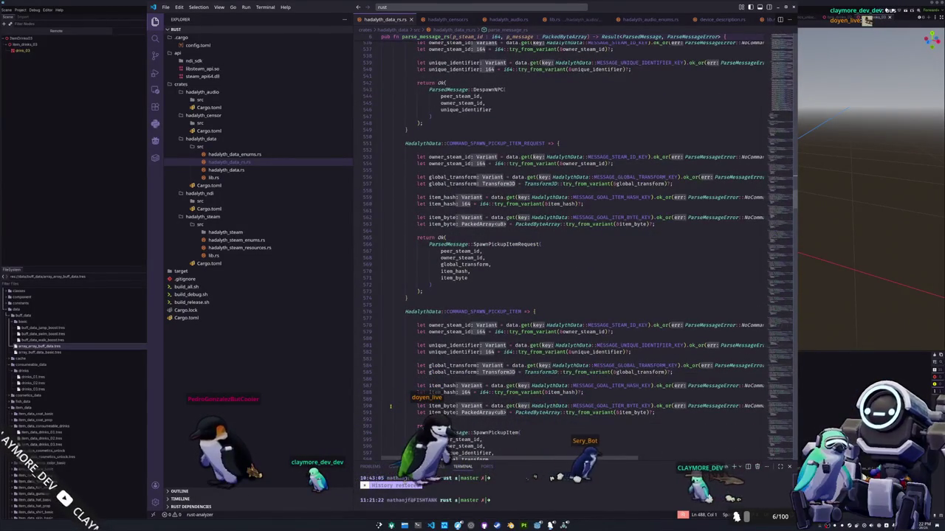
scroll(413, 322, "down", 20)
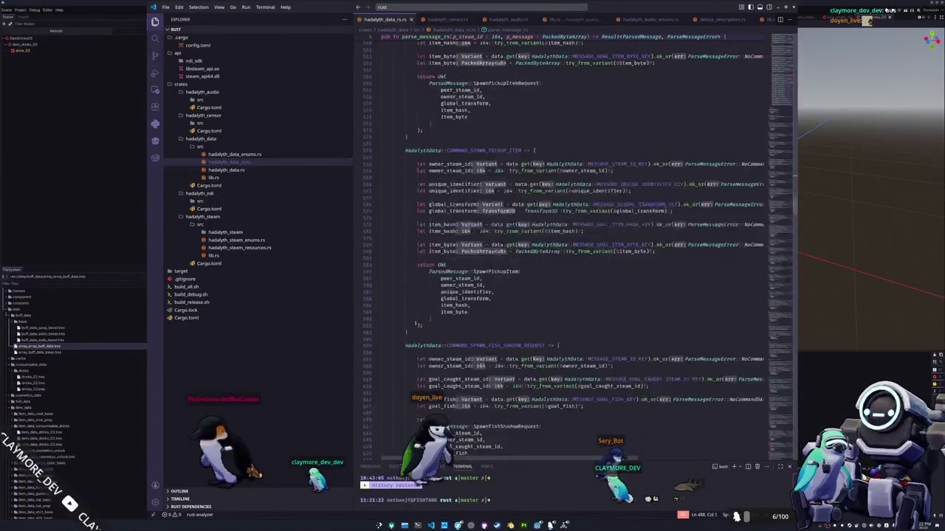
scroll(414, 322, "down", 12)
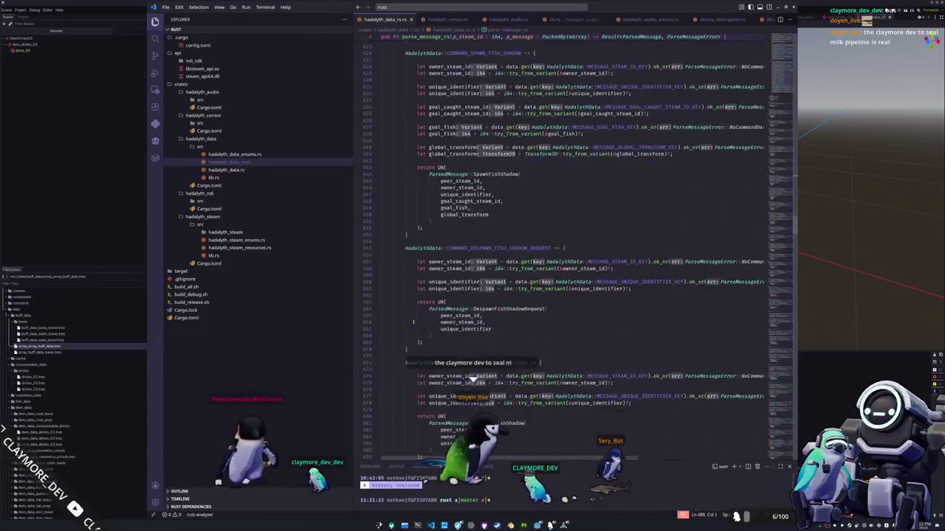
scroll(410, 332, "down", 5)
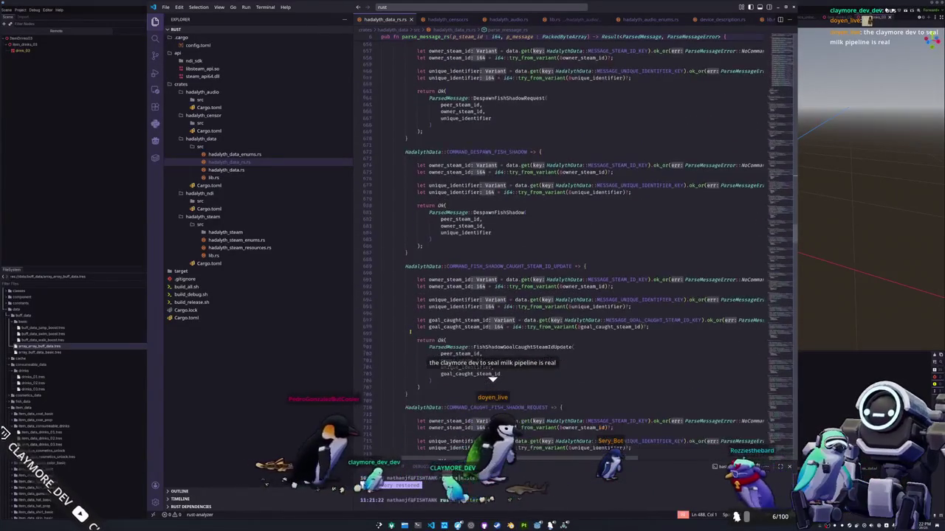
scroll(410, 332, "down", 3)
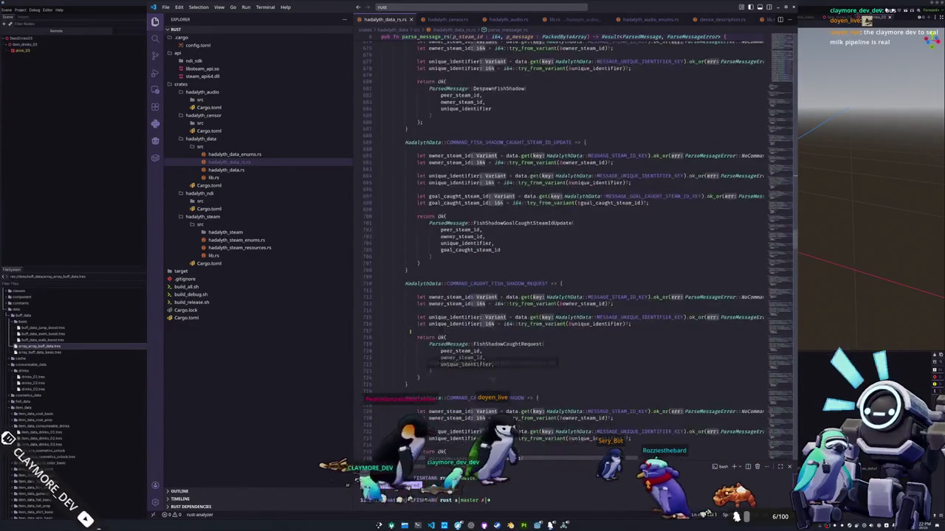
scroll(410, 333, "down", 15)
scroll(410, 333, "down", 8)
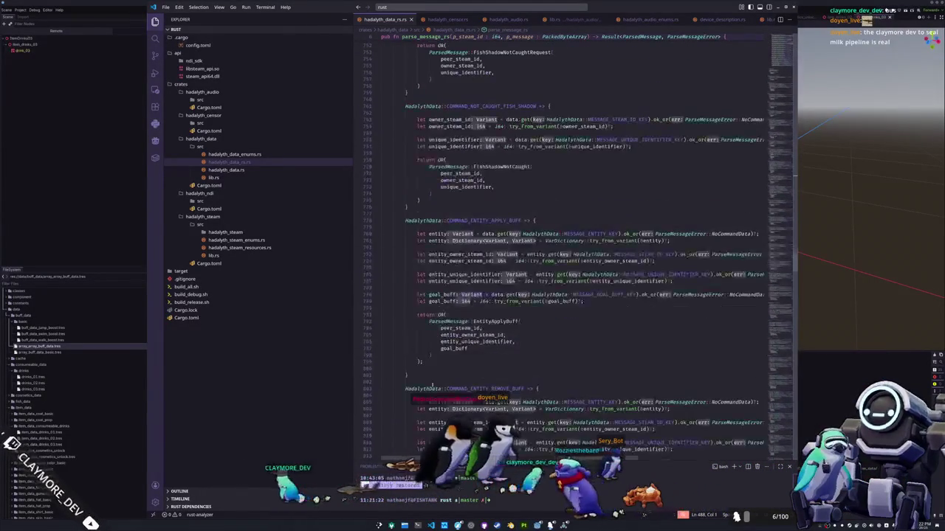
Drink two Seal Milks from the inventory and have the penguin hold a third.
key("i")
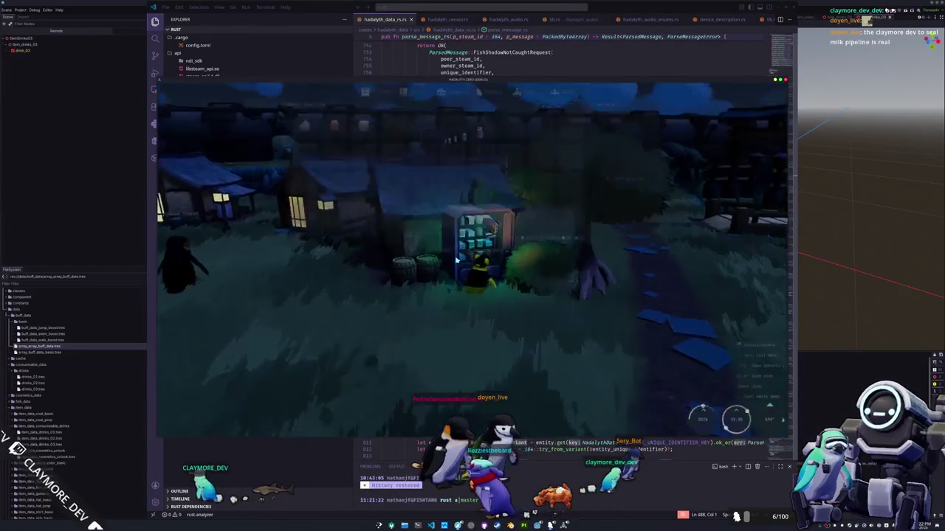
key("e")
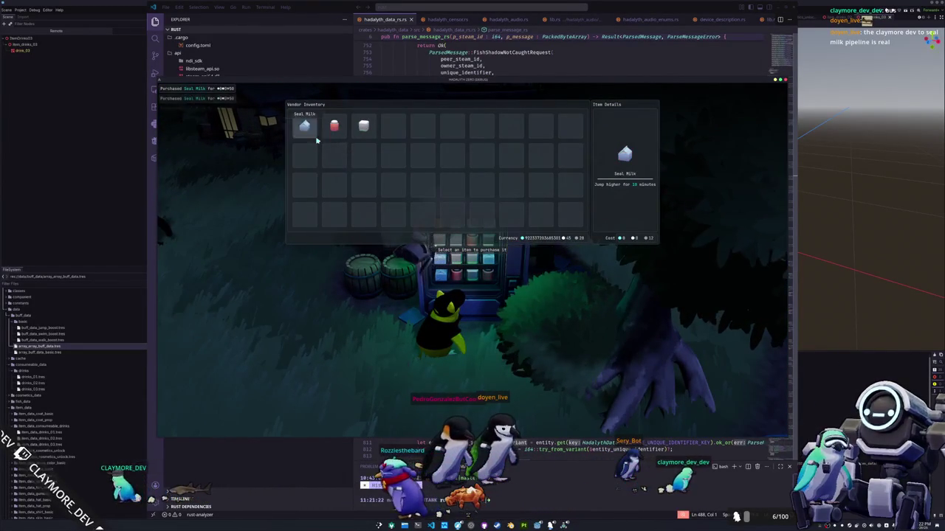
key("Escape")
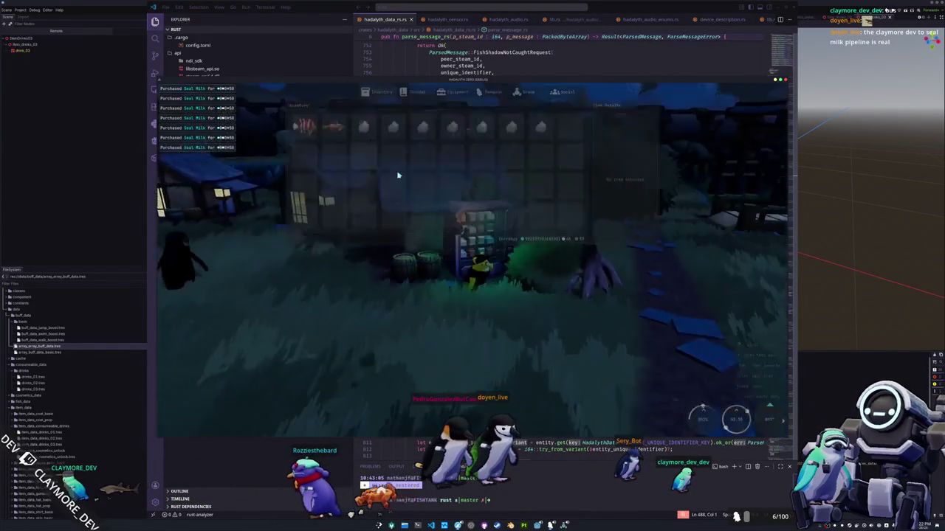
key("i")
right_click(543, 129)
left_click(554, 148)
right_click(511, 126)
left_click(522, 151)
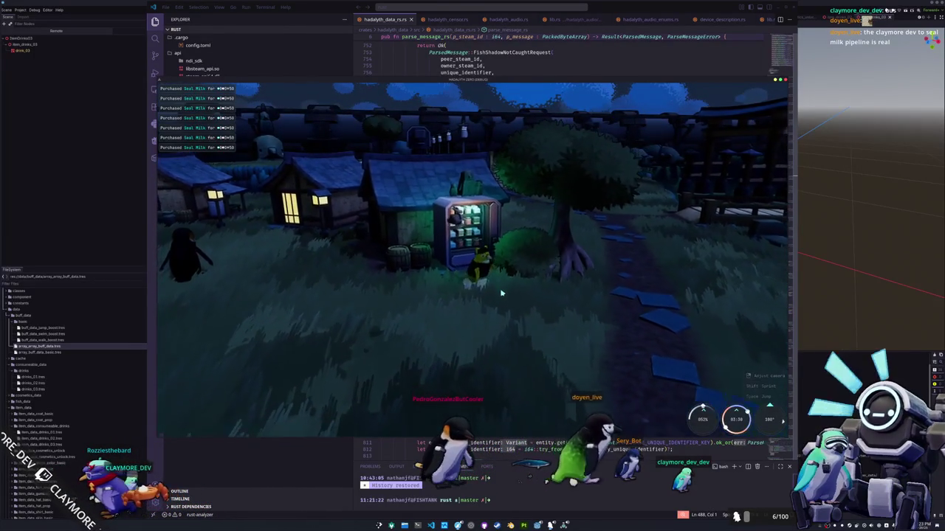
key("i")
right_click(511, 126)
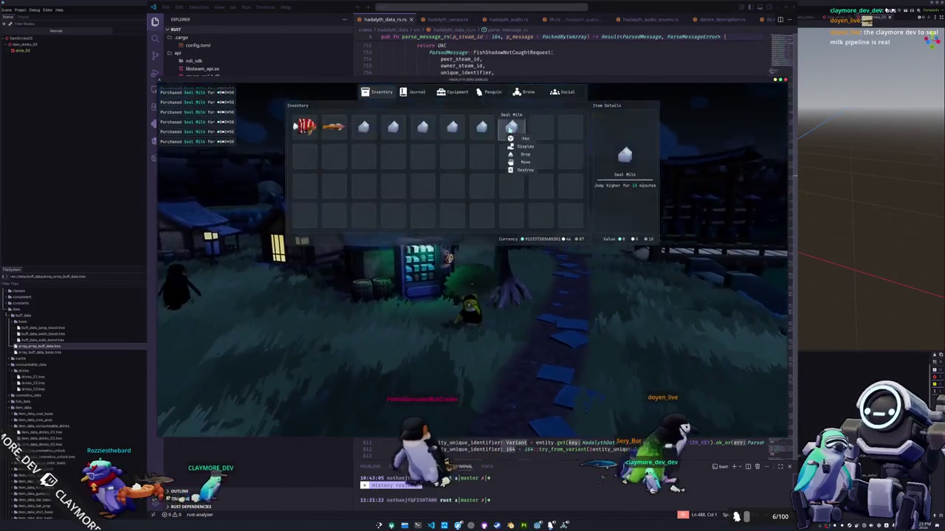
left_click(523, 145)
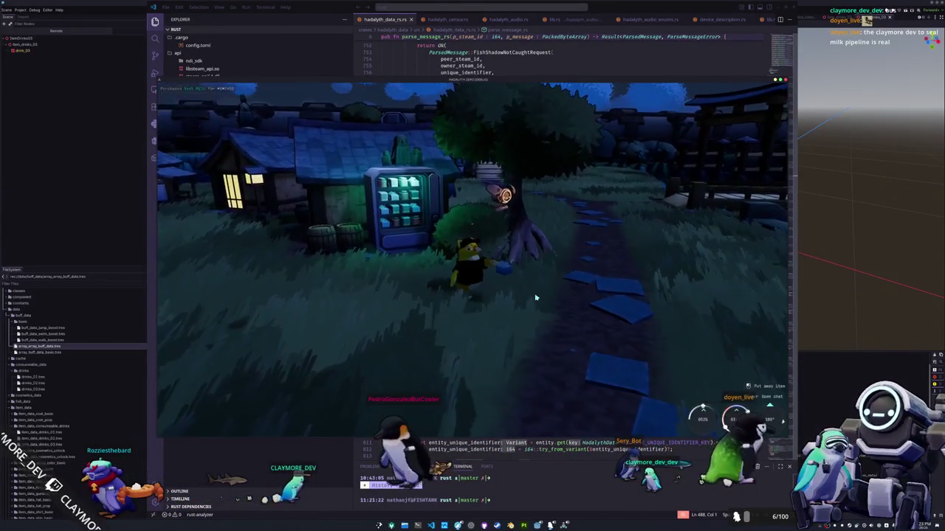
Walk to the vending machine, buy two Red Algae Juices, check the inventory, and return to VS Code.
key("a")
key("a")
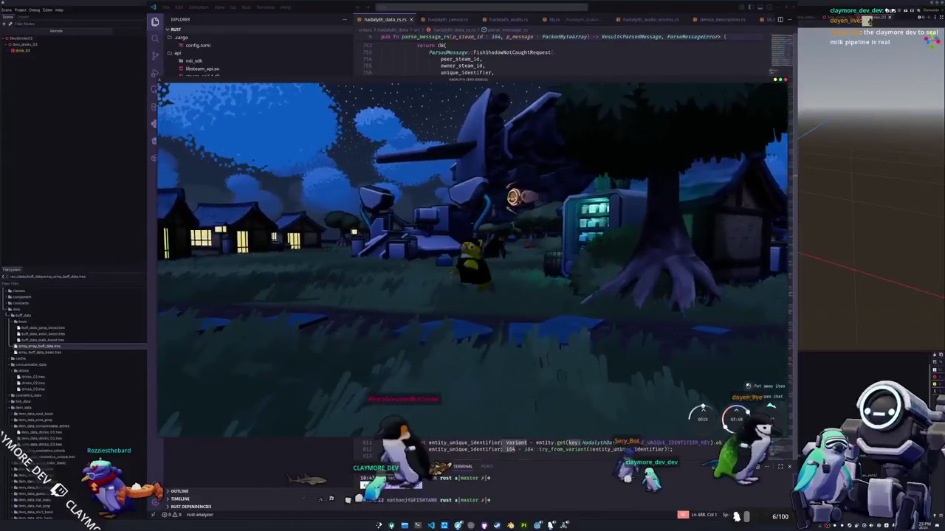
key("w")
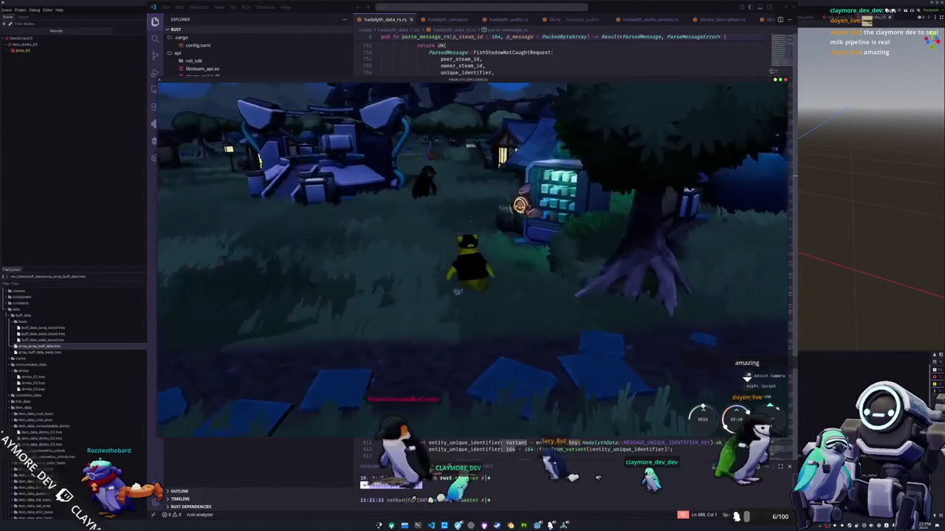
key("e")
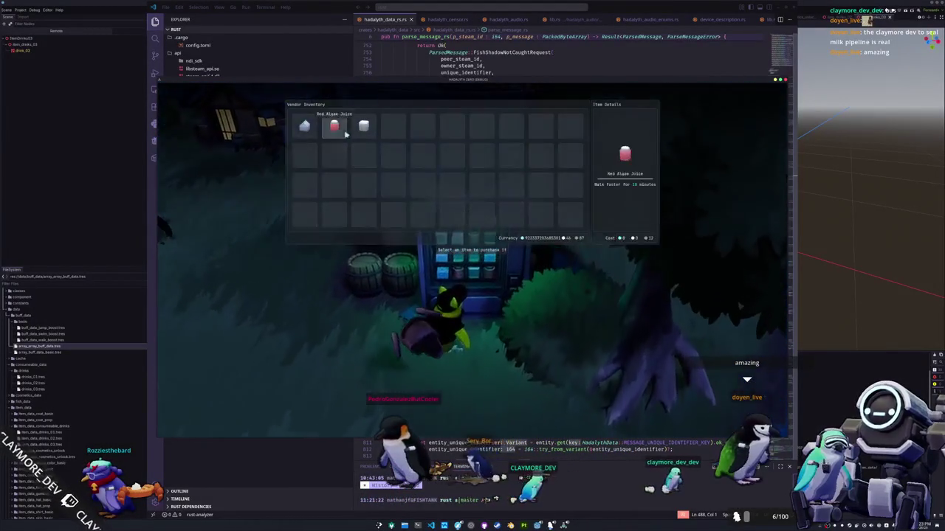
left_click(335, 126)
left_click(341, 138)
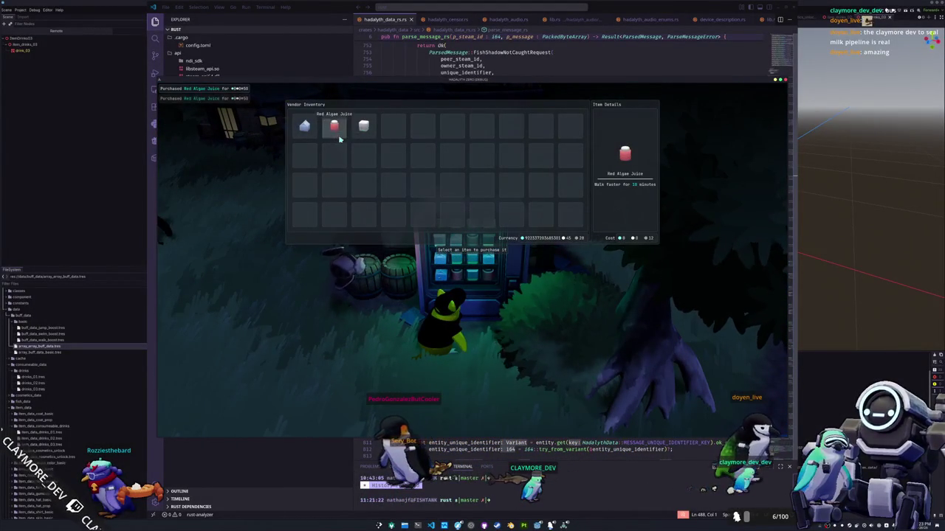
key("Tab")
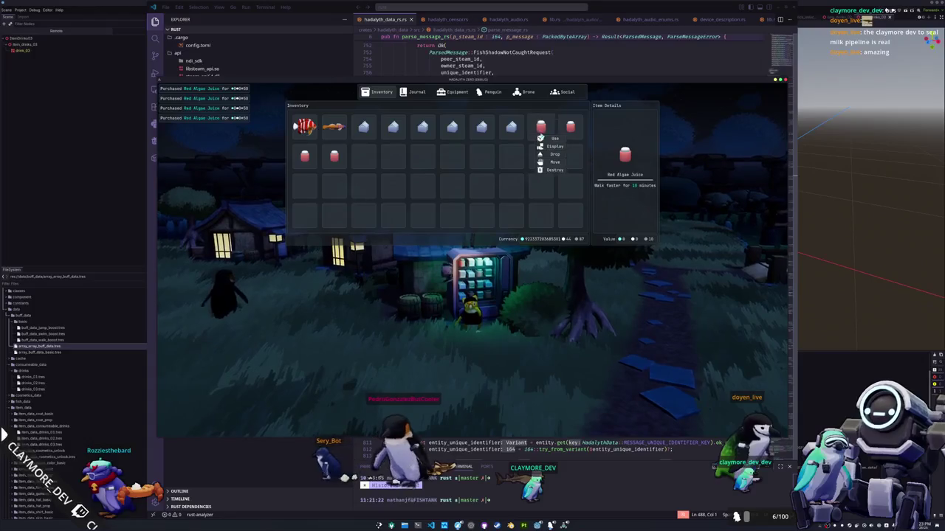
key("Tab")
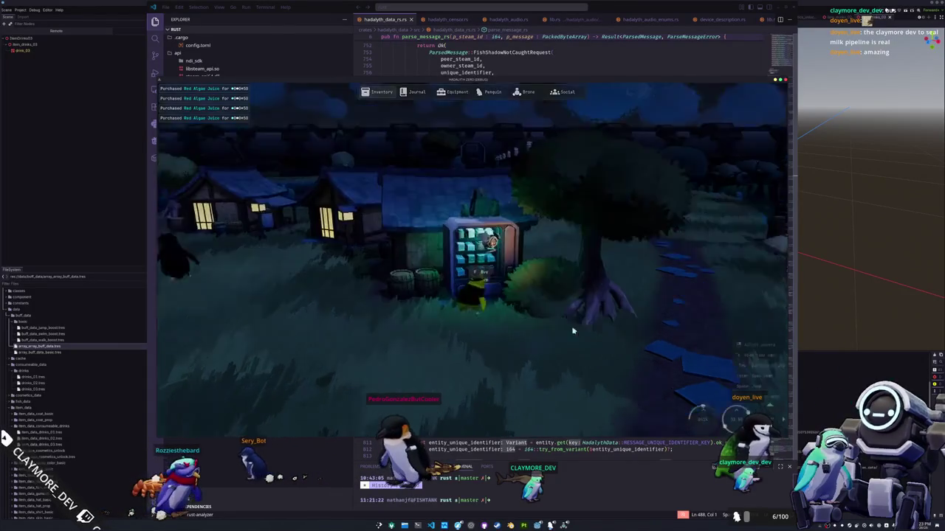
left_click(566, 438)
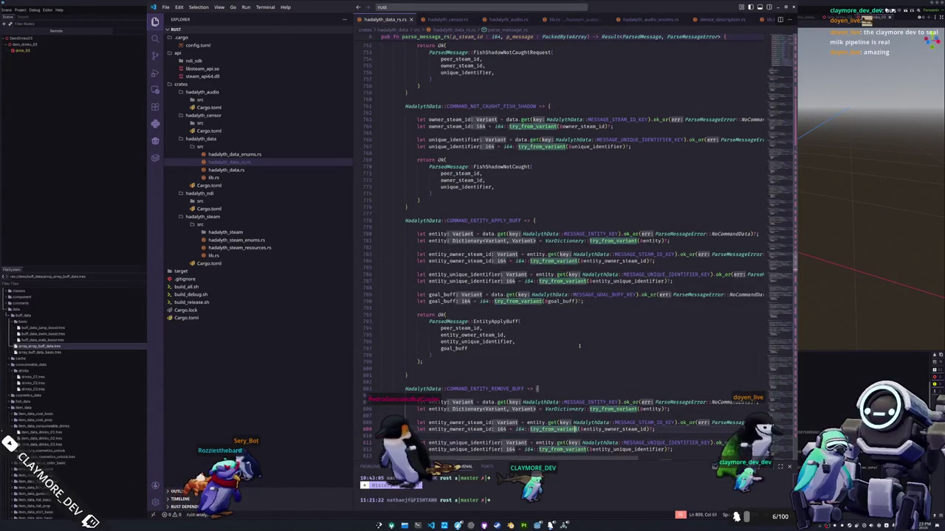
left_click(539, 329)
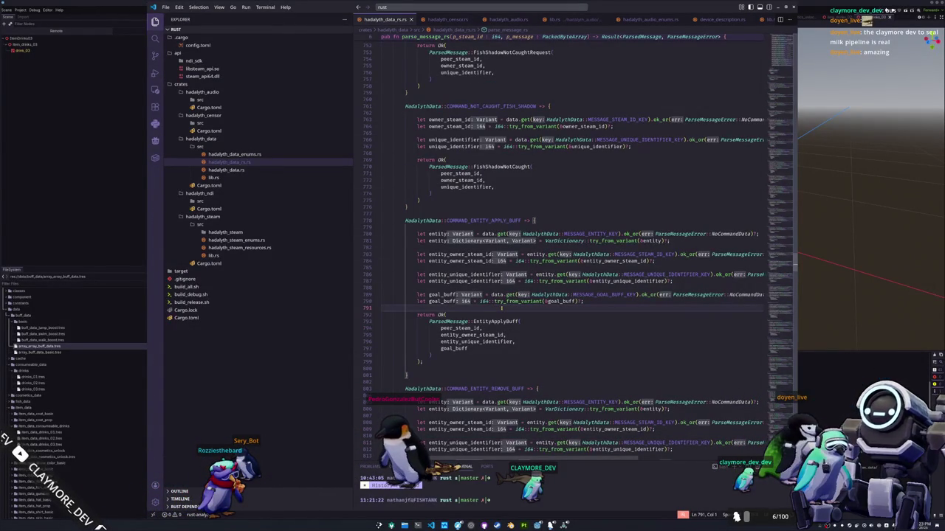
key("Up")
key("Up")
key("End")
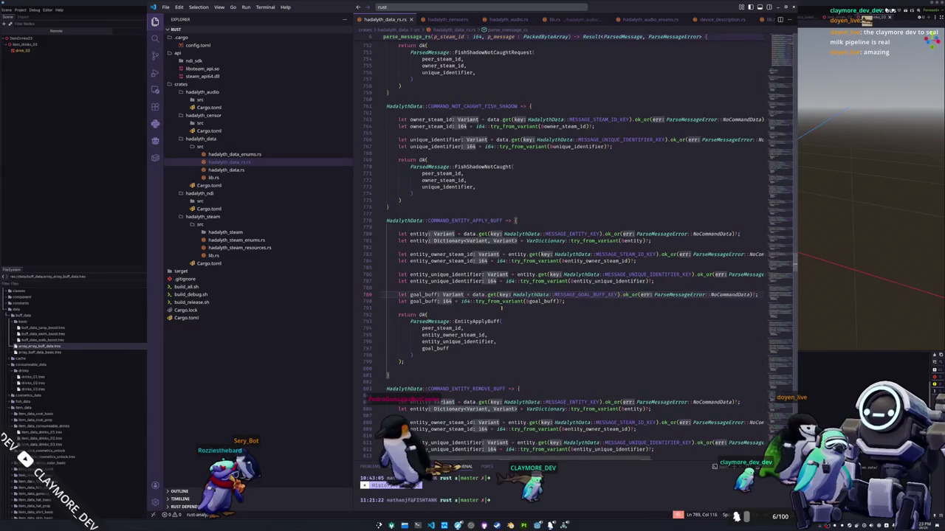
key("Up")
key("shift+Down")
key("shift+Down")
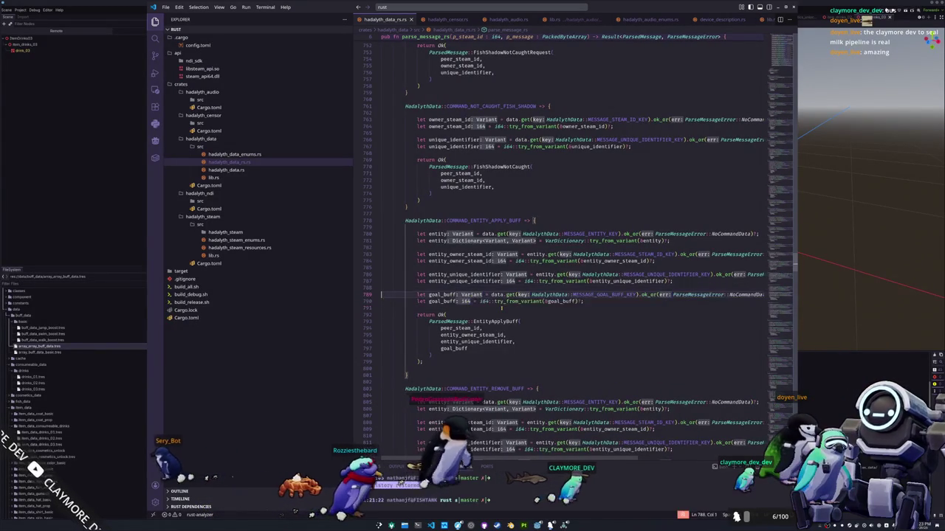
key("shift+Up")
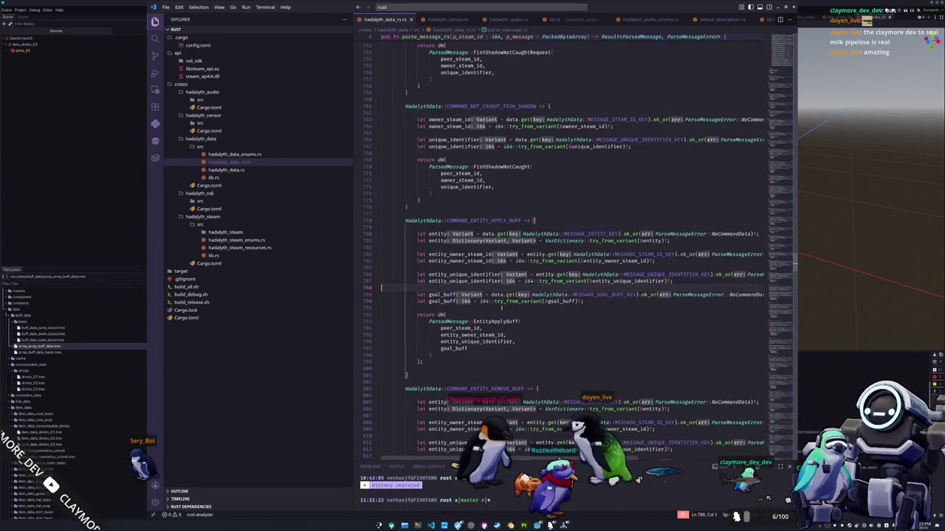
key("shift+Up")
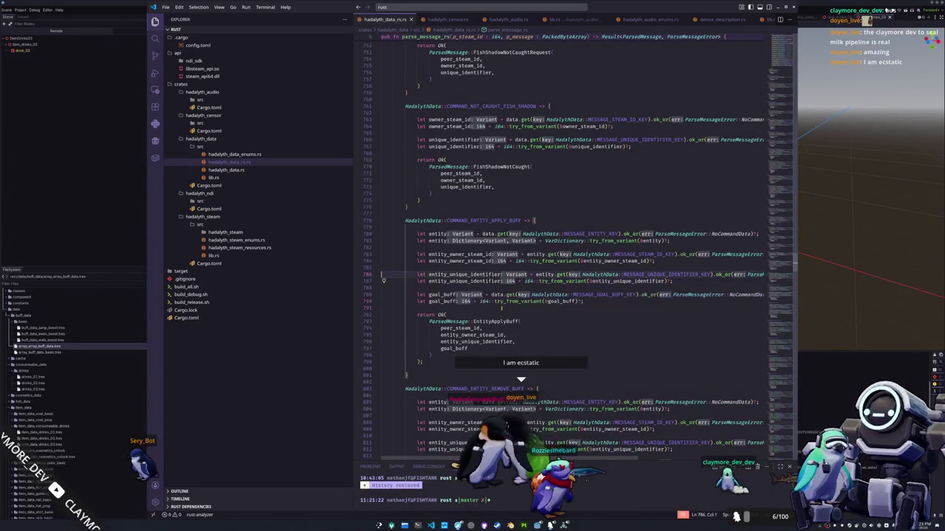
key("Left")
key("shift+Down")
key("shift+Down")
key("shift+Down")
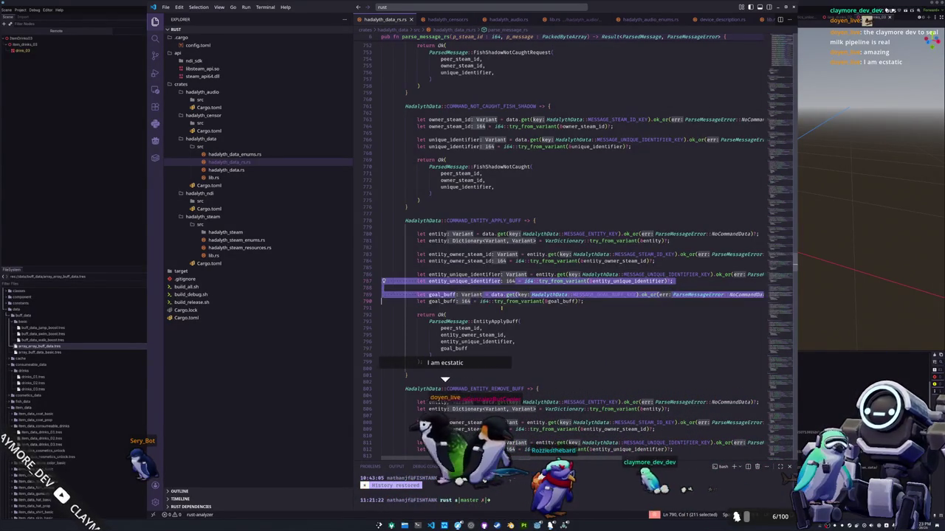
key("Up")
key("Up")
key("Up")
key("shift+Up")
key("shift+Up")
key("shift+Up")
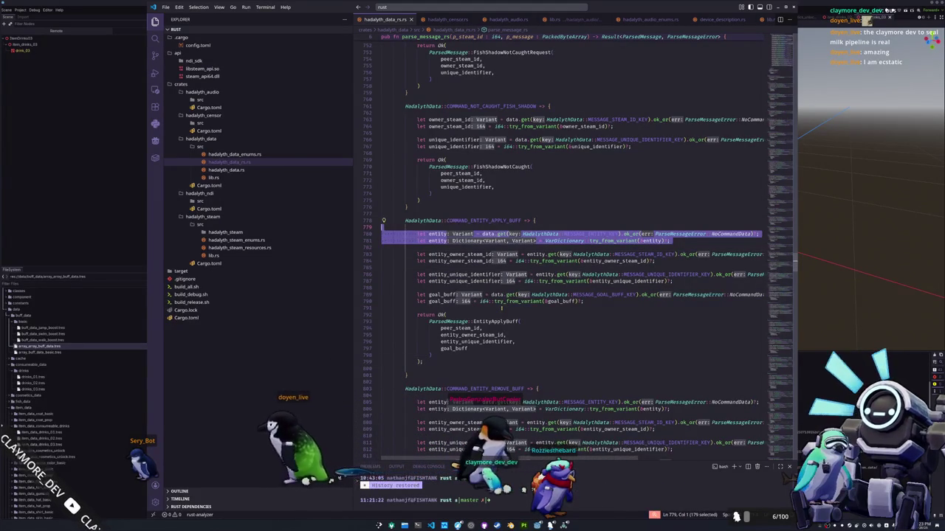
In apply-buff, delete the entity lookup lines, strip the entity_ prefixes and read values from data.
key("Delete")
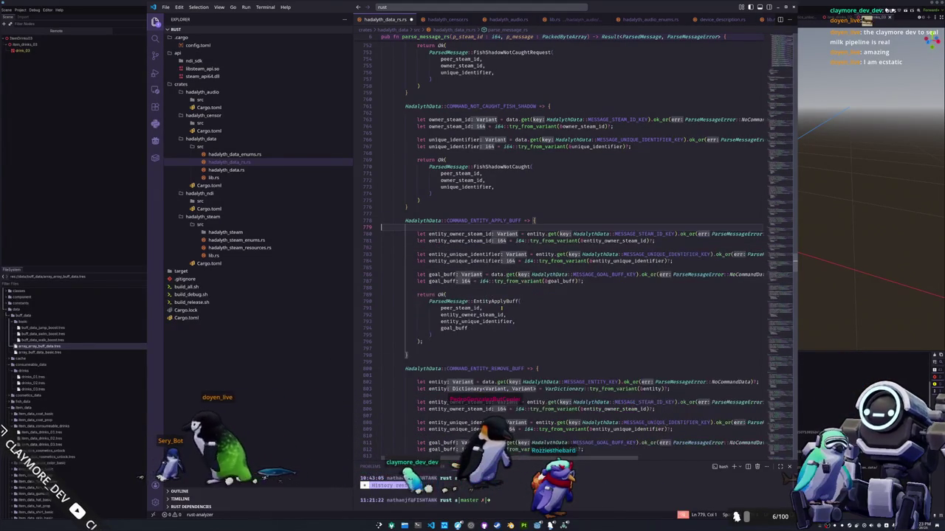
double_click(460, 233)
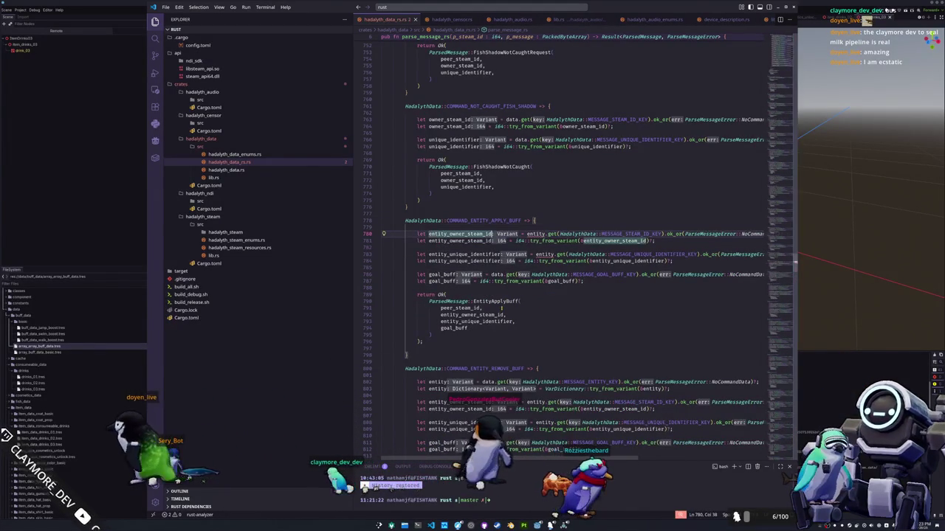
key("ctrl+d")
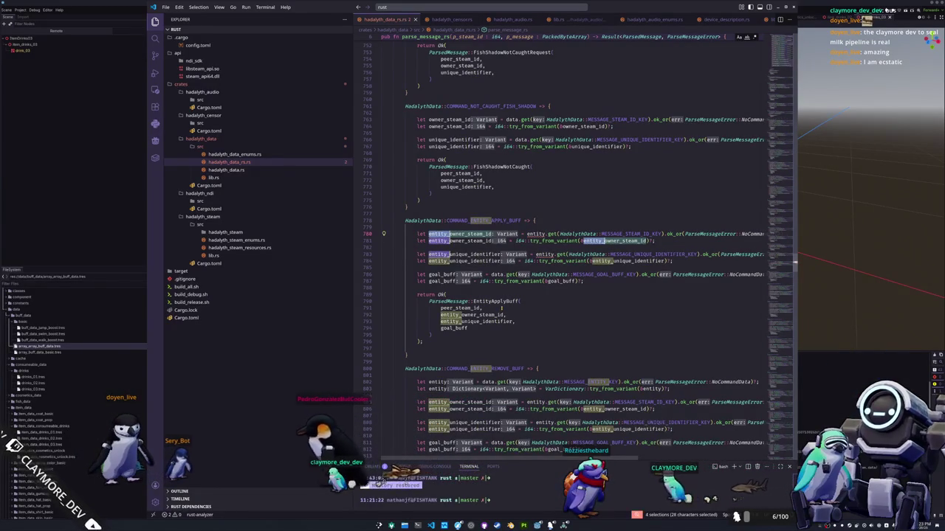
key("BackSpace")
double_click(515, 233)
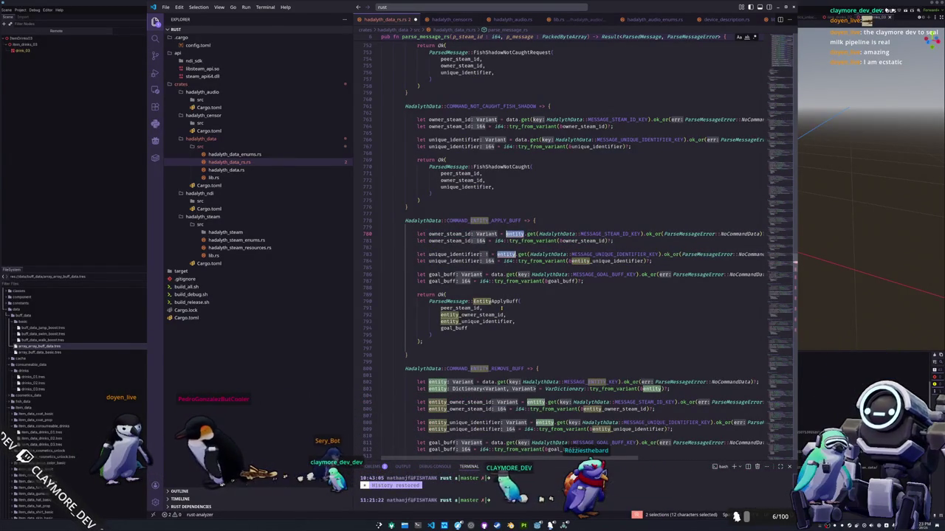
key("BackSpace")
type("data")
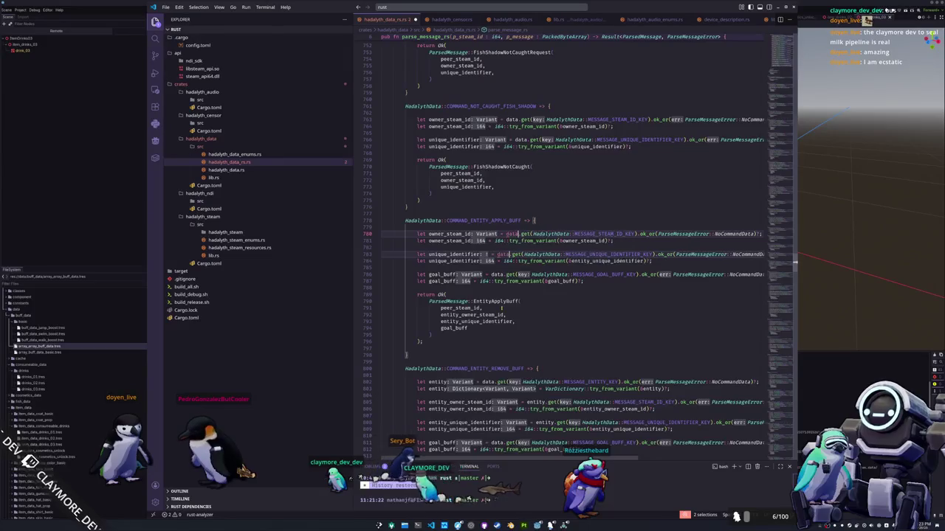
left_click(571, 261)
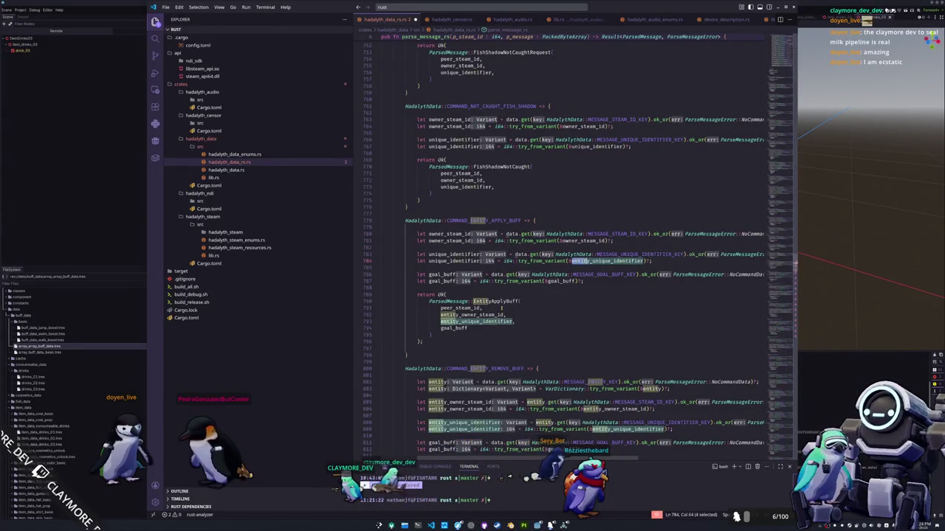
key("BackSpace")
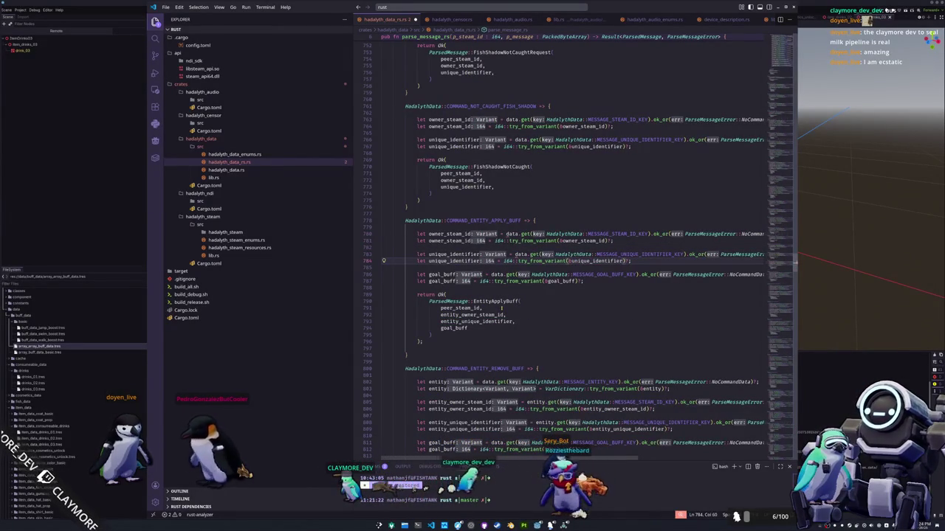
left_click(382, 268)
Remove the entity_ prefix from the owner_steam_id and unique_identifier fields in EntityApplyBuff.
left_click(522, 308)
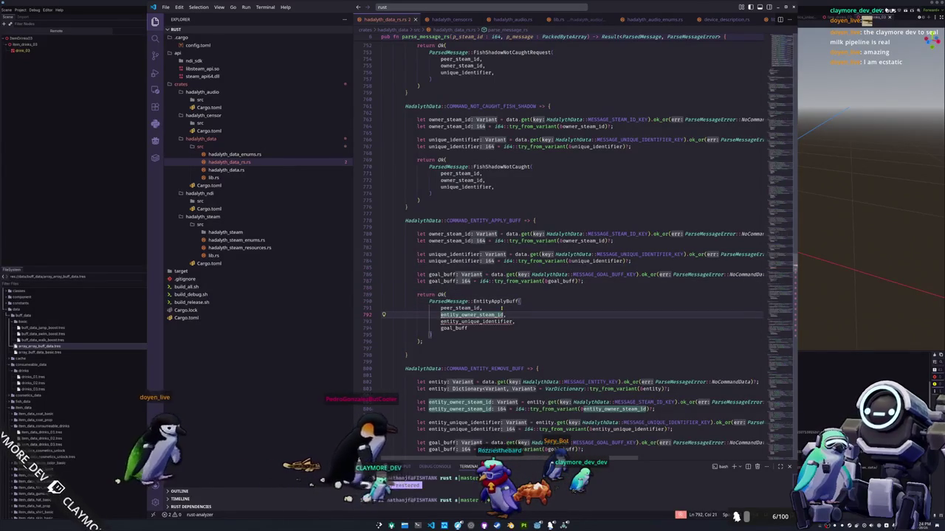
key("Down")
key("Home")
key("shift+Right")
key("shift+Right")
key("shift+Right")
key("BackSpace")
key("Down")
key("Home")
key("shift+Right")
key("shift+Right")
key("shift+Right")
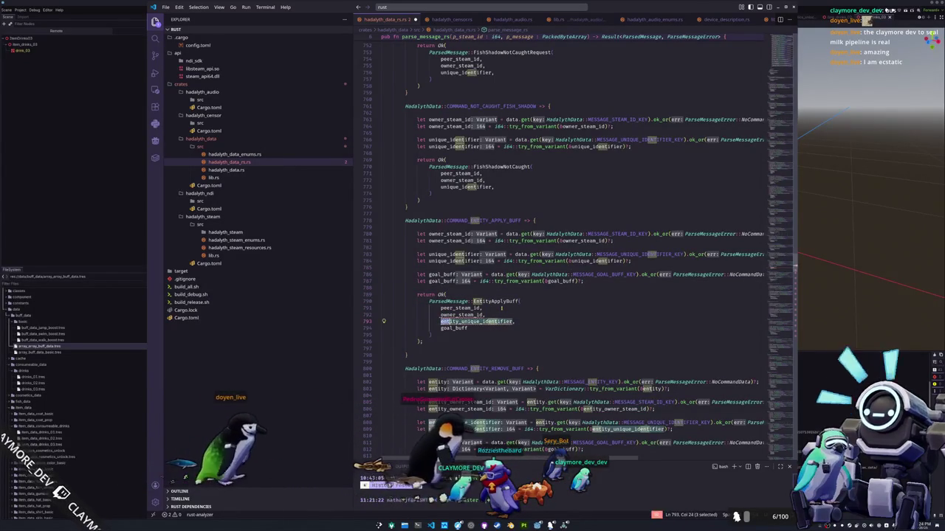
key("BackSpace")
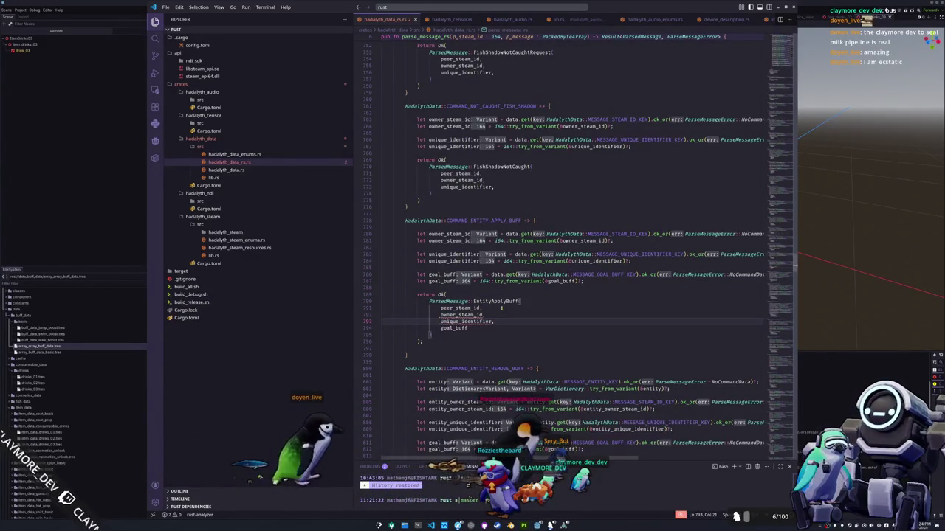
Delete the entity lookup lines from the remove-buff block.
key("Down")
key("Down")
key("Down")
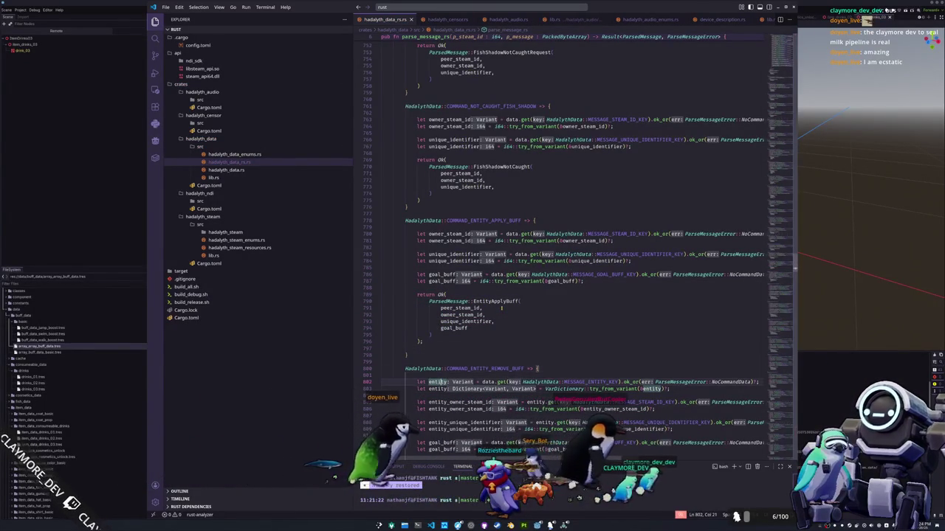
key("ctrl+shift+k")
key("ctrl+shift+k")
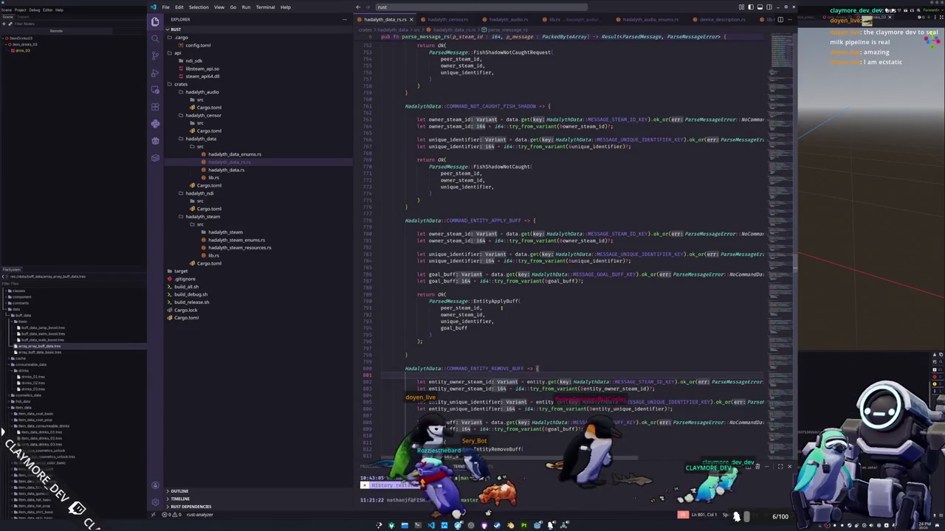
key("shift+Right")
key("shift+Right")
key("shift+Right")
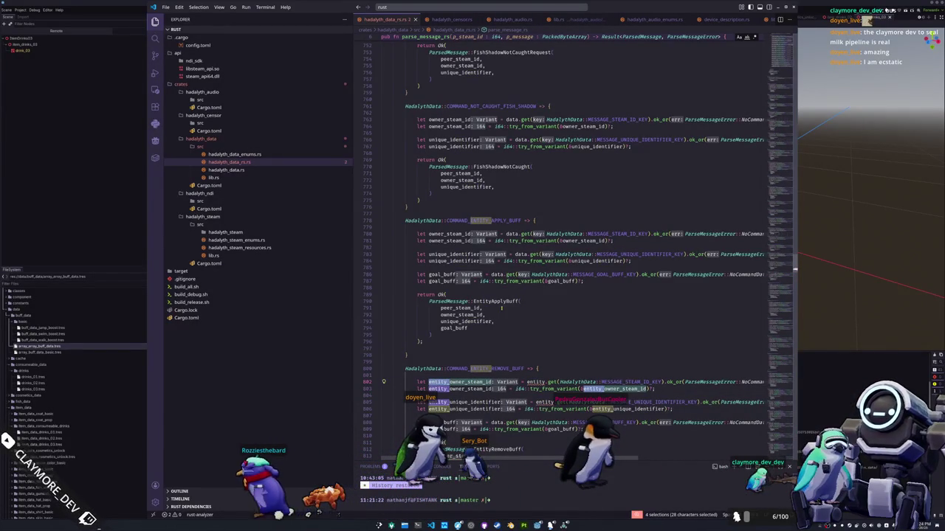
Strip the entity_ prefixes in remove-buff, change the lookups from entity to data, and save.
key("ctrl+d")
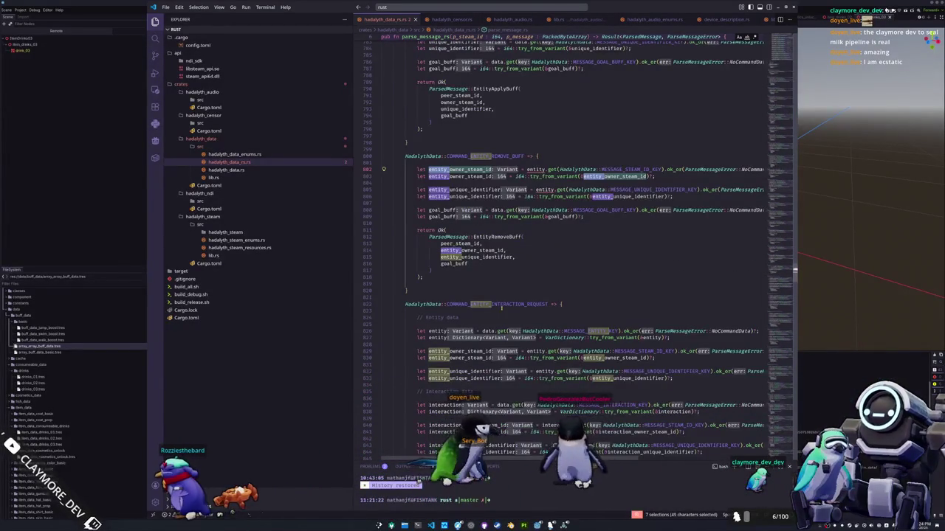
key("BackSpace")
key("Escape")
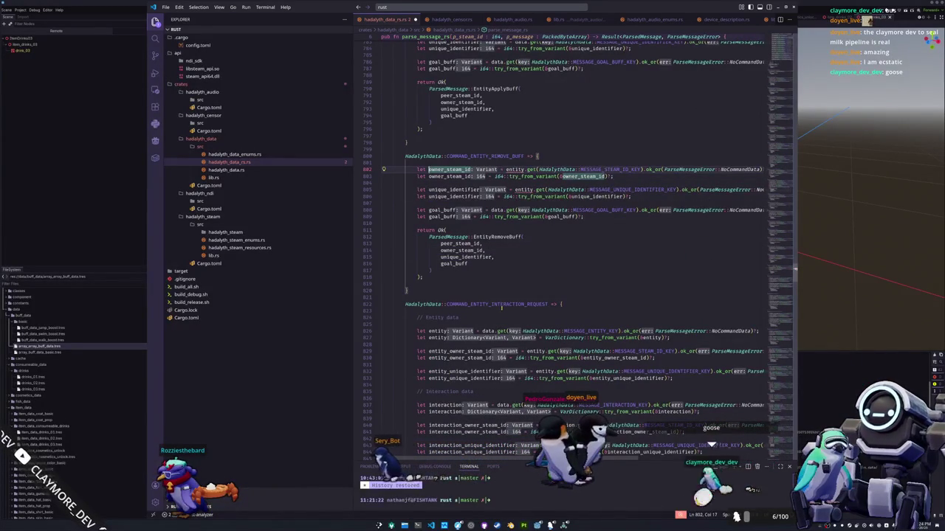
key("ctrl+Right")
key("ctrl+Right")
key("ctrl+Right")
key("ctrl+d")
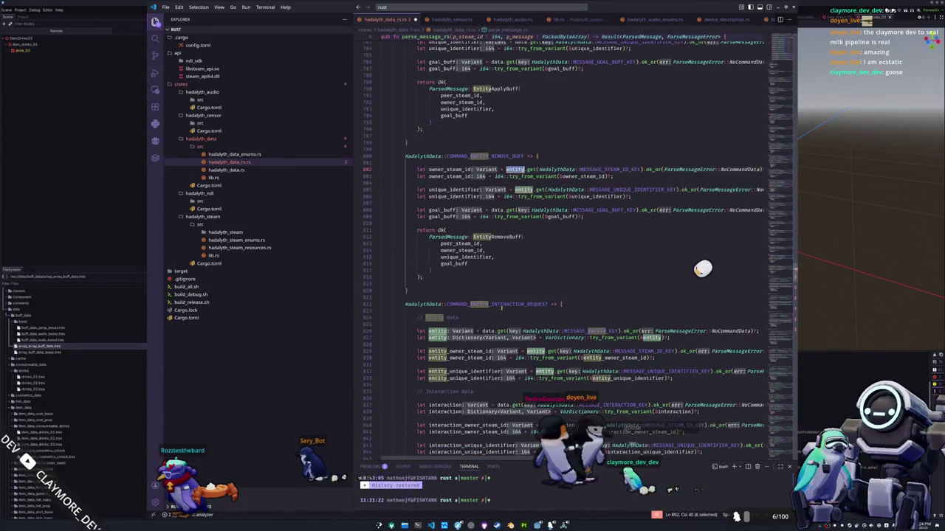
type("data")
key("Escape")
key("ctrl+s")
key("Down")
key("Down")
key("Down")
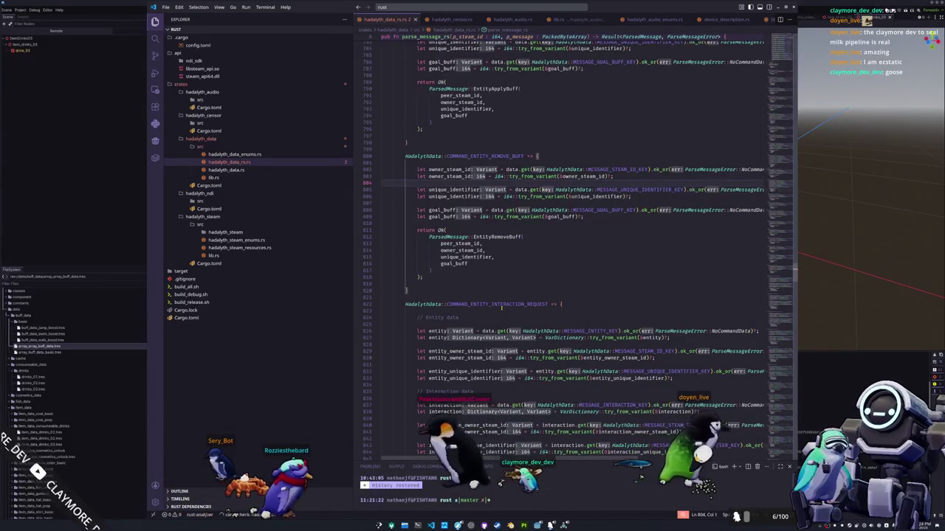
Review the apply-buff and remove-buff blocks, then run build_all.sh.
key("Down")
key("Down")
key("Down")
key("Up")
key("Up")
key("Up")
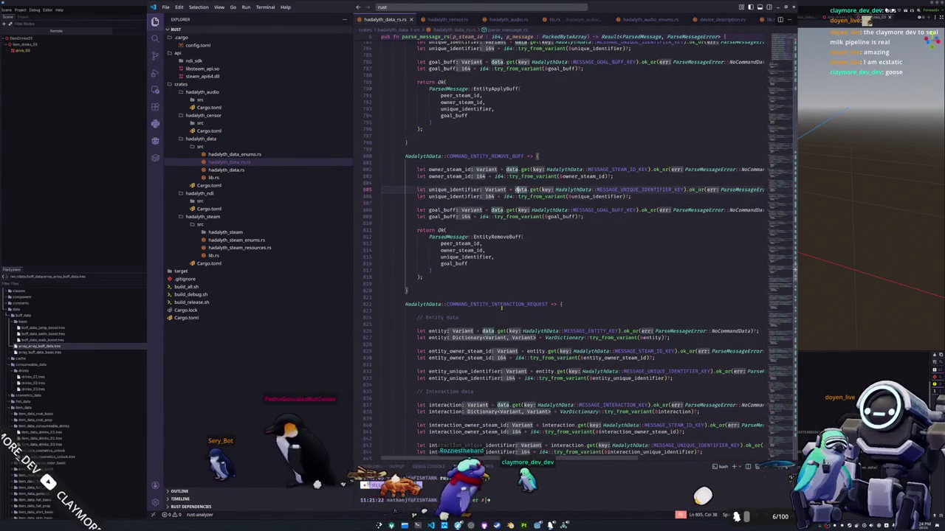
key("Up")
key("Up")
key("Up")
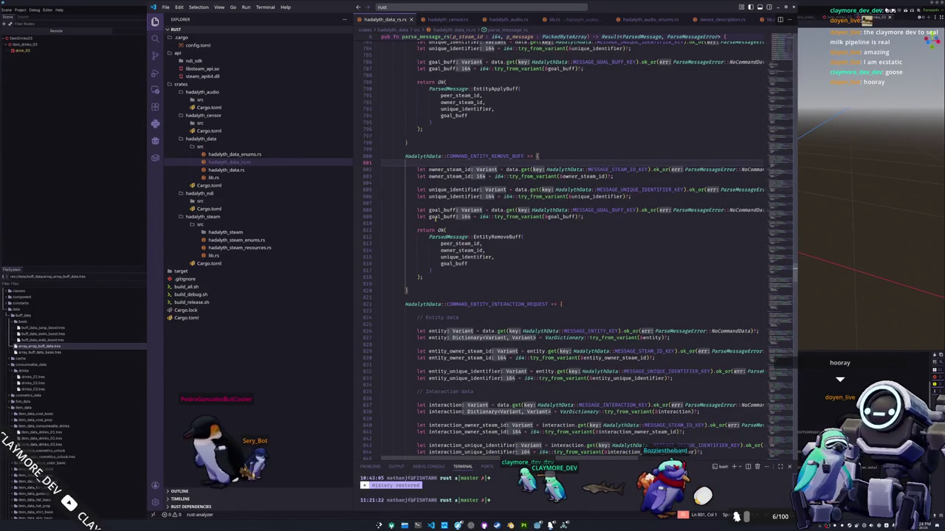
scroll(398, 251, "up", 5)
left_click(407, 260)
scroll(403, 262, "up", 2)
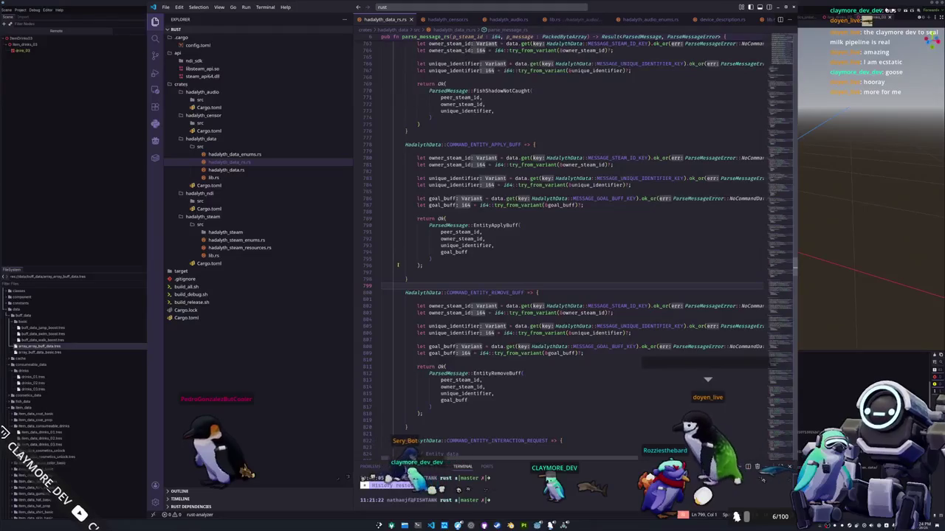
left_click(381, 273)
left_click(419, 214)
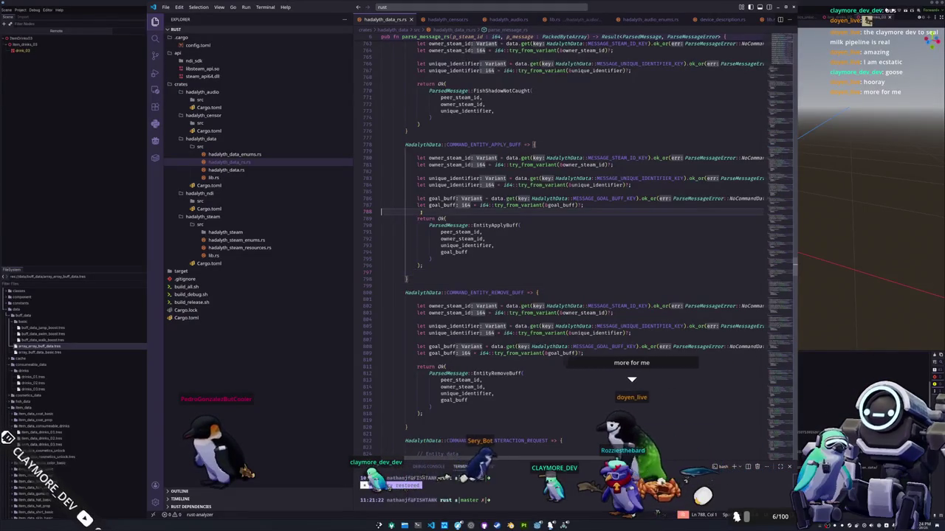
scroll(419, 218, "up", 2)
left_click(544, 301)
left_click(614, 376)
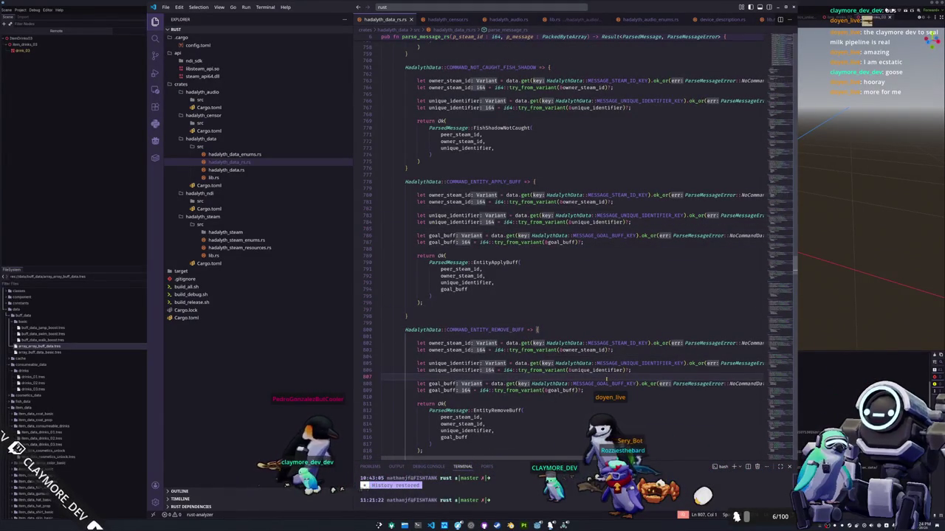
scroll(573, 251, "down", 2)
scroll(573, 251, "up", 1)
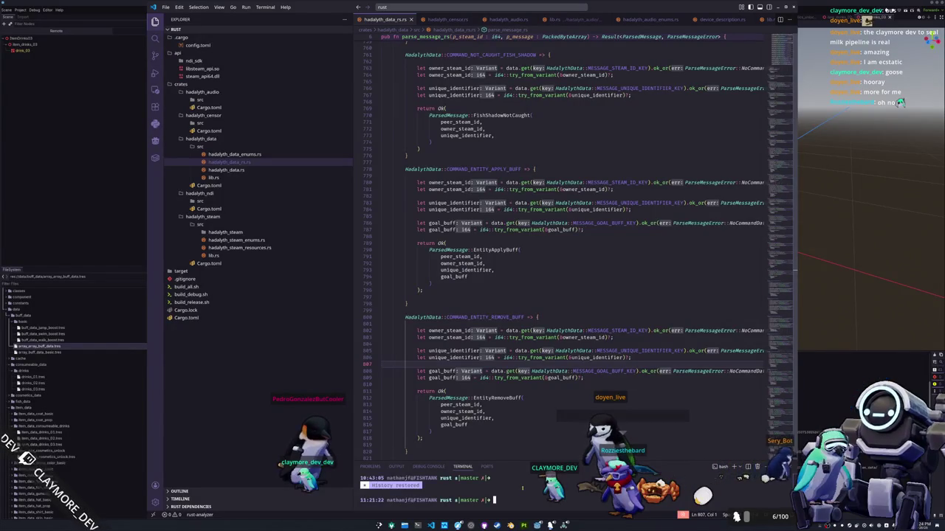
type("./build_all.sh")
key("Return")
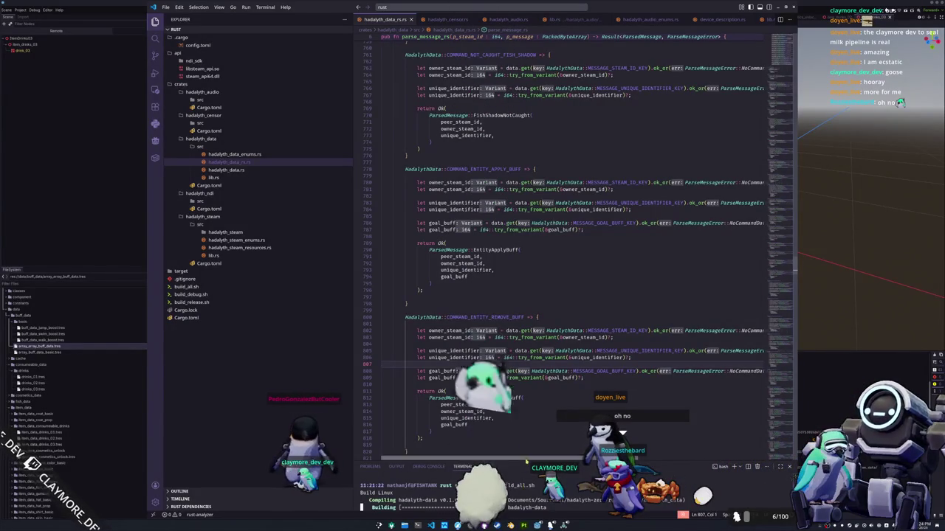
Enlarge the terminal to follow the Linux and Windows dev/release builds, then open the Hadalyth project in Godot.
left_click_drag(526, 459, 525, 388)
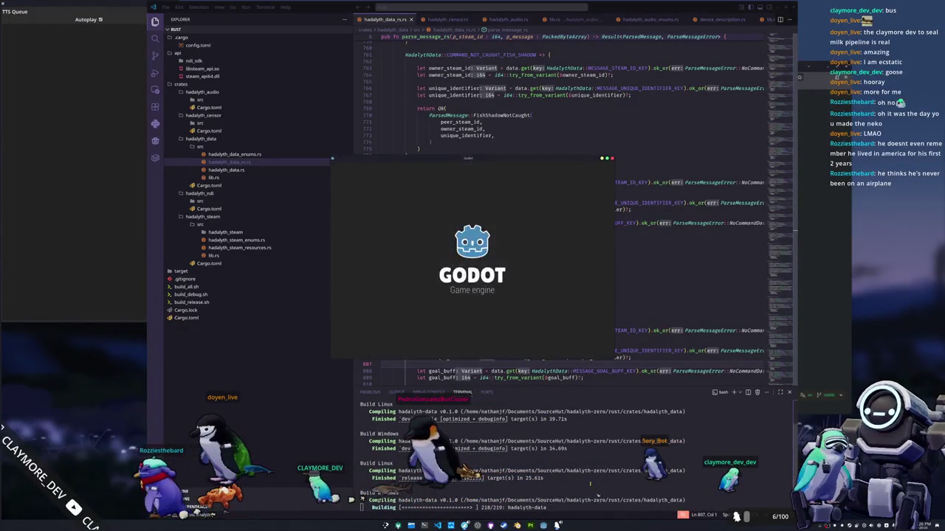
double_click(426, 208)
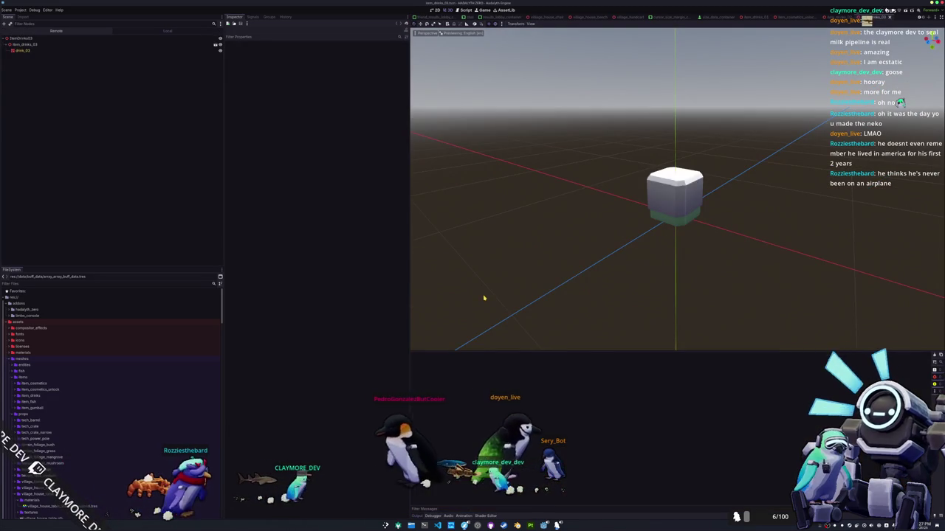
Run the Hadalyth project with F5 and start the game from the HADALYTH ZERO title menu.
key("F5")
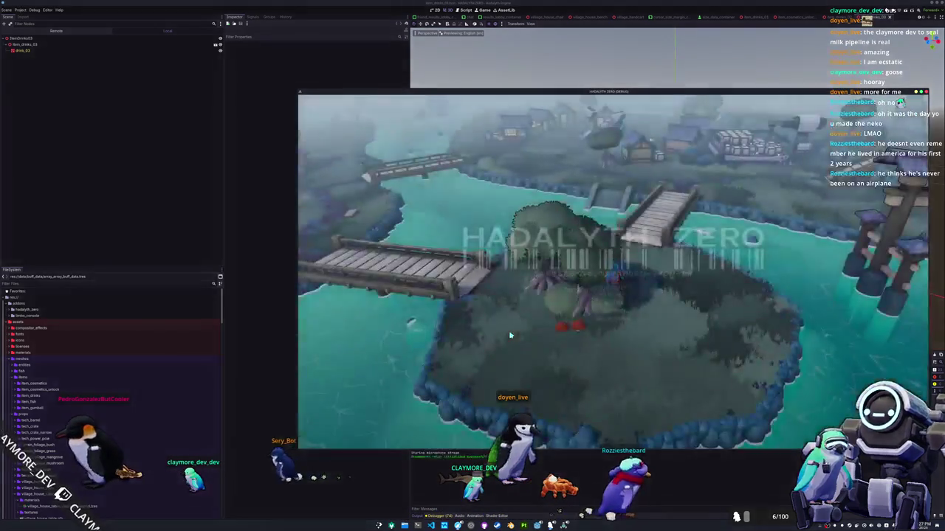
left_click(594, 291)
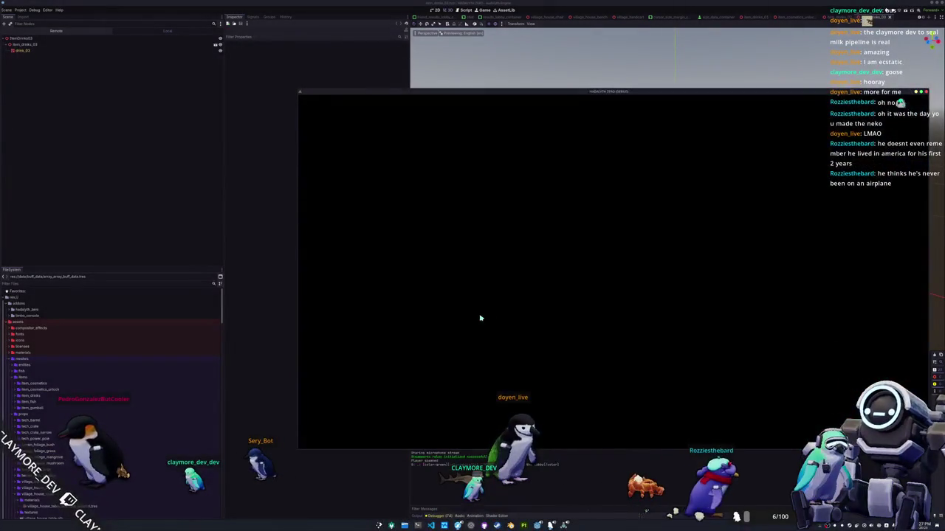
Check the inventory, inspect the remote PenguinPlayer's Buff Data Dict holding one counting-down buff, then return to the game.
key("Tab")
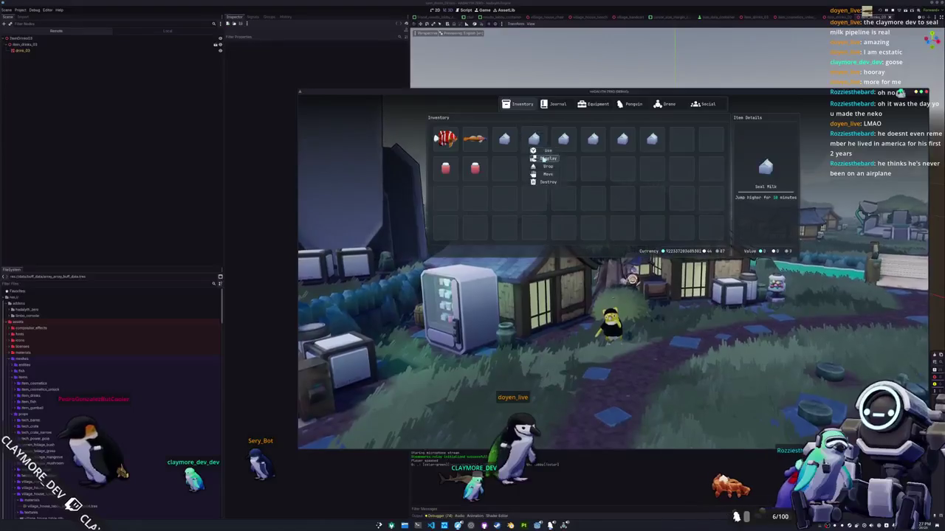
key("Tab")
key("alt+F4")
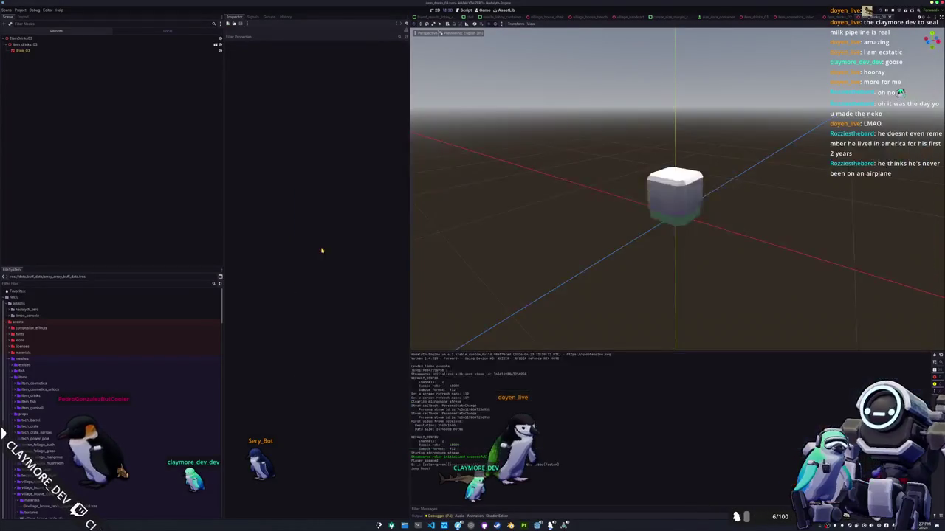
left_click(55, 31)
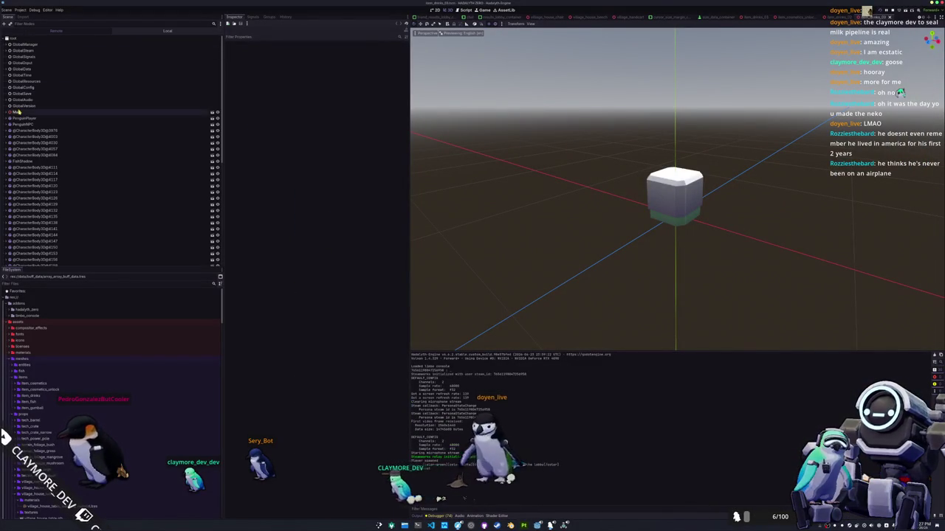
left_click(24, 118)
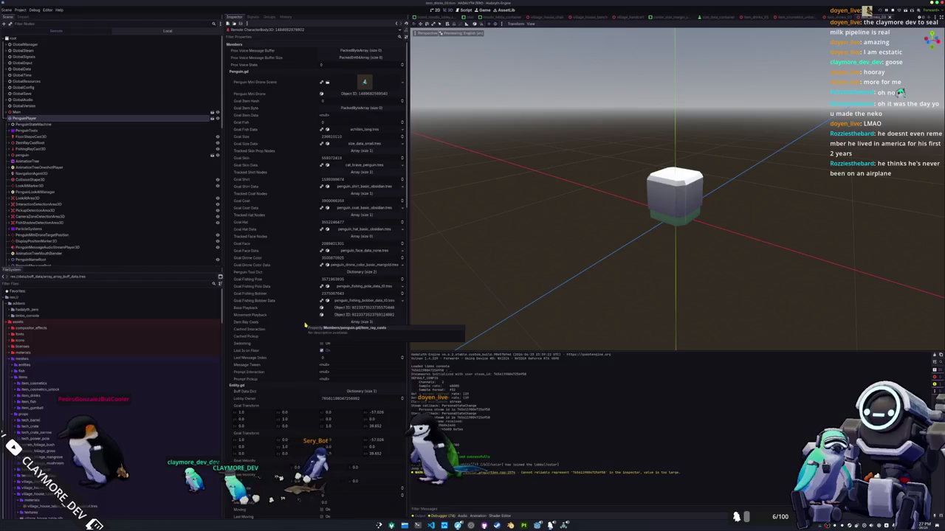
scroll(278, 257, "down", 3)
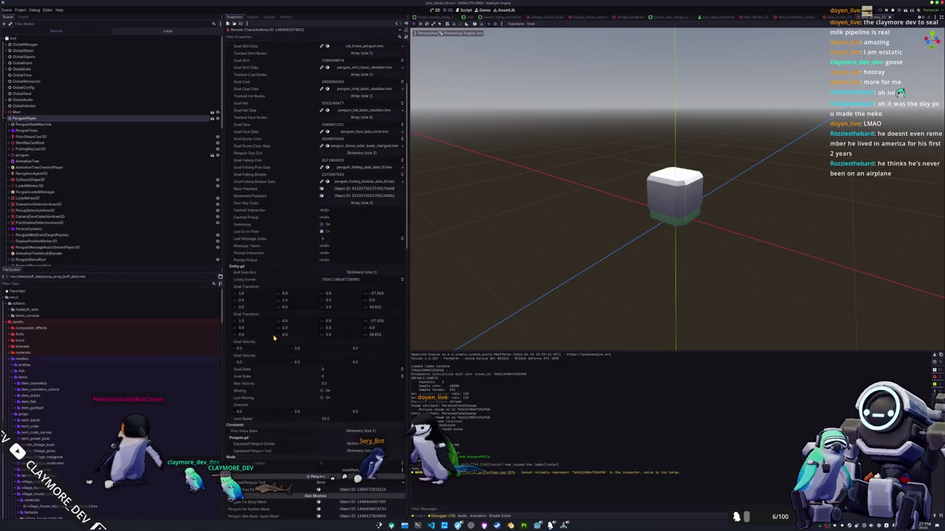
left_click(359, 273)
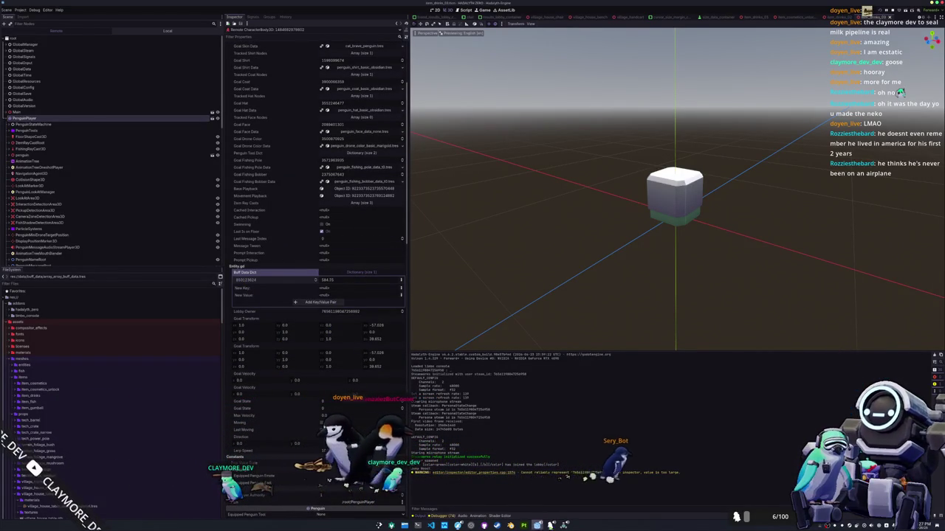
mouse_move(563, 525)
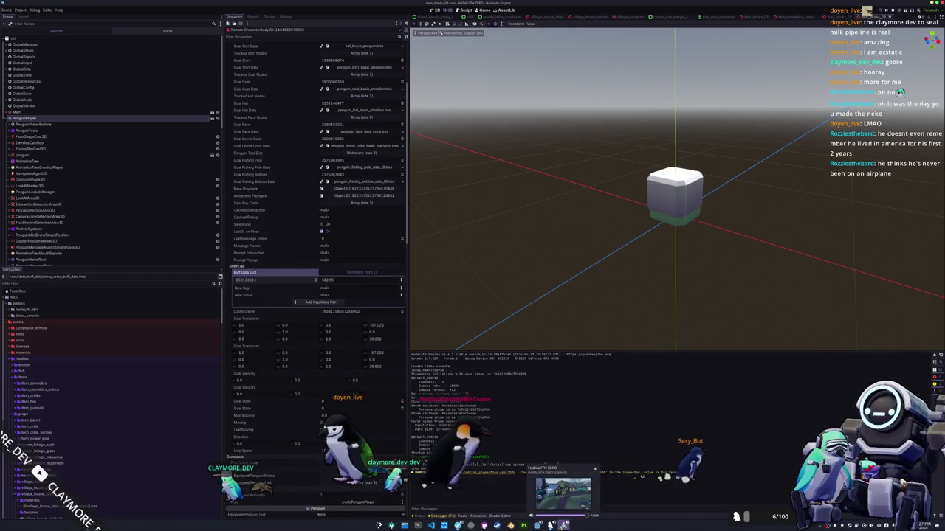
left_click(563, 493)
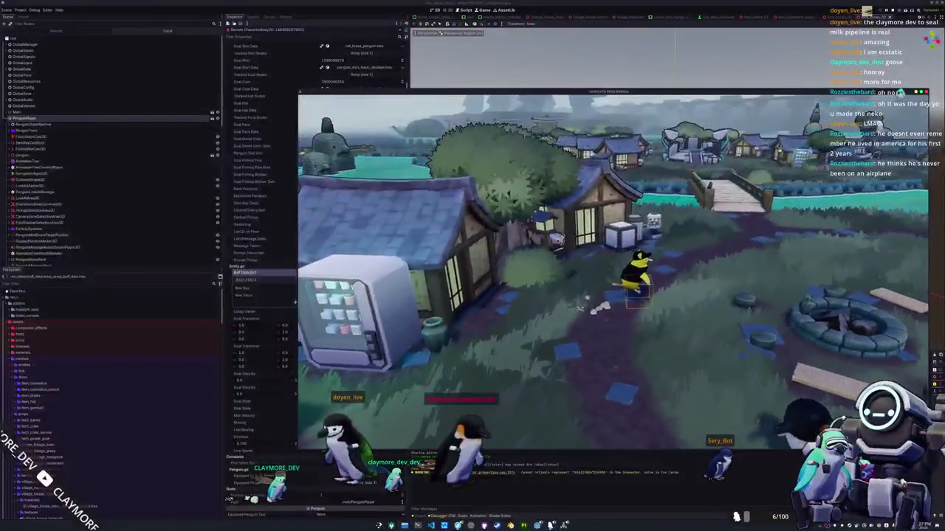
Walk the penguin past the fire pit toward the bridge and pond, then return to the Godot editor.
key("w")
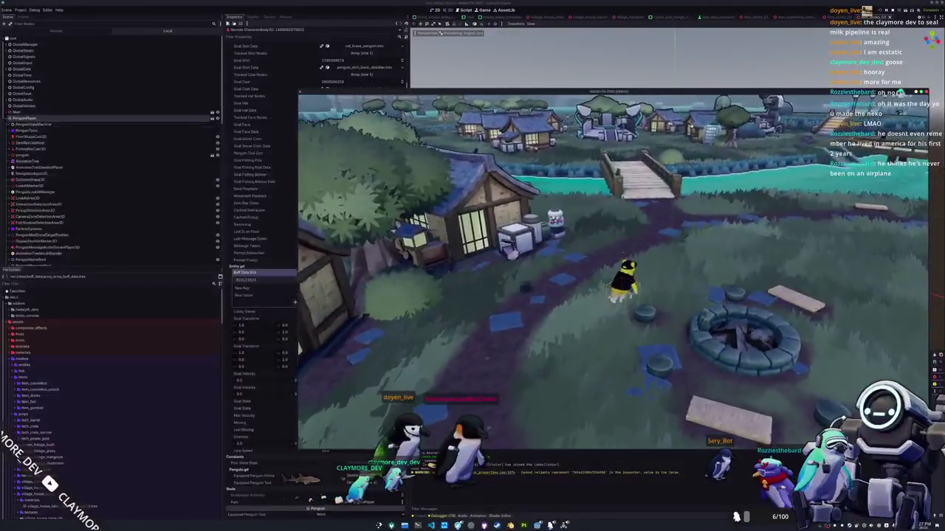
key("w")
key("w")
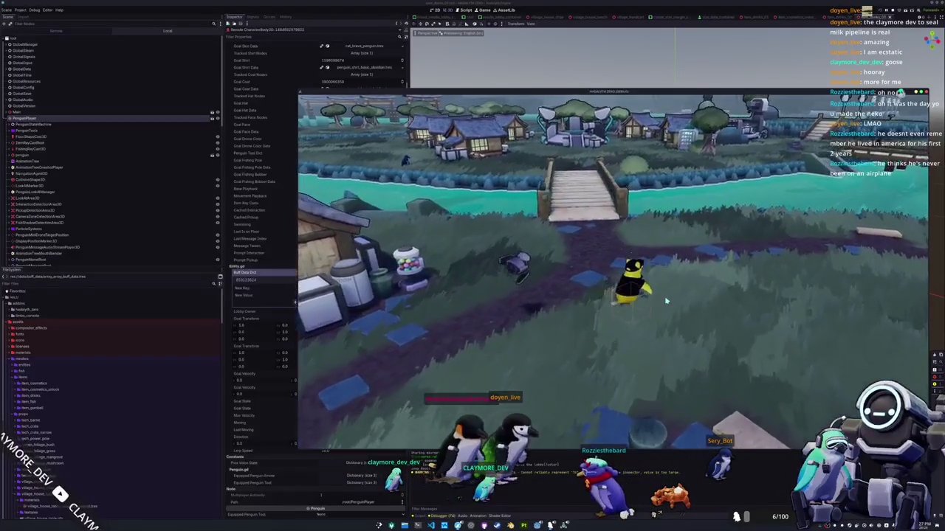
key("w")
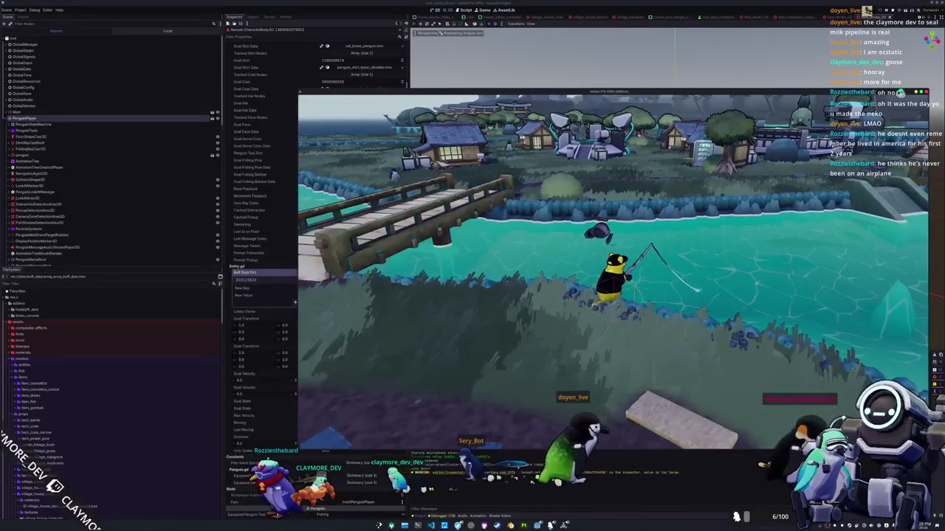
key("F8")
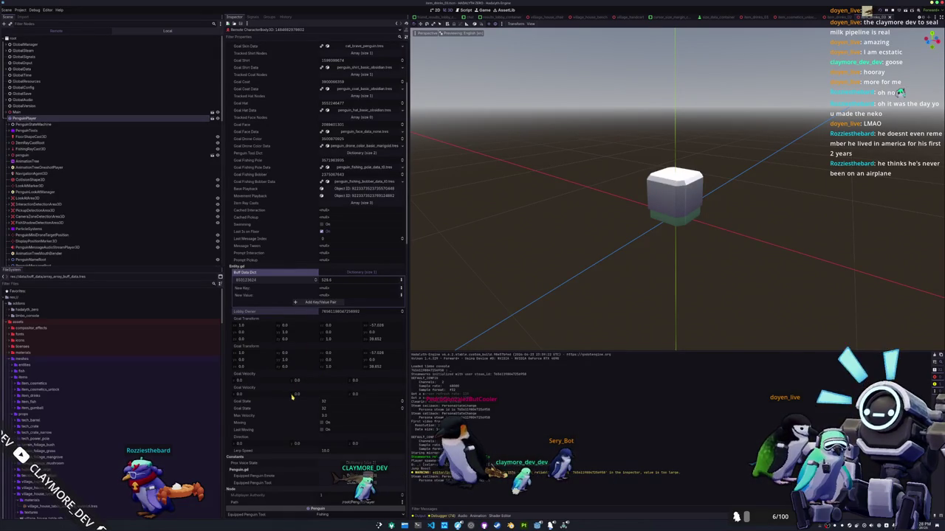
In the running game, walk the penguin along the pond shore onto the wooden plank.
scroll(293, 398, "up", 5)
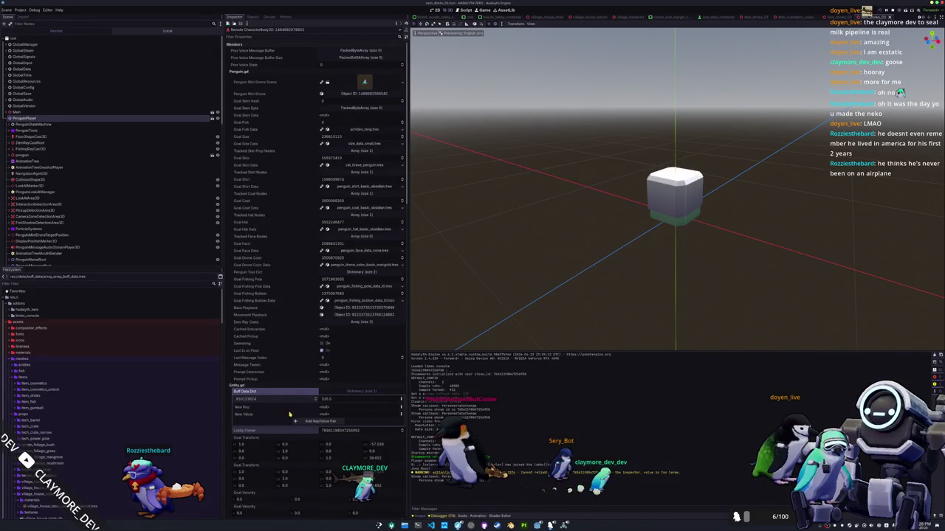
key("alt+Tab")
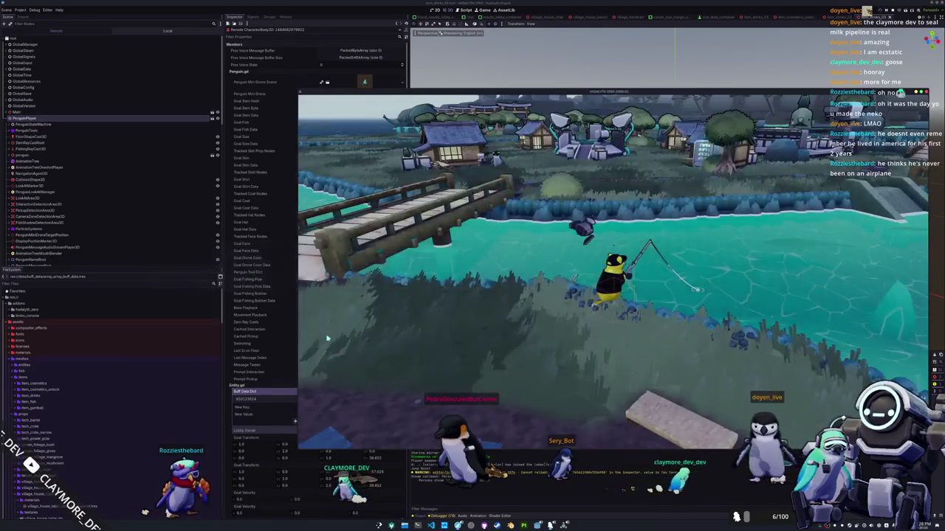
key("w")
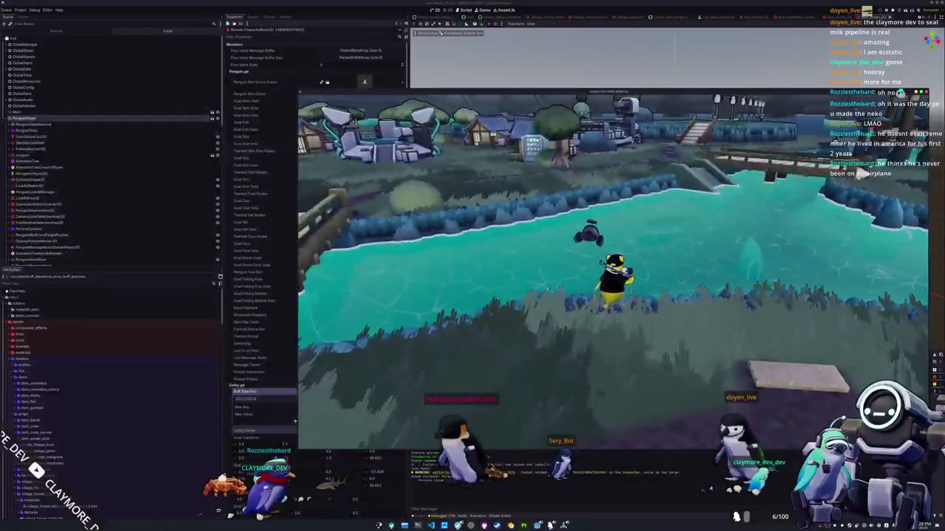
key("w")
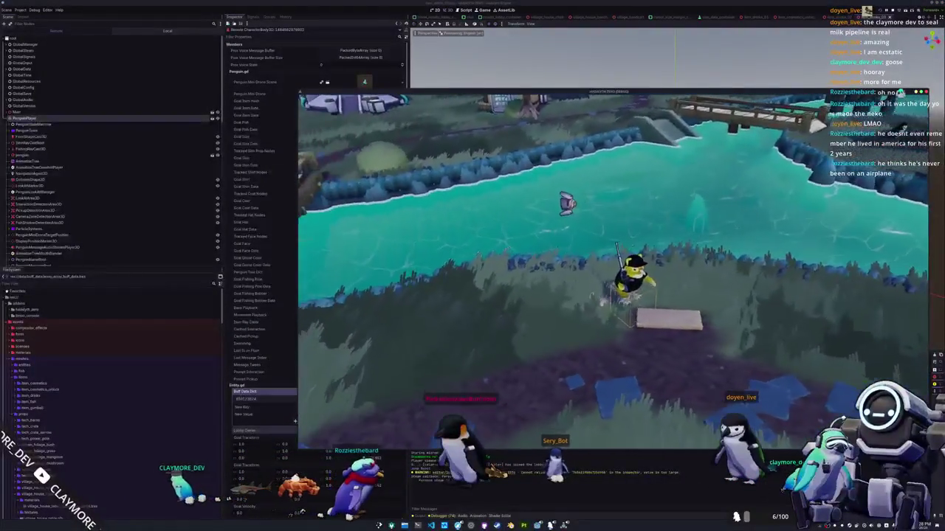
key("a")
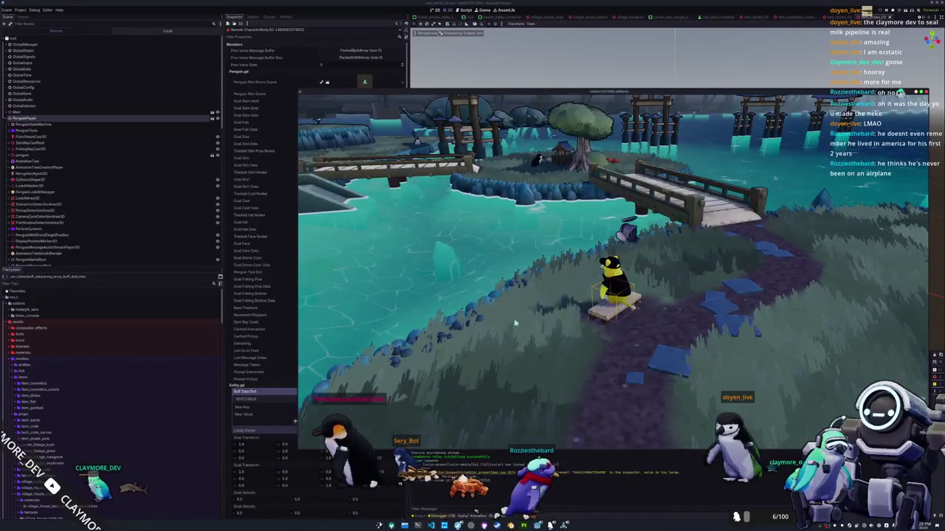
Select the Main node, switch the scene tree back to the Local drink scene, and go to VS Code.
left_click(60, 113)
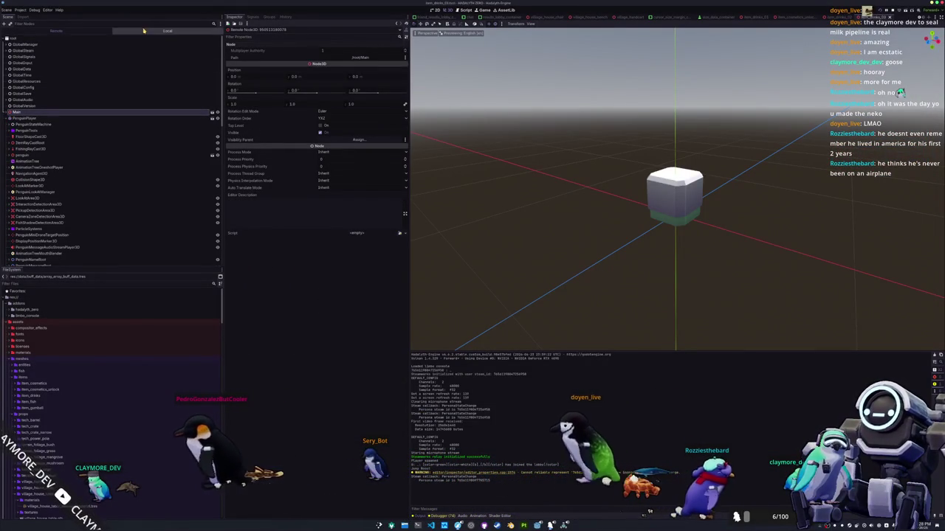
left_click(167, 30)
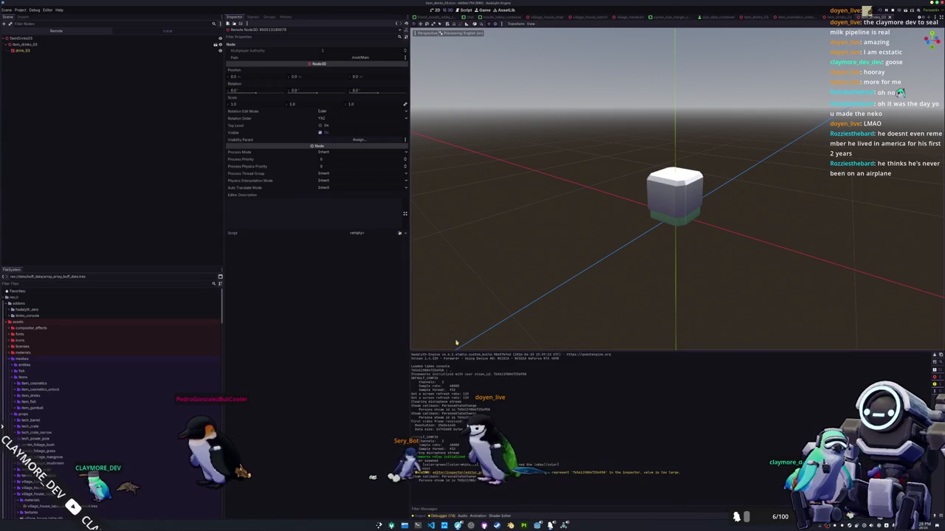
key("alt+Tab")
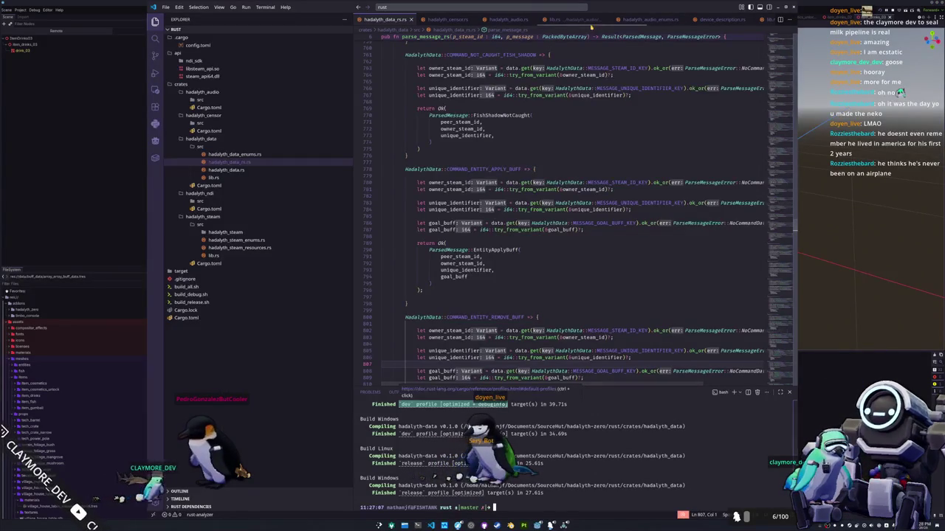
Open the godot folder as the VS Code workspace.
double_click(520, 169)
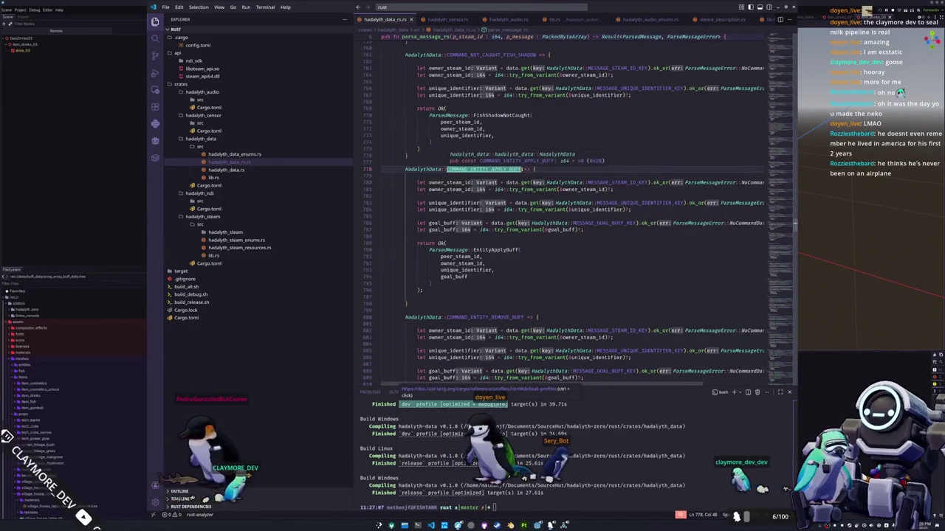
key("ctrl+k")
key("ctrl+o")
key("Down")
key("Down")
key("Down")
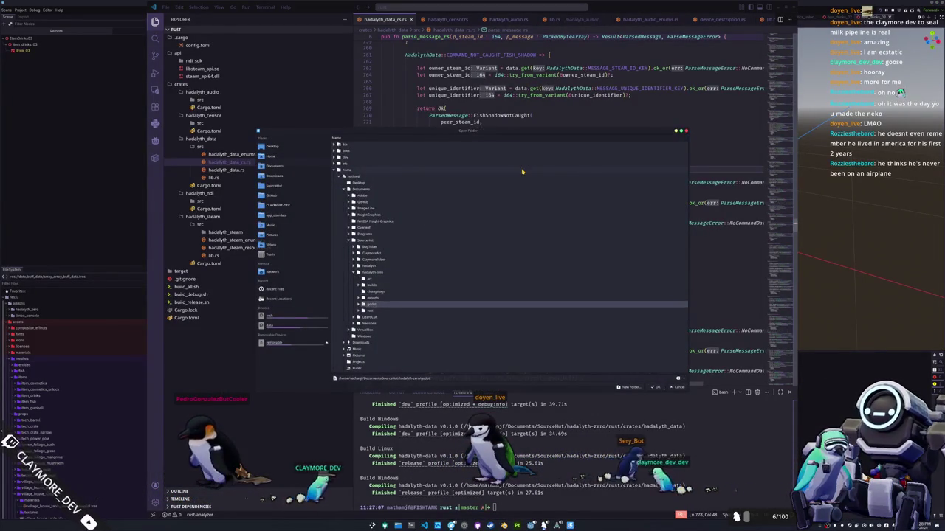
key("Return")
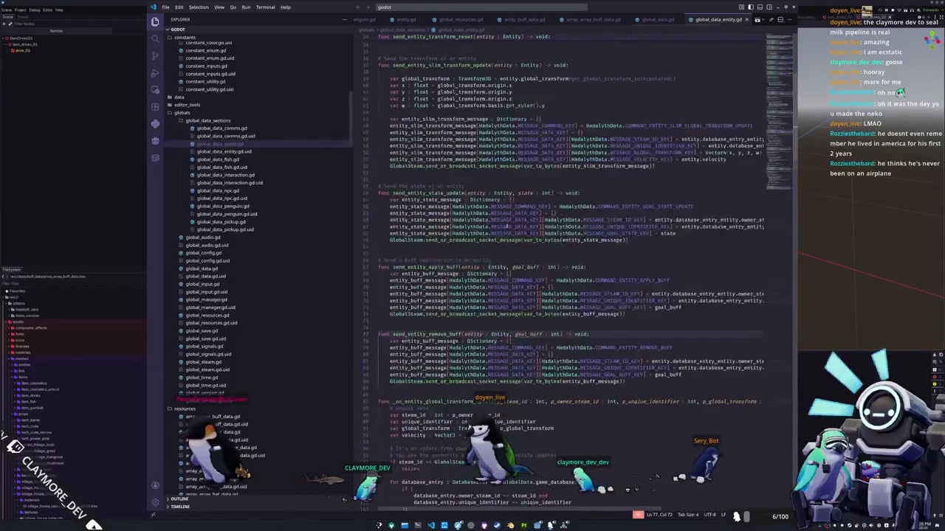
Bring VS Code in front of the game and open penguin.gd from Quick Open.
key("alt+Tab")
left_click(559, 520)
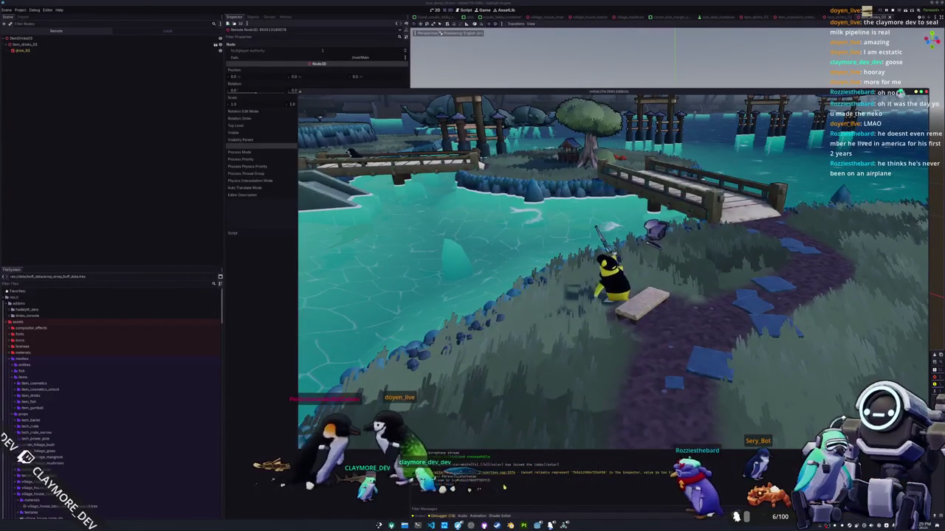
key("alt+Tab")
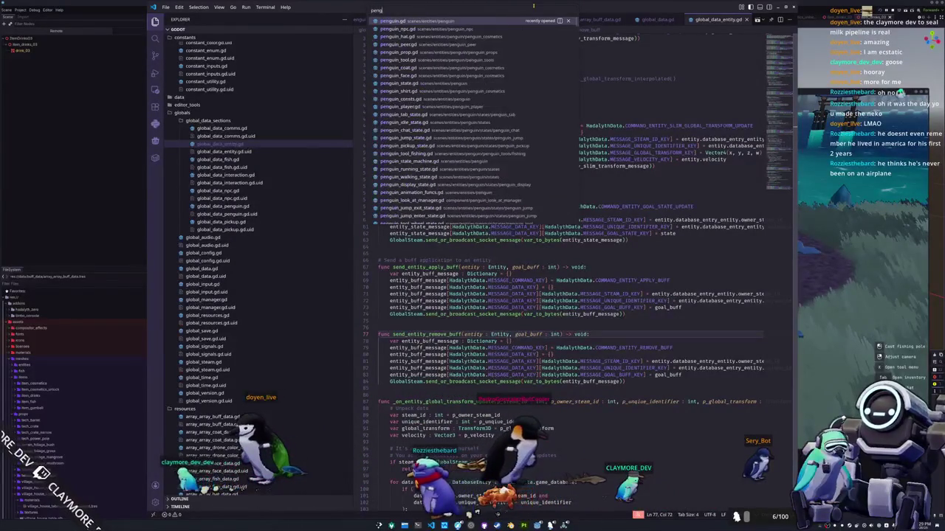
key("Return")
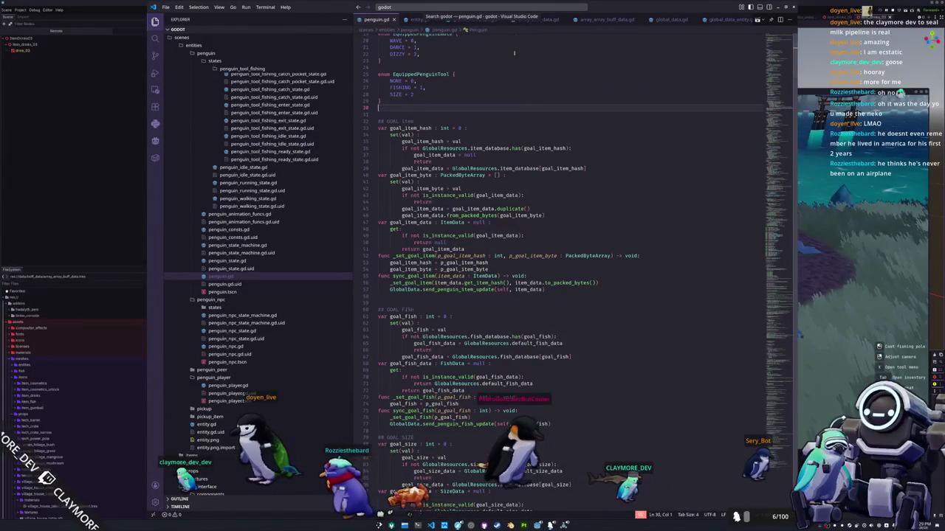
Scroll down through penguin.gd to the velocity functions.
scroll(502, 201, "down", 6)
scroll(501, 201, "down", 10)
scroll(488, 198, "down", 20)
scroll(485, 235, "down", 18)
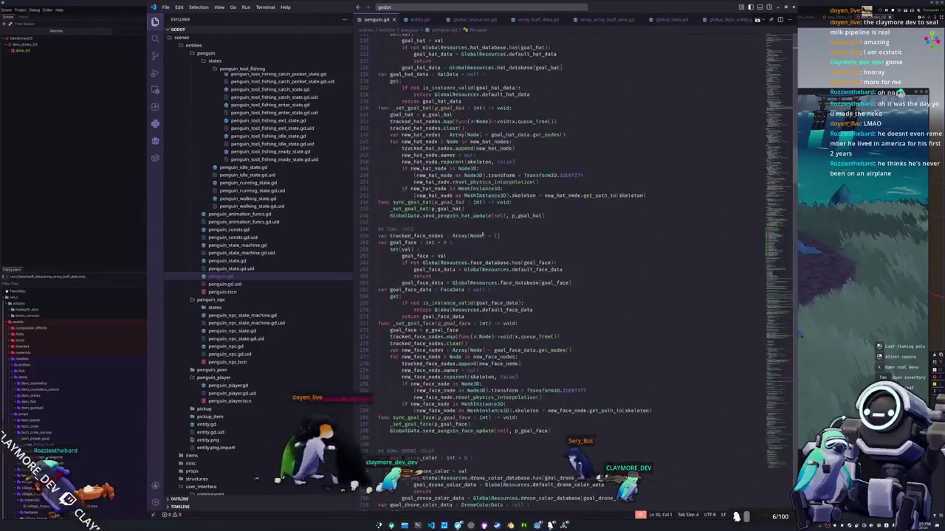
scroll(481, 236, "down", 4)
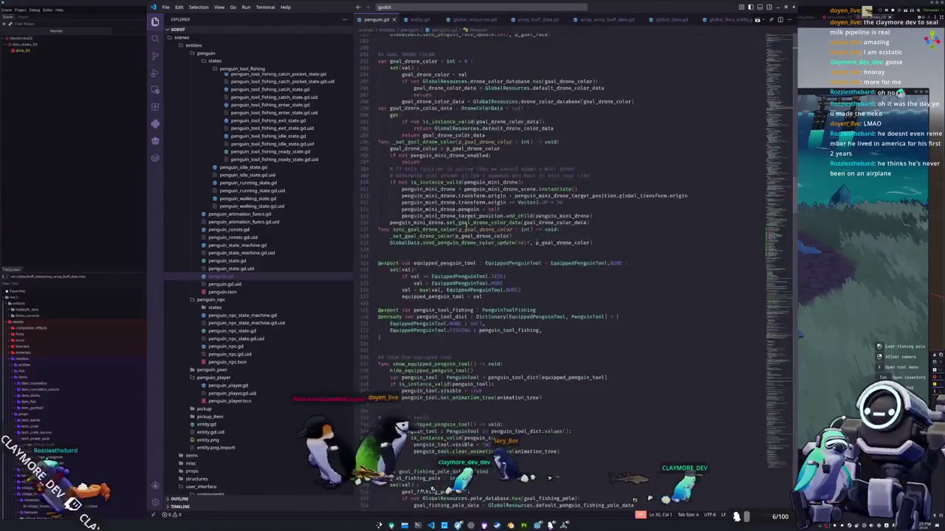
scroll(522, 479, "down", 16)
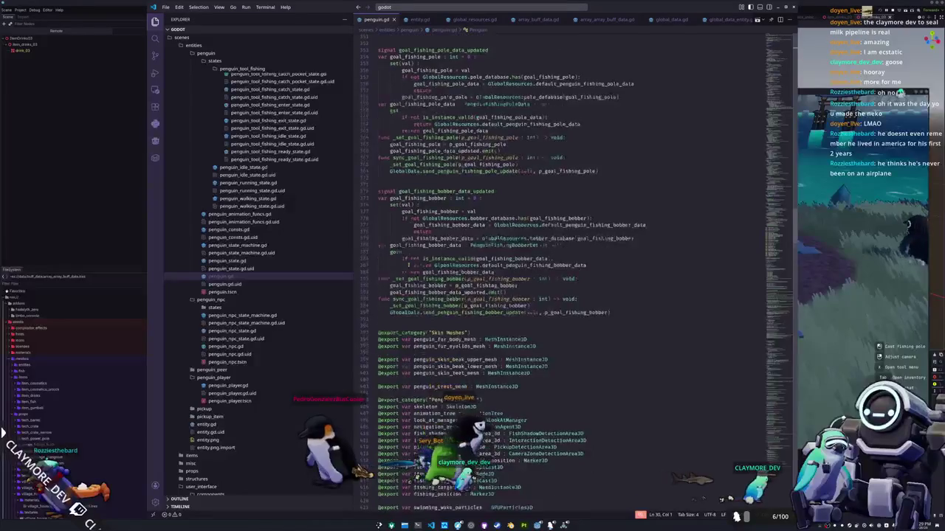
scroll(523, 479, "down", 4)
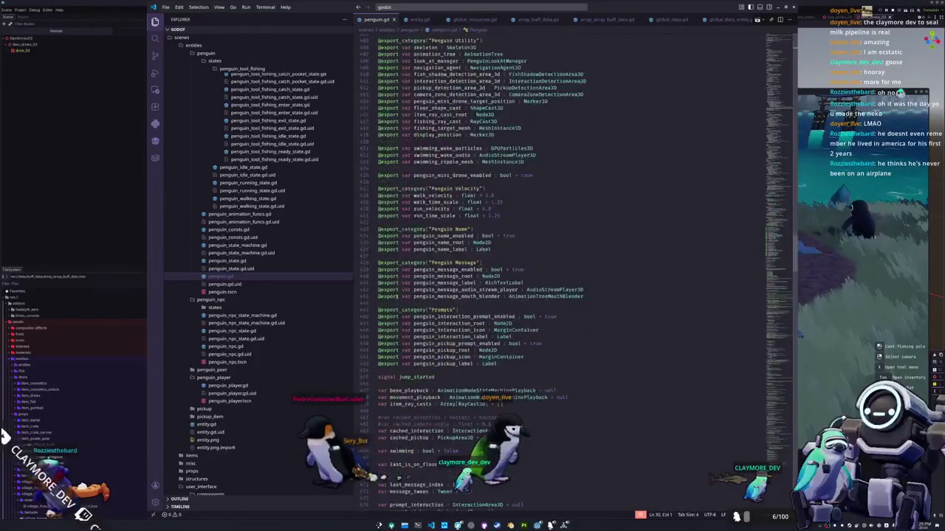
scroll(523, 479, "down", 18)
scroll(522, 478, "down", 16)
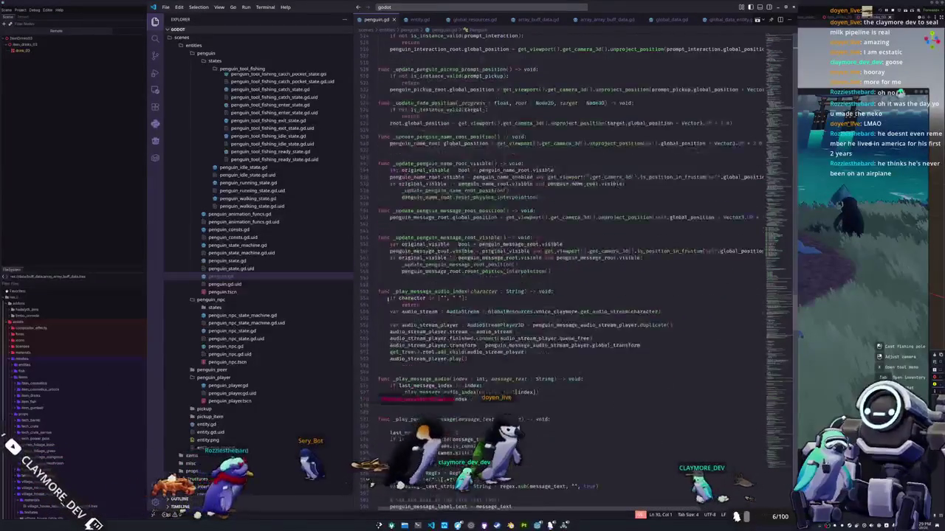
scroll(390, 298, "down", 4)
left_click(389, 298)
scroll(390, 298, "down", 4)
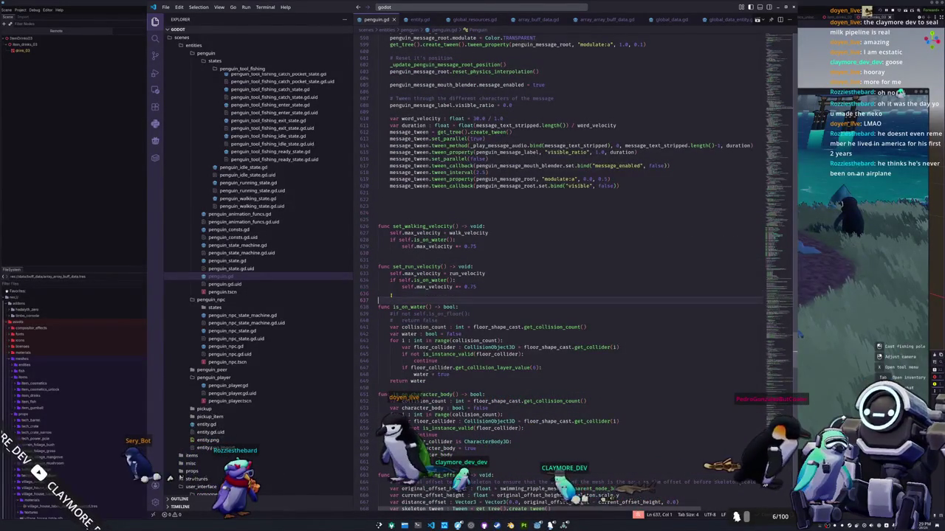
Read on down to the interaction and pickup prompt functions, then jump back up.
key("Down")
key("Down")
key("Down")
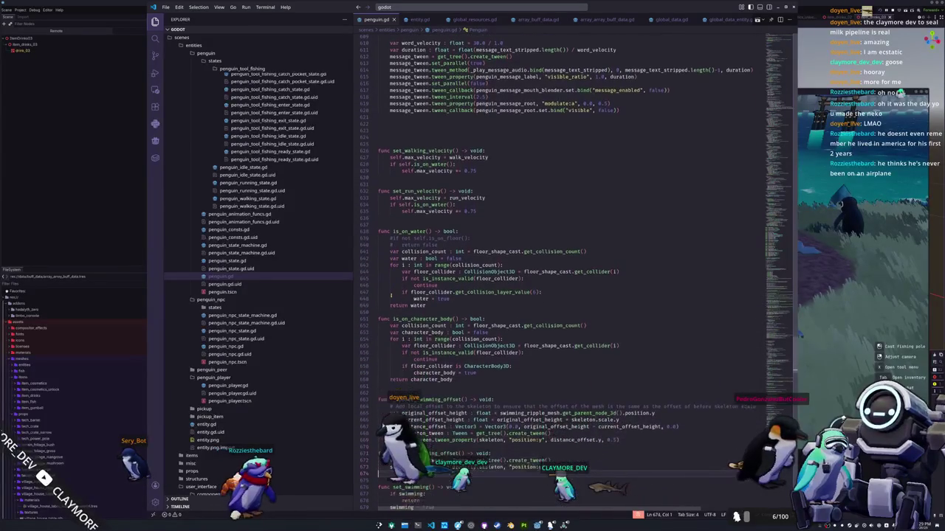
key("Down")
key("Down")
key("Down")
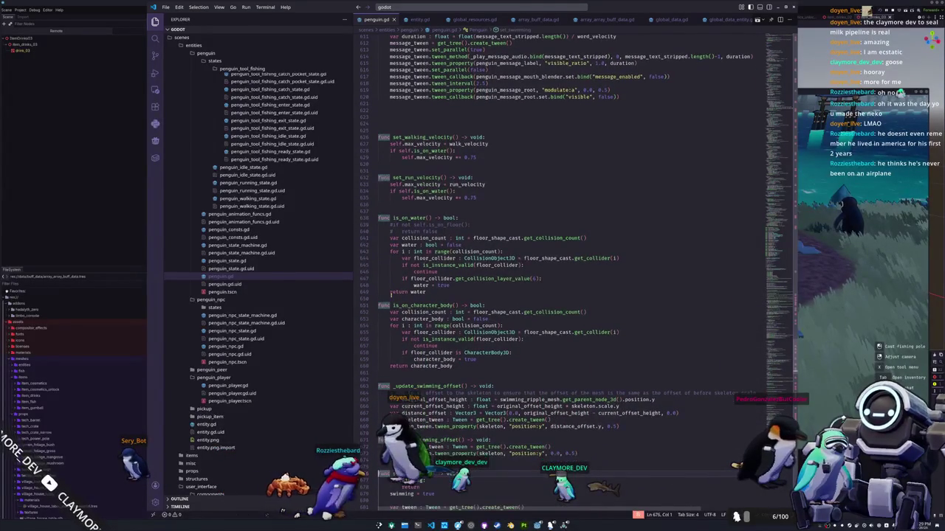
key("Down")
key("Down")
key("Down")
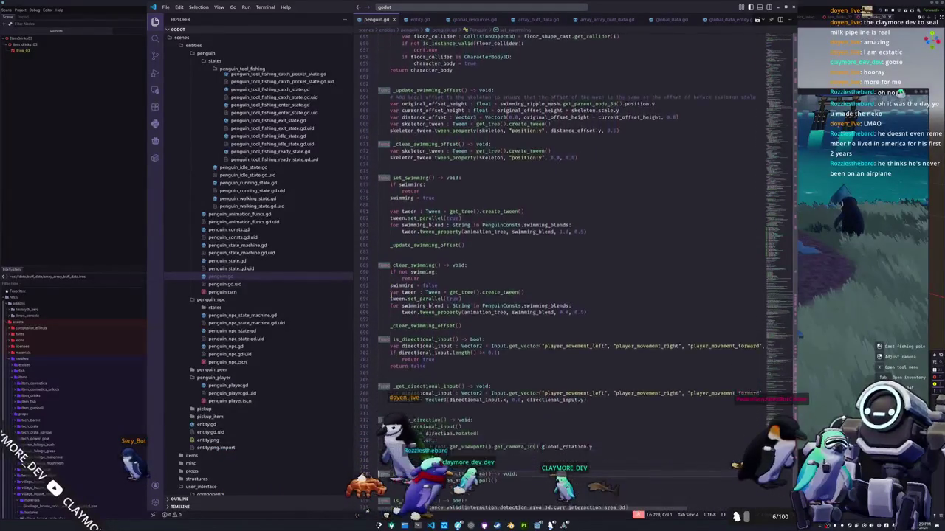
key("Down")
key("Down")
key("Down")
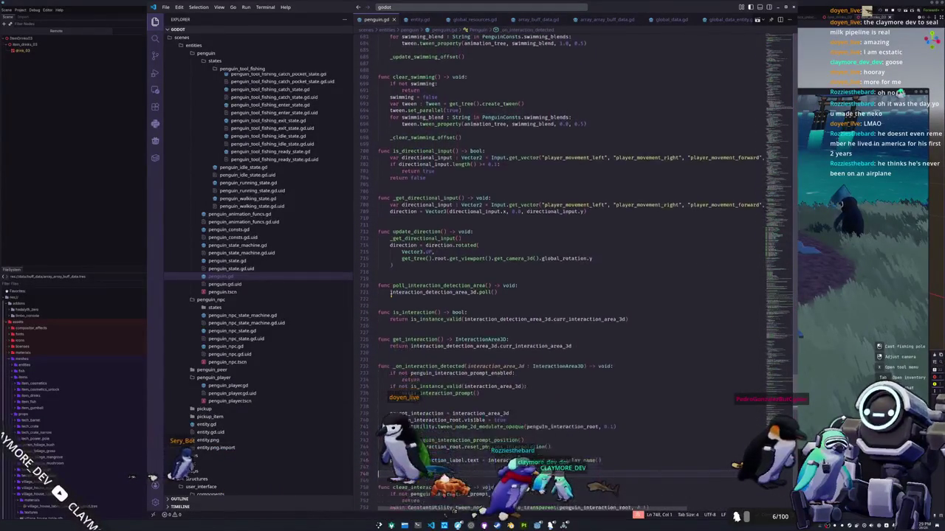
key("Down")
key("Down")
key("Down")
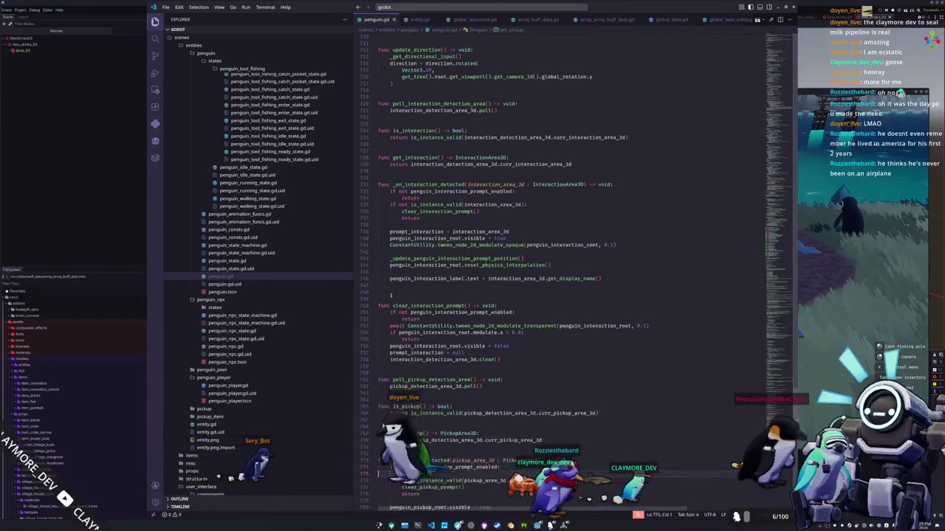
key("Down")
key("Down")
key("Down")
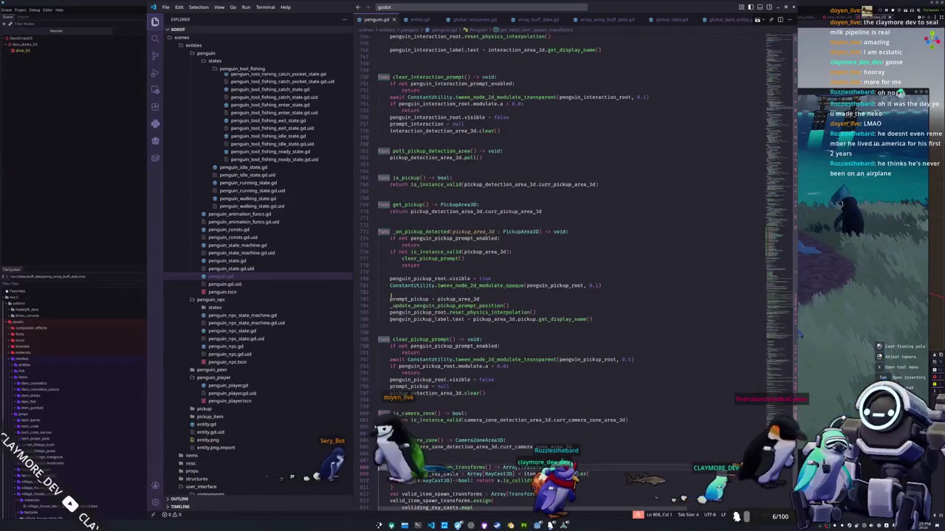
key("ctrl+Up")
key("ctrl+Up")
key("ctrl+Up")
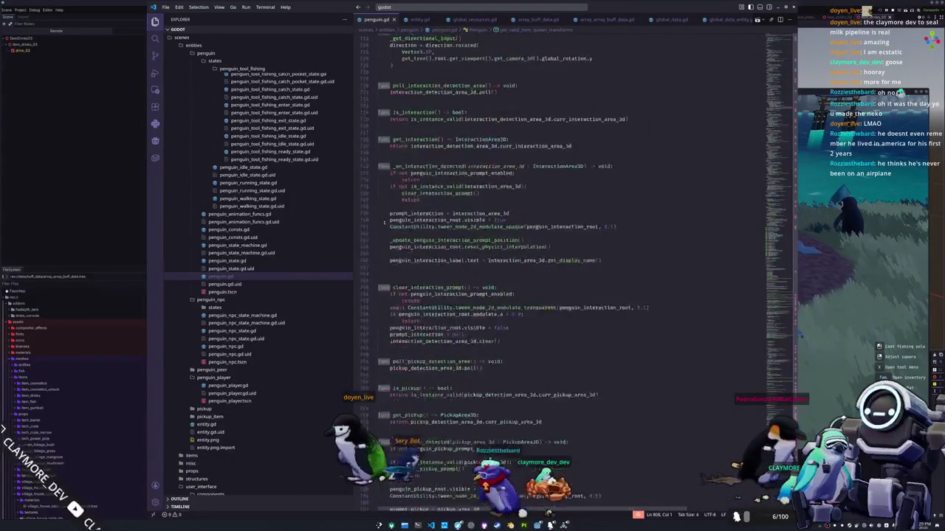
Insert a get_jump_velocity function with a bare return below set_run_velocity.
key("ctrl+Up")
key("ctrl+Up")
key("ctrl+Up")
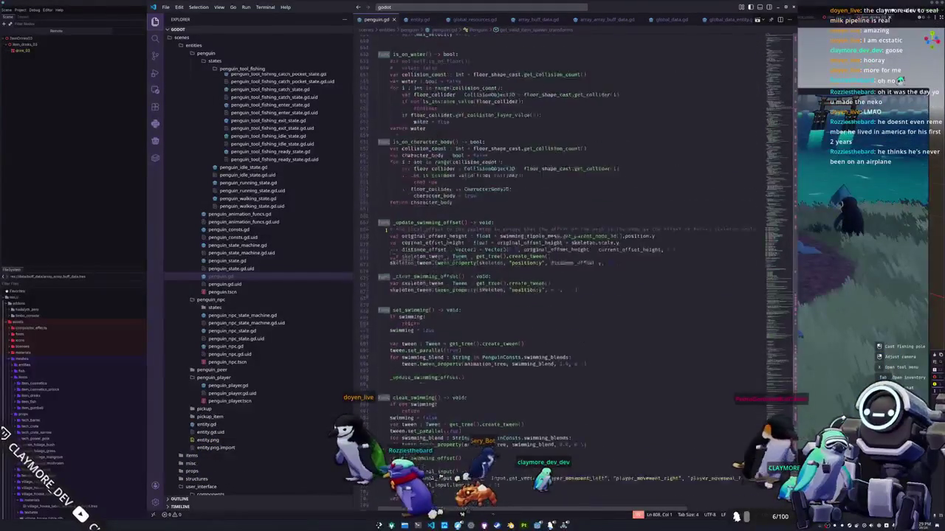
left_click(389, 269)
key("Return")
key("Return")
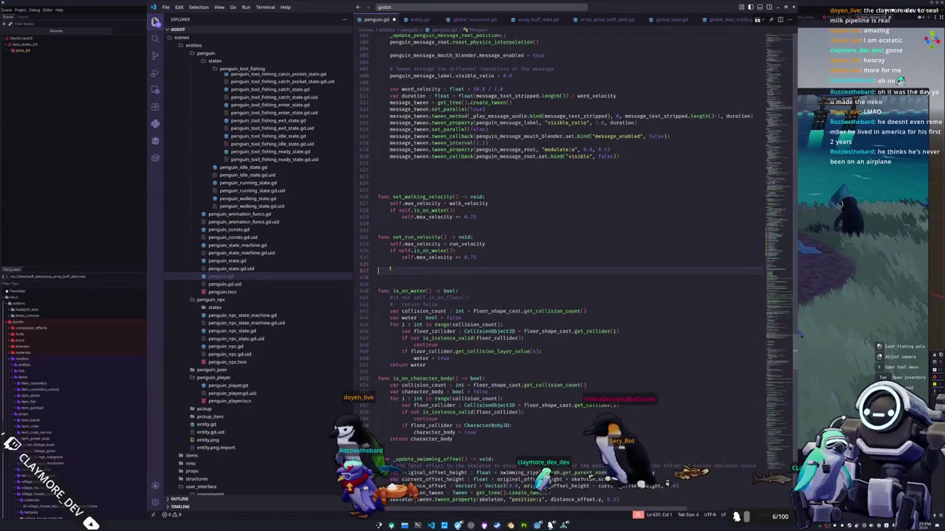
key("Up")
key("Up")
type("func get_l")
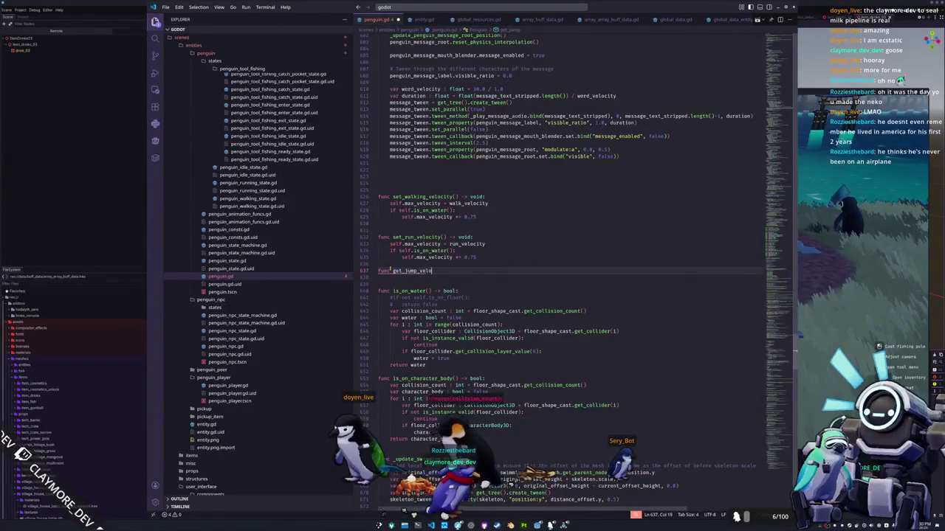
type("void:")
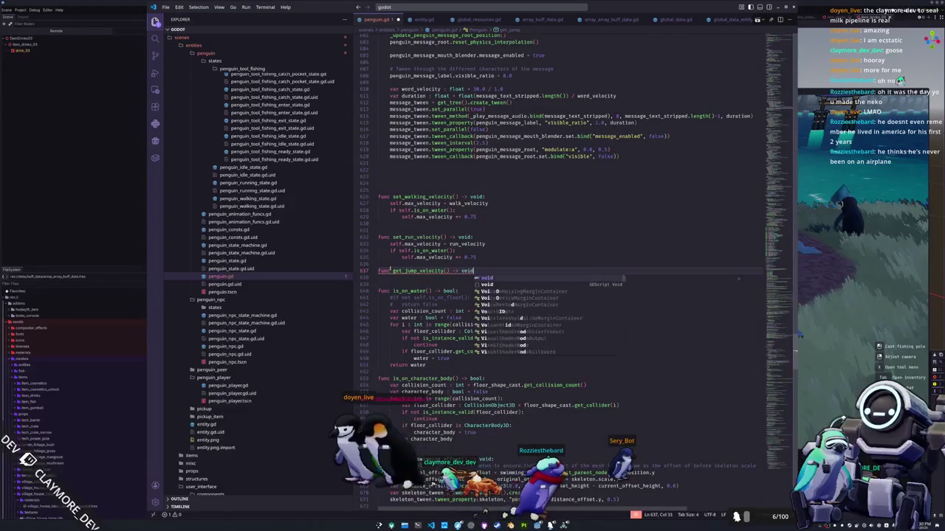
key("Return")
type("return")
Set get_jump_velocity's return type to float.
left_click(410, 271)
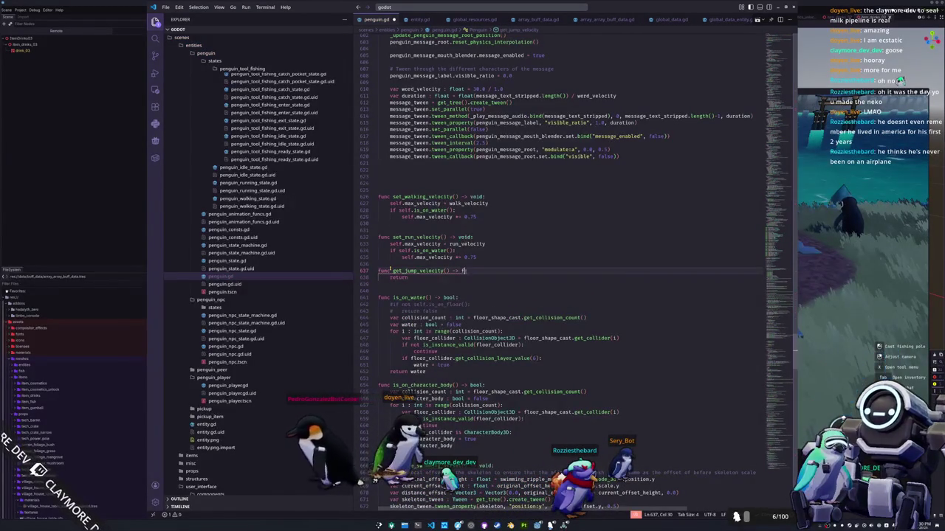
type("loat:")
key("Down")
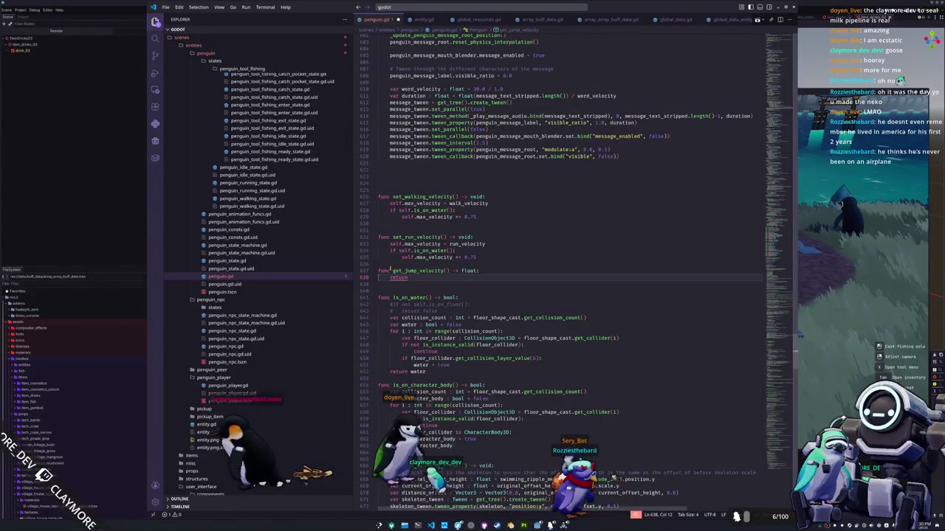
scroll(259, 170, "up", 10)
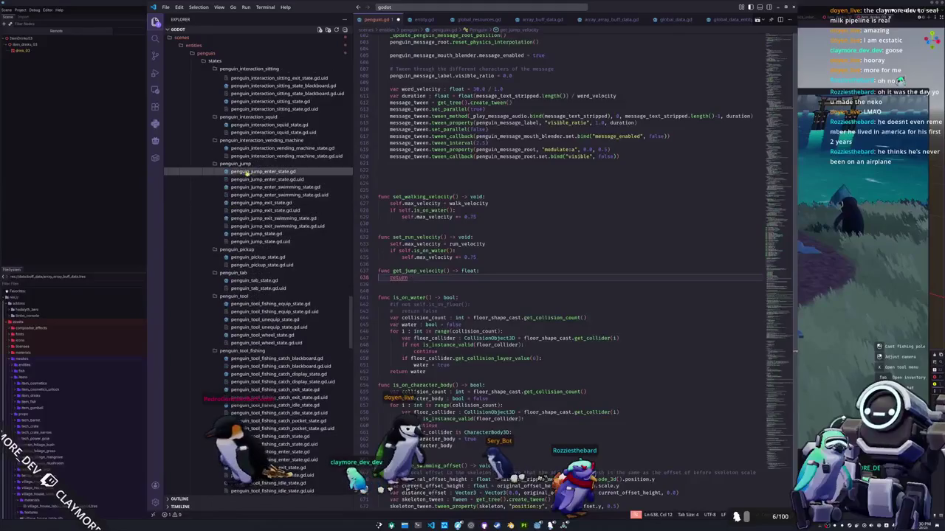
left_click(258, 171)
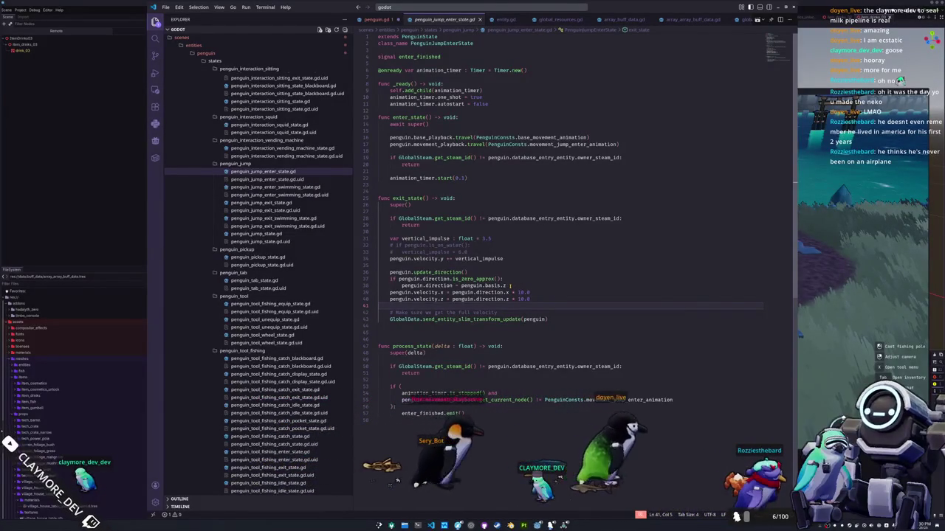
In penguin_jump_enter_state.gd, use penguin.get_jump_velocity() for velocity.y and delete the vertical_impulse declaration.
double_click(478, 258)
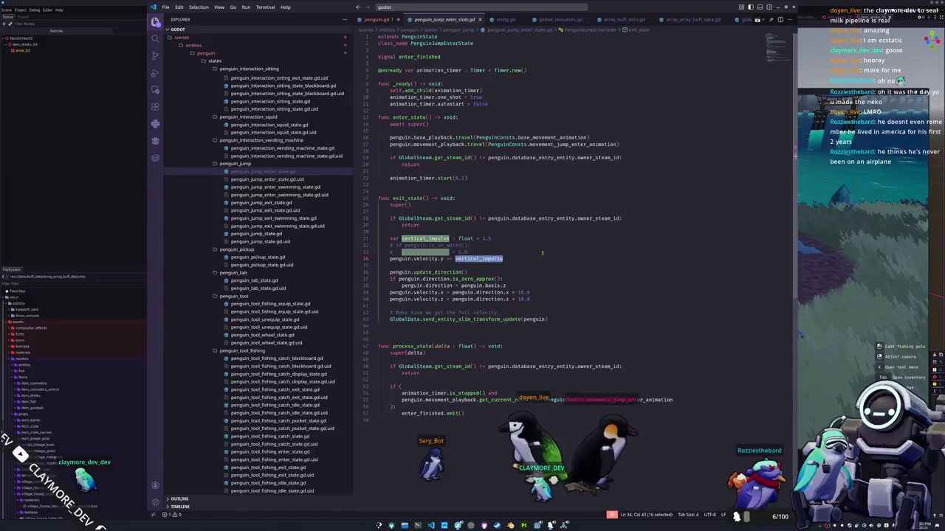
type("penguin")
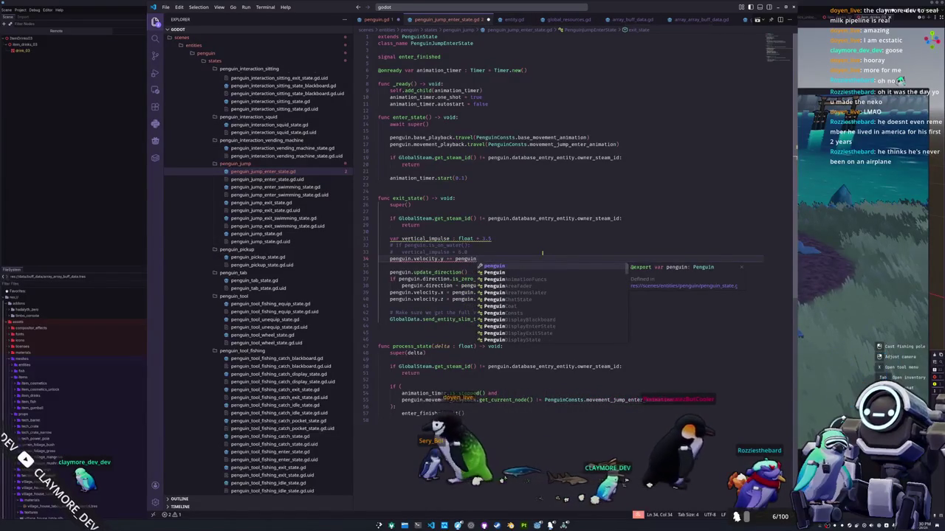
type(".get_")
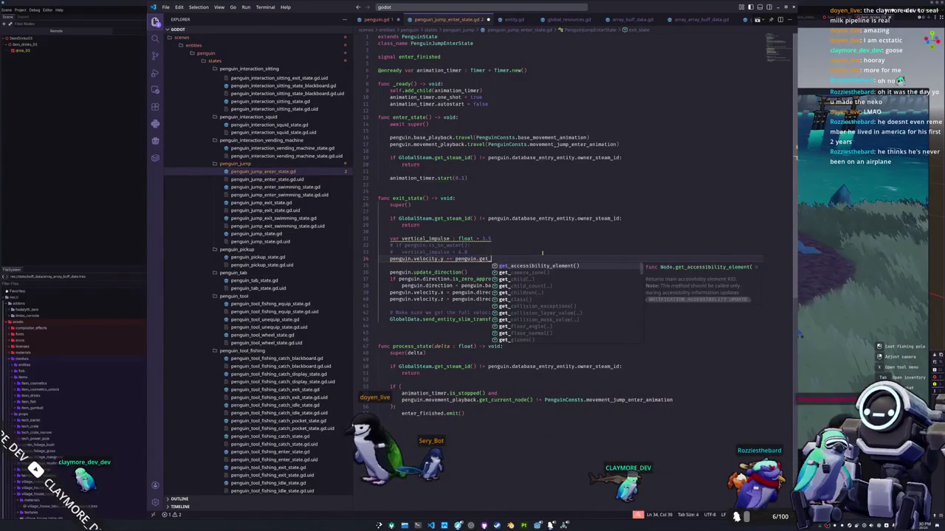
type("jj")
key("BackSpace")
key("BackSpace")
key("BackSpace")
type("get_jump")
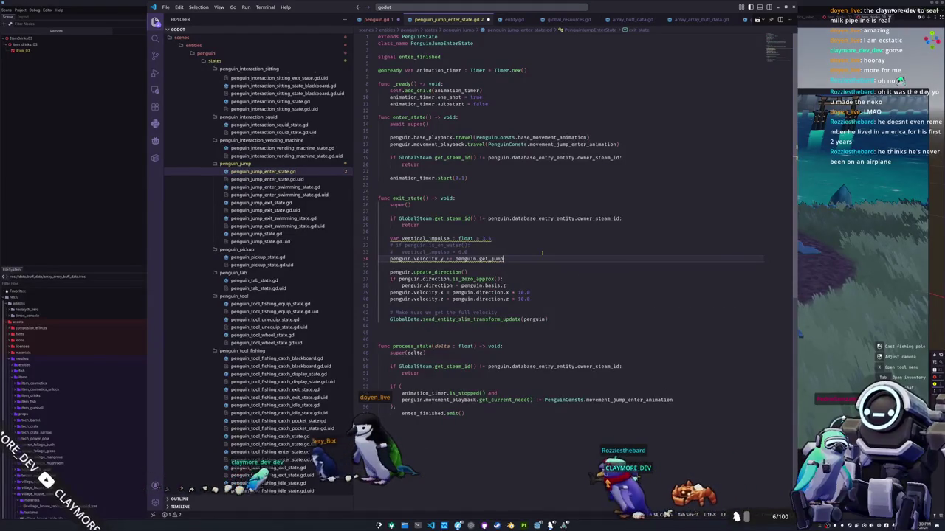
type("_velocity()")
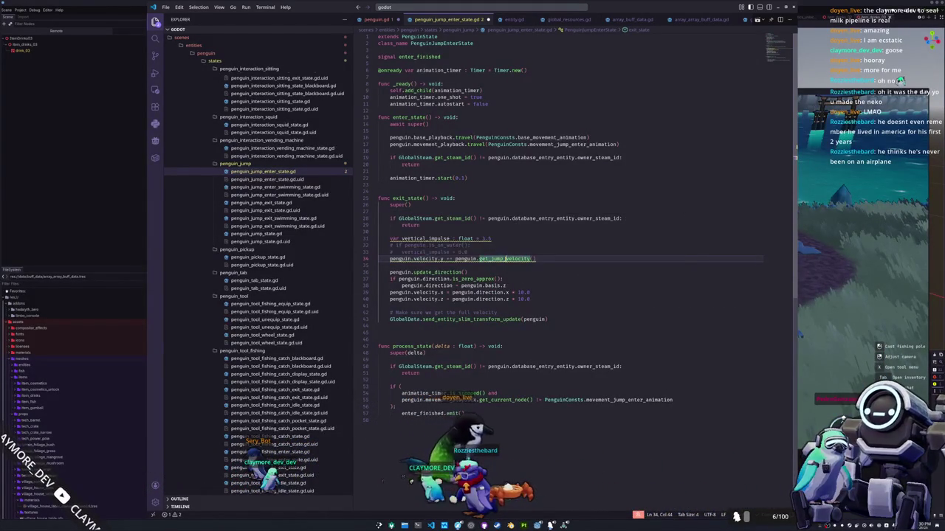
left_click_drag(497, 238, 497, 231)
key("BackSpace")
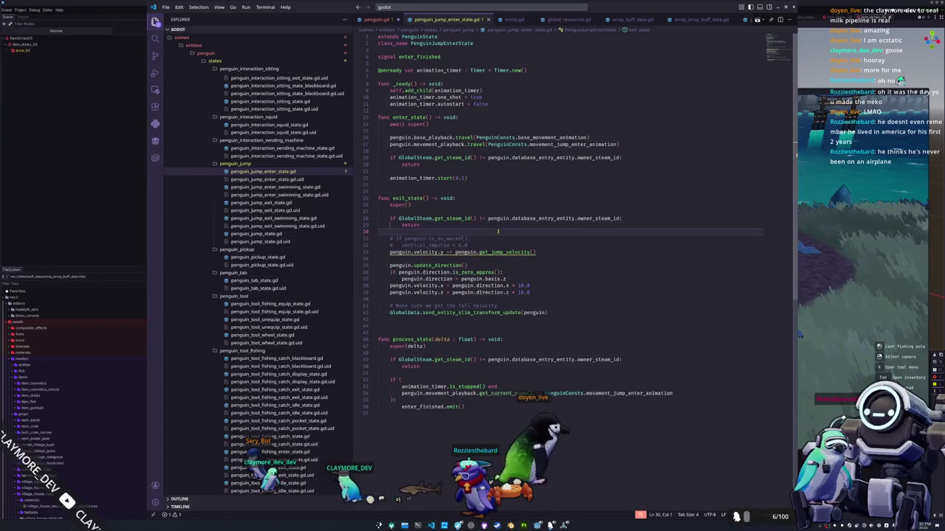
Give get_jump_velocity a fixed return value and save penguin.gd.
left_click(443, 251, "ctrl")
left_click(448, 277)
type("3.0")
key("ctrl+s")
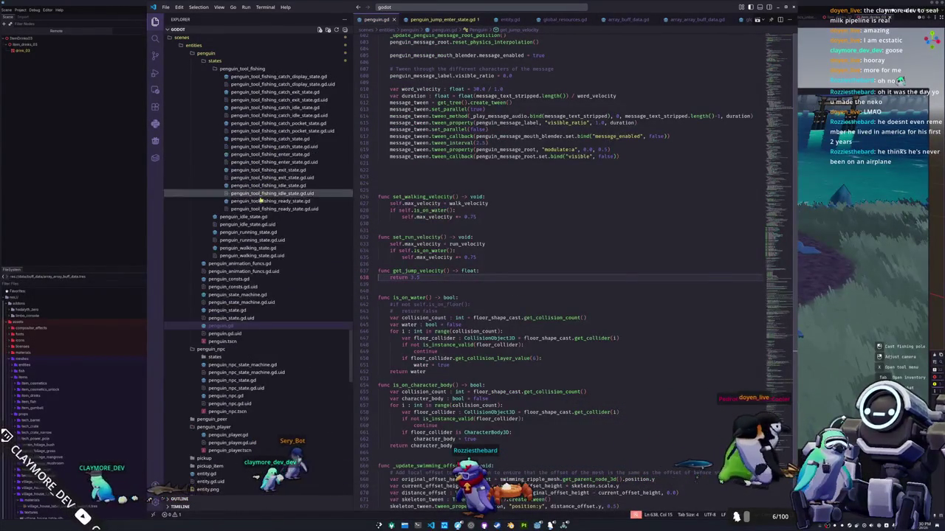
In penguin_jump_enter_swimming_state.gd, replace vertical_impulse with penguin.get_jump_velocity() and delete its 3.5 declaration.
scroll(260, 198, "up", 5)
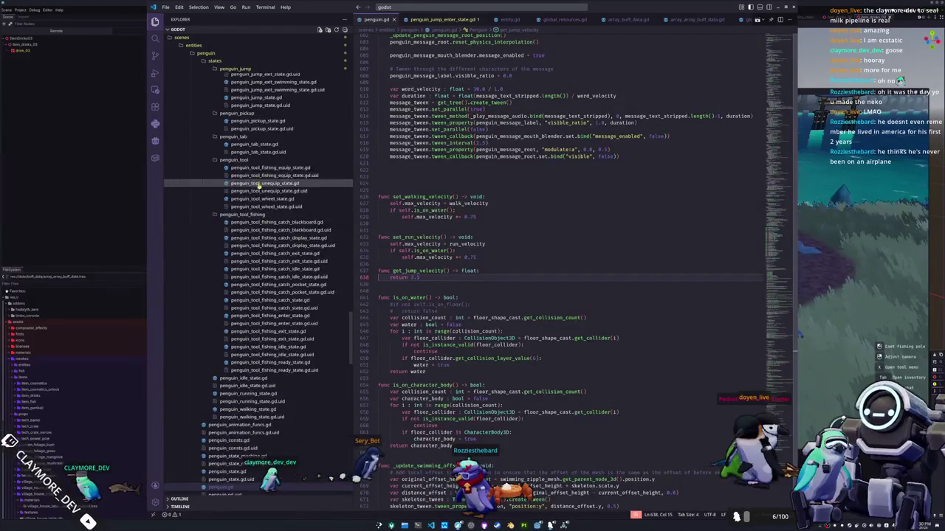
scroll(258, 187, "up", 4)
left_click(273, 159)
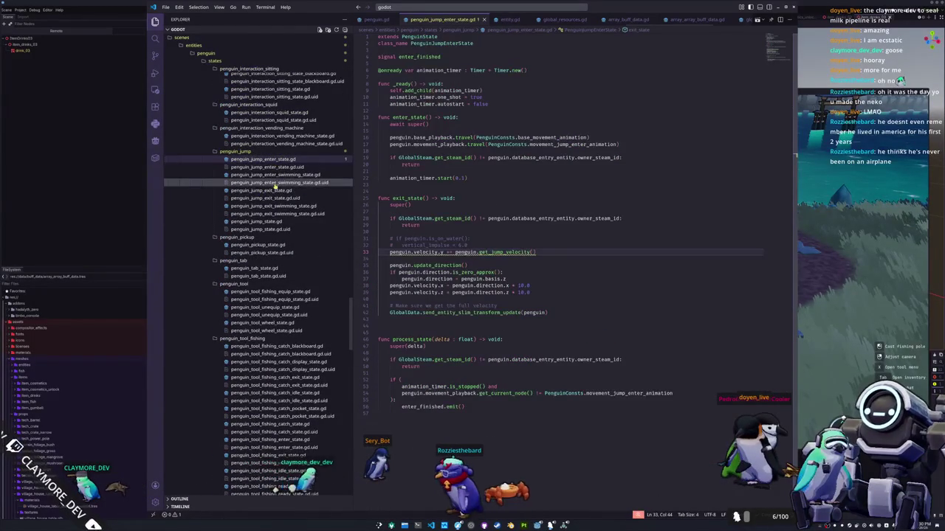
left_click(274, 174)
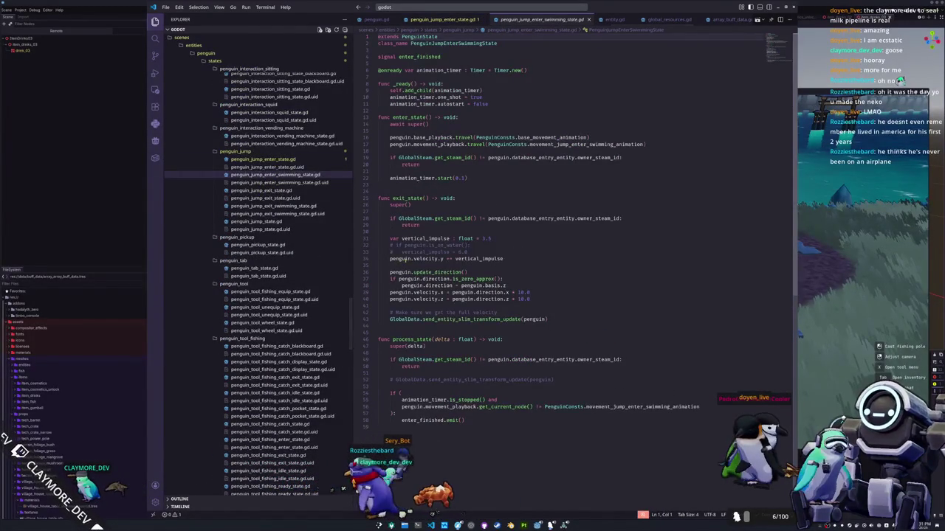
double_click(478, 259)
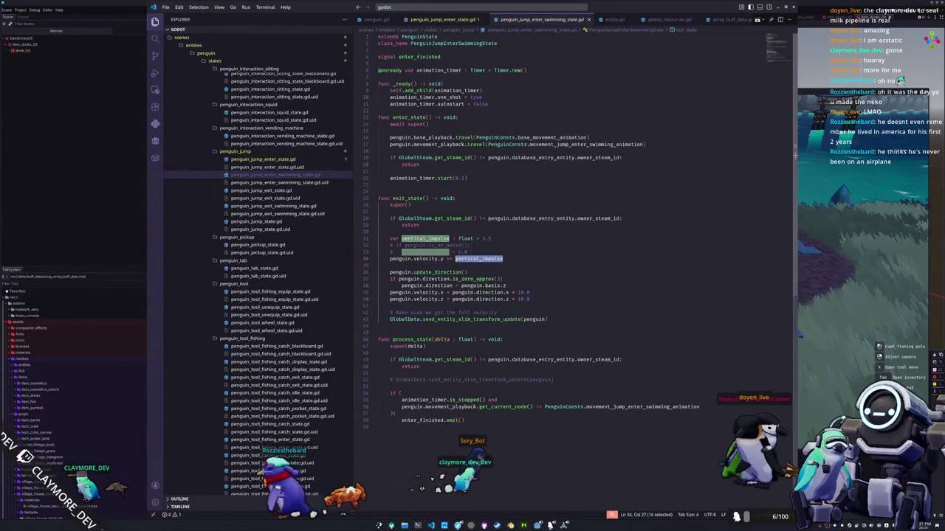
type("penguin.get_")
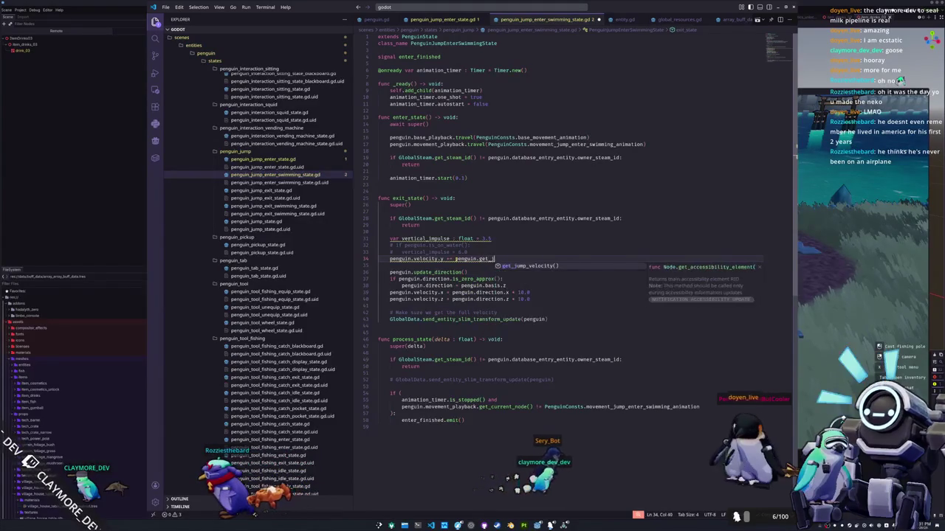
key("Return")
double_click(485, 239)
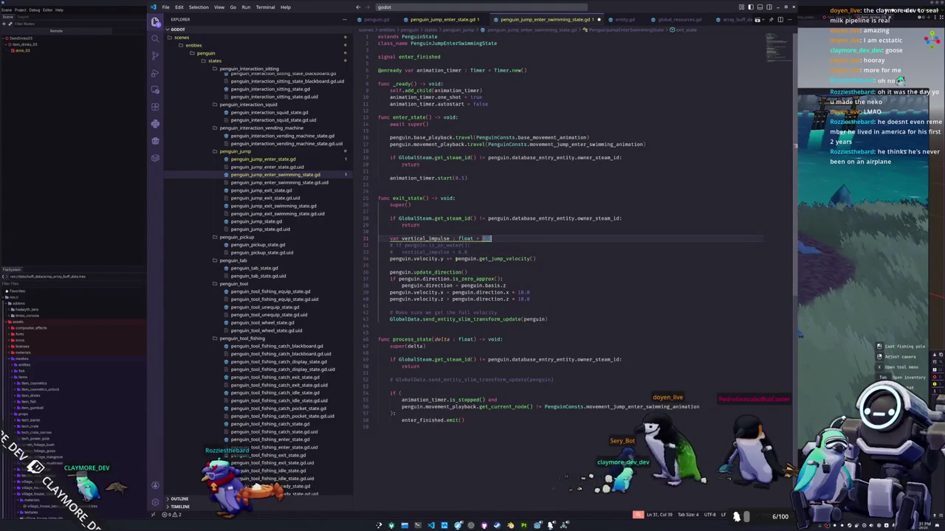
key("ctrl+shift+k")
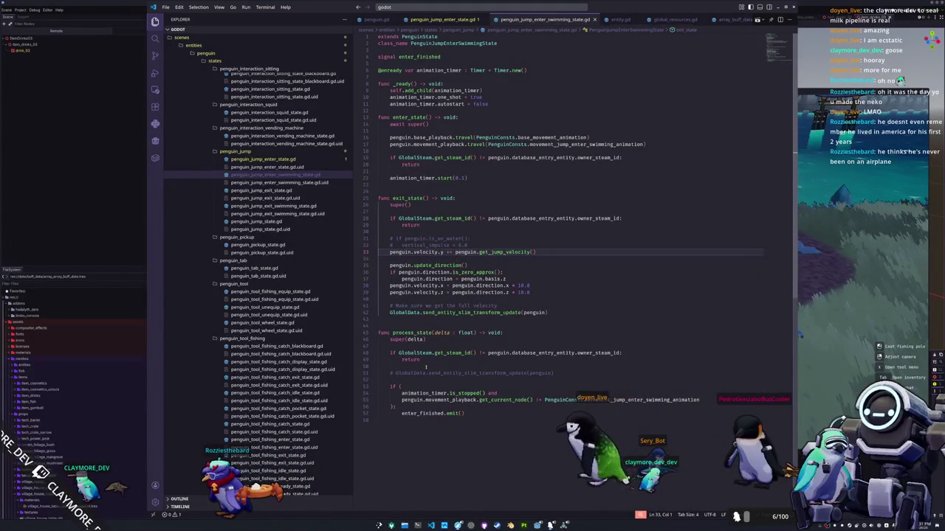
key("ctrl+alt+t")
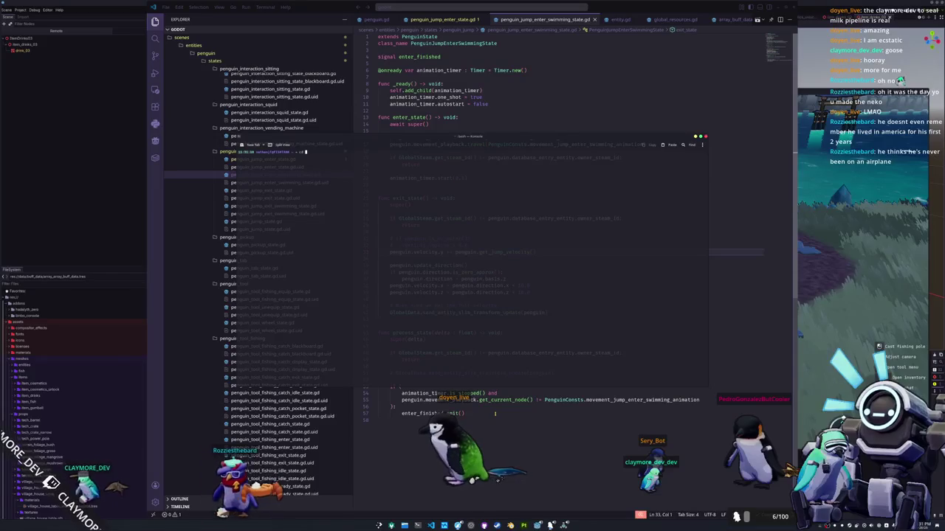
In the hadalyth-zero repository, check git status and commit "Added buff tracking to the entity super class".
type("Documents/")
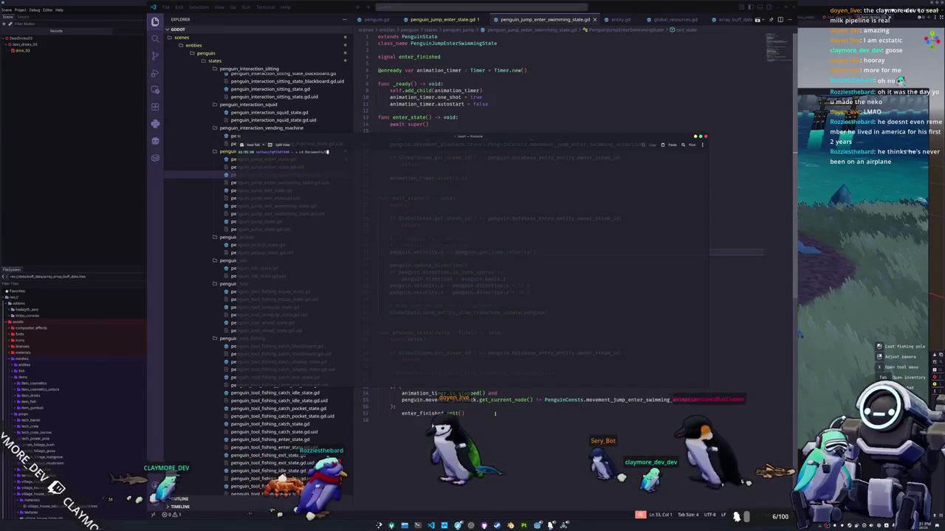
type("Source/hadalyth-zero/")
key("Return")
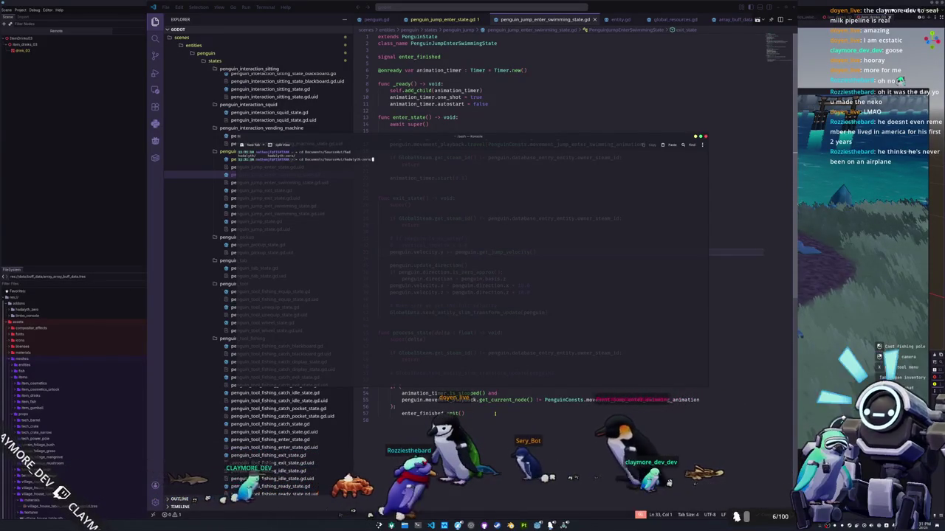
type("git status")
key("Return")
type("git add .")
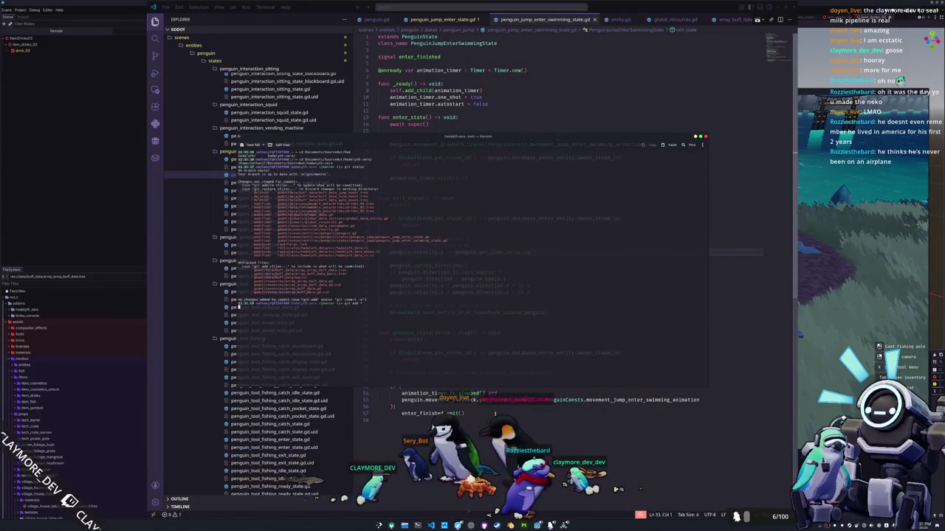
key("Return")
type("git commit -m")
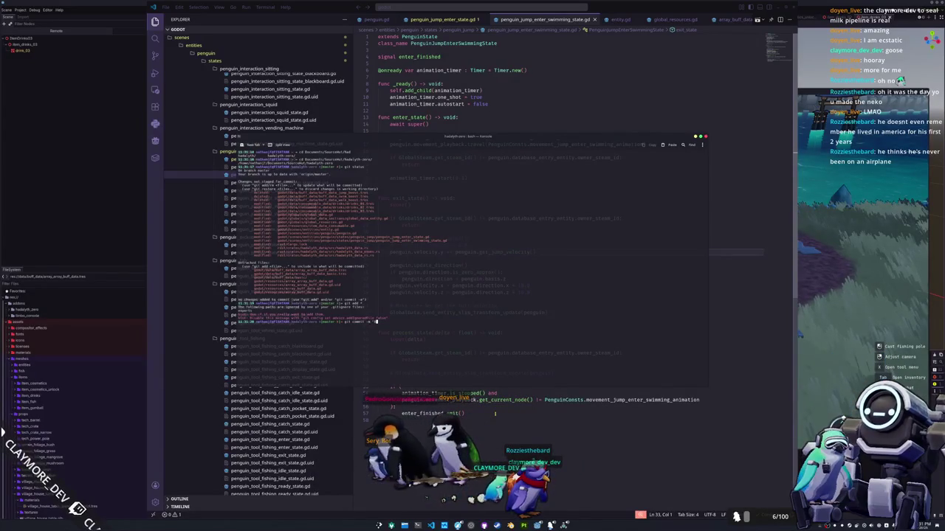
type("ed buff tracking to the pe")
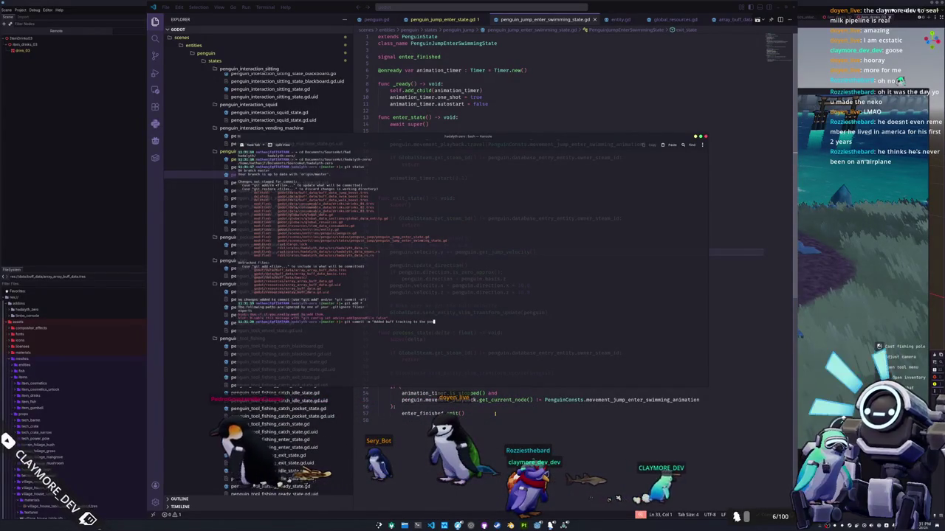
type("dntity super class")
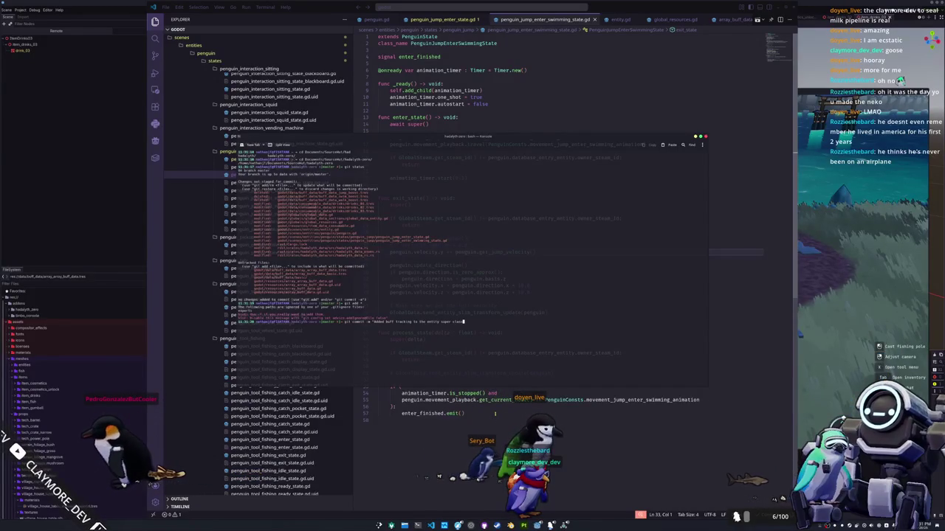
key("Return")
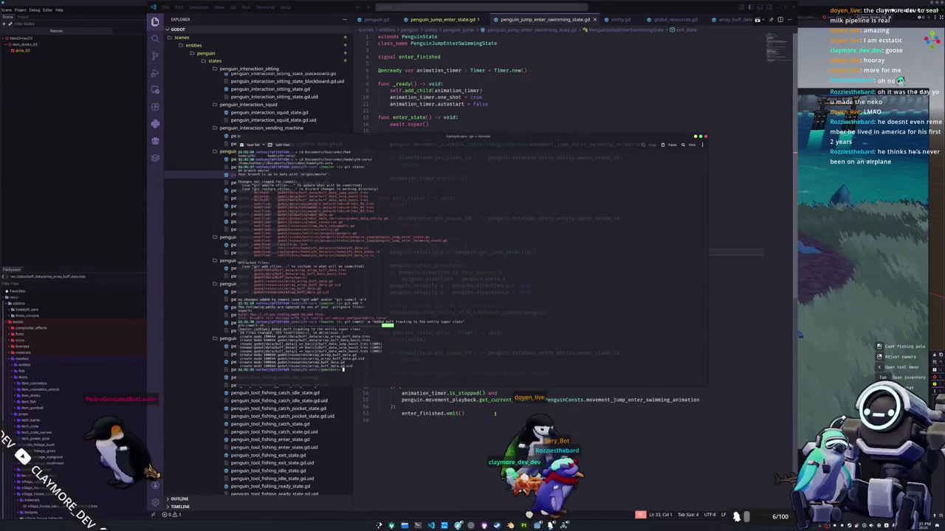
Commit the remaining changes as "Added networking for buff application and removal" and clear the terminal.
key("alt+Tab")
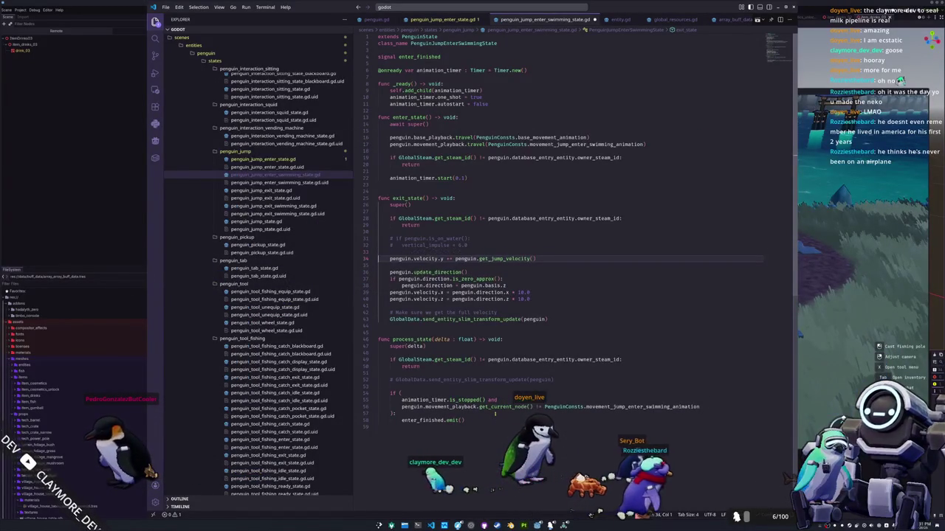
key("alt+Tab")
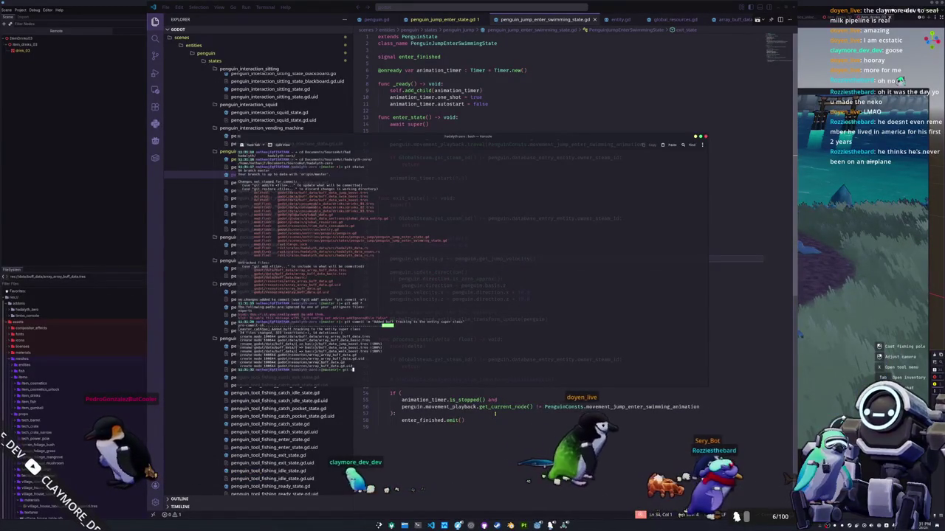
key("Return")
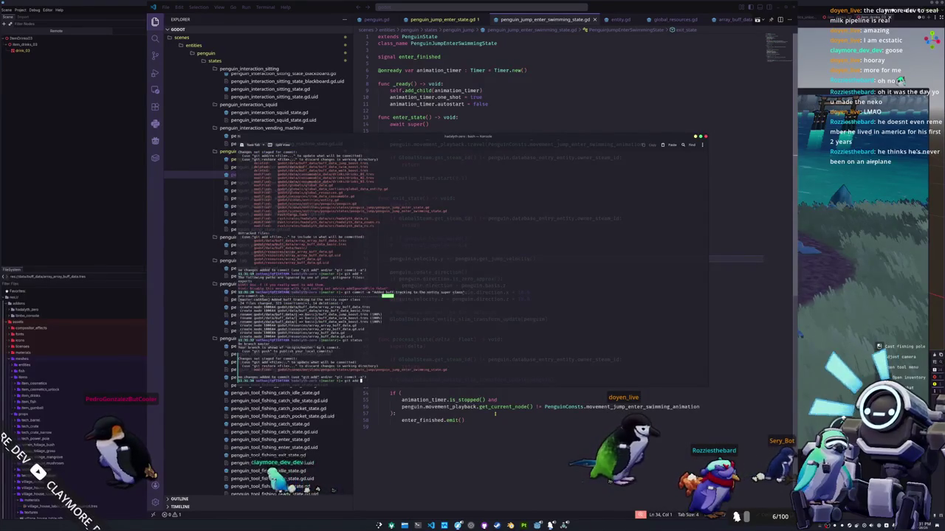
key("Return")
type("git commit -m \"Added networking for buff application and")
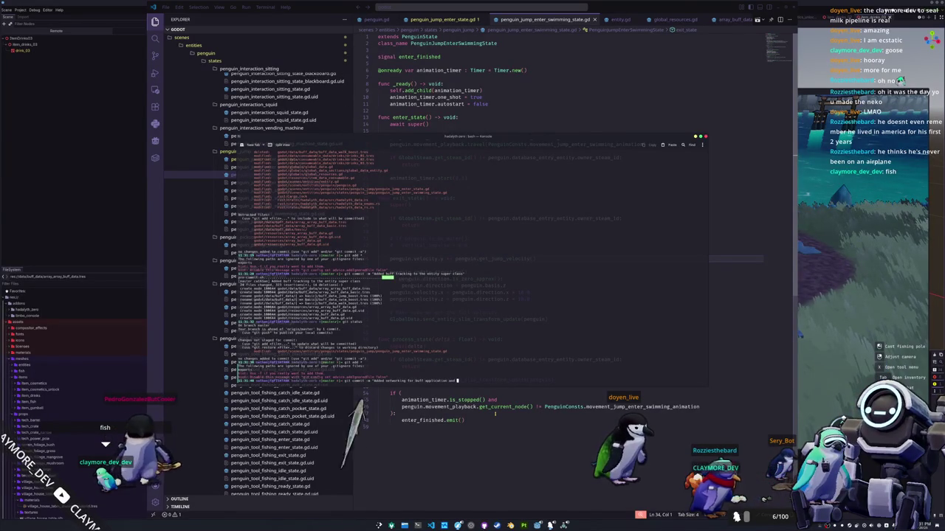
type("removal\"")
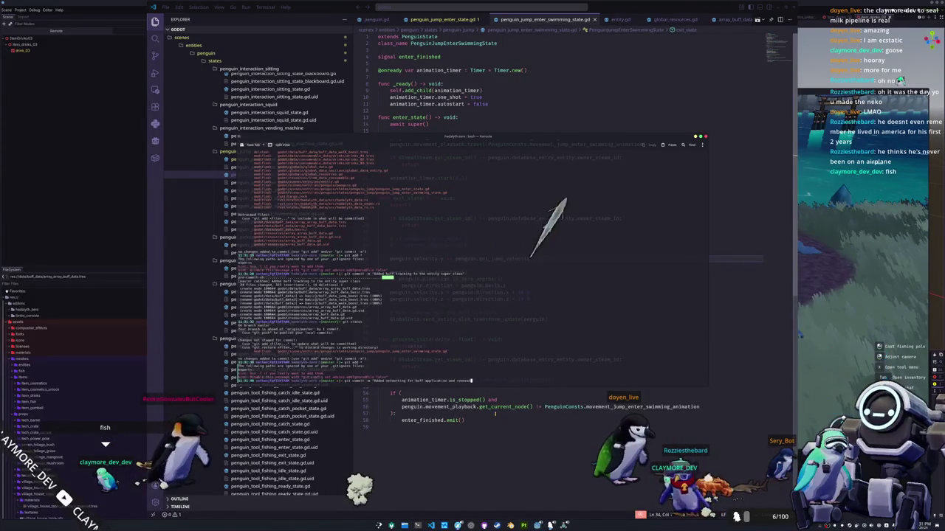
key("Return")
type("git push")
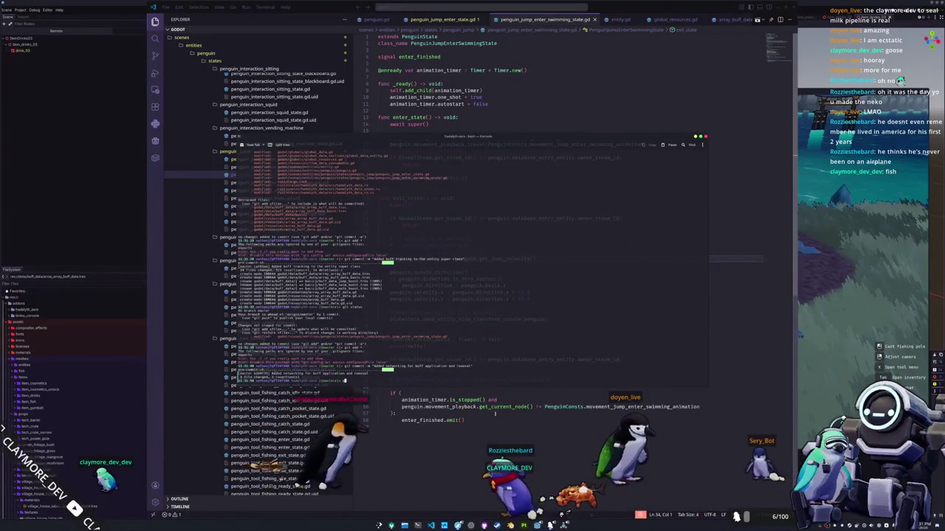
key("ctrl+l")
key("Up")
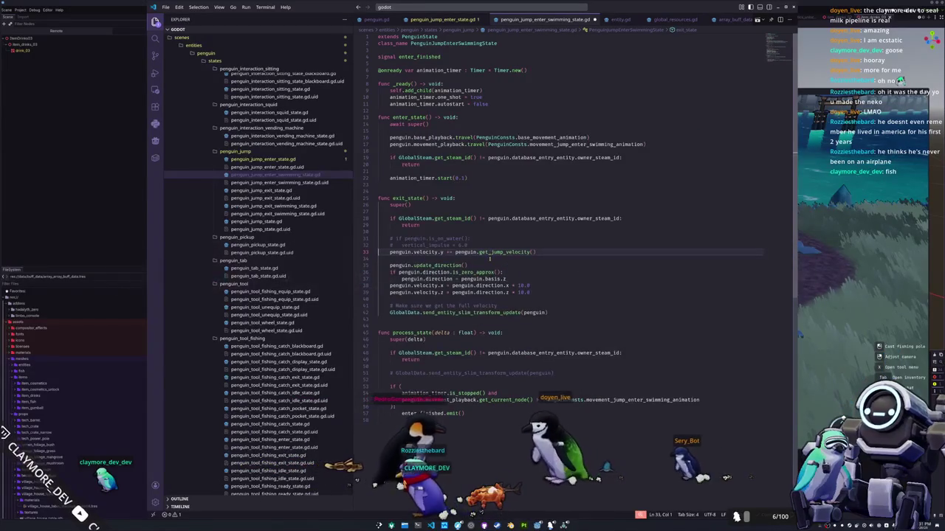
Go to get_jump_velocity in penguin.gd and begin an if self._buff_data_dict.has( check above return 3.5.
left_click(447, 20)
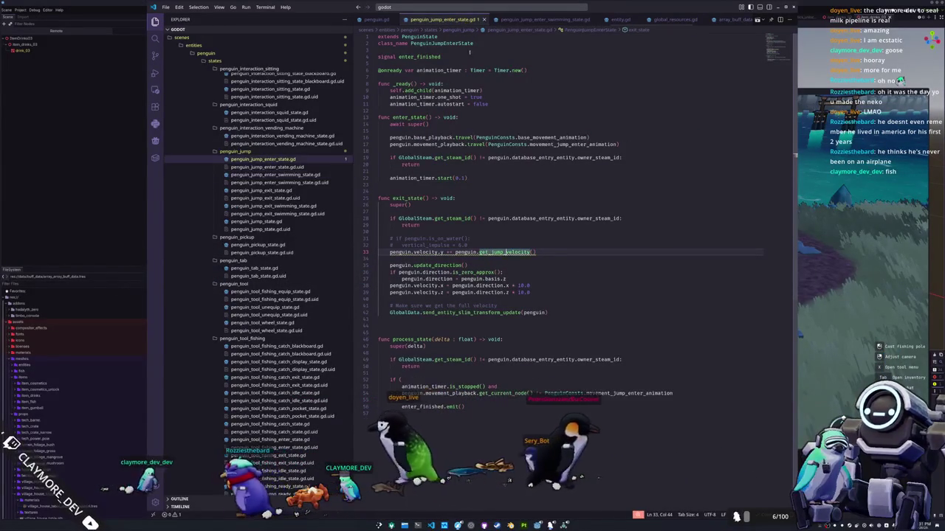
left_click(508, 252, "ctrl")
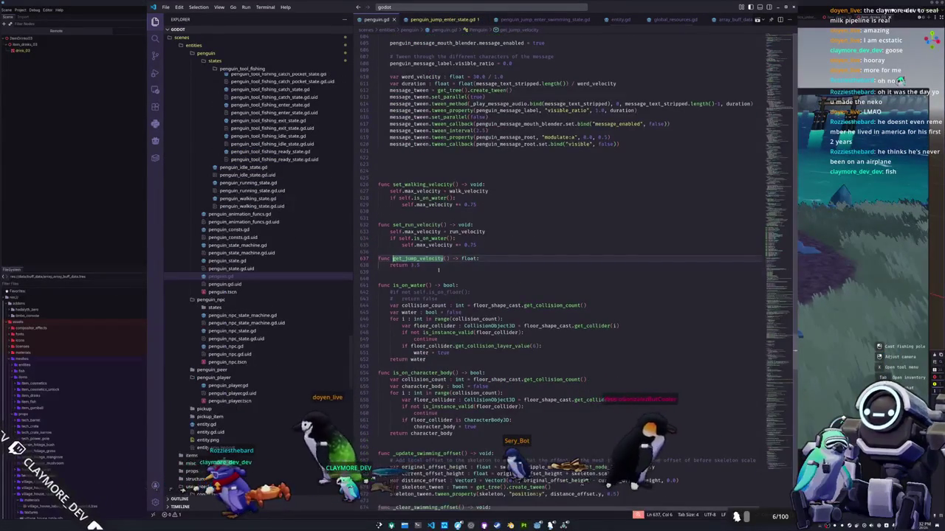
double_click(436, 265)
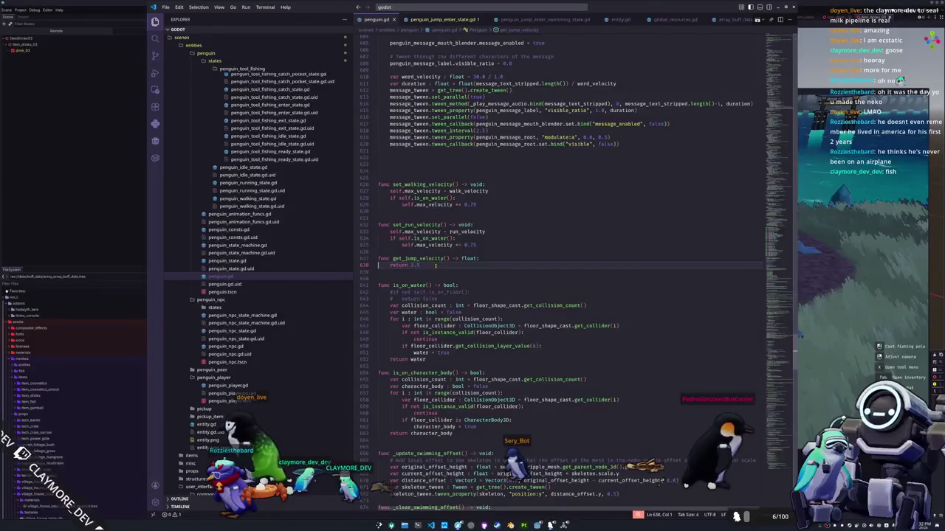
key("Return")
key("Return")
key("Return")
key("Up")
key("Up")
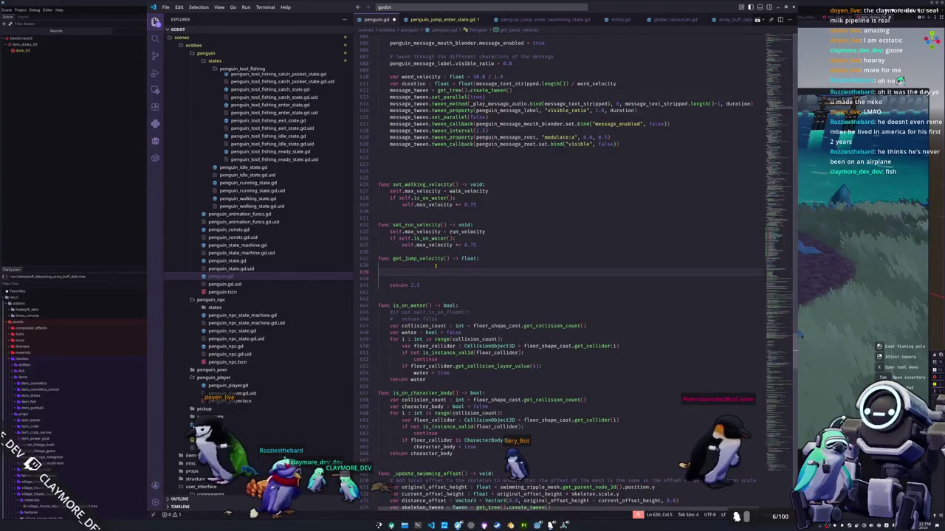
type("if self.buff")
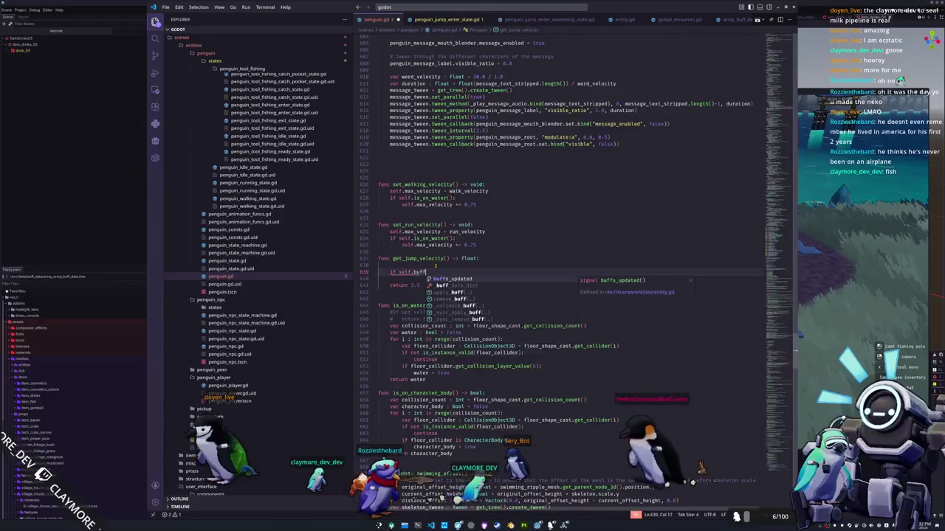
key("Down")
key("Return")
type(".has(")
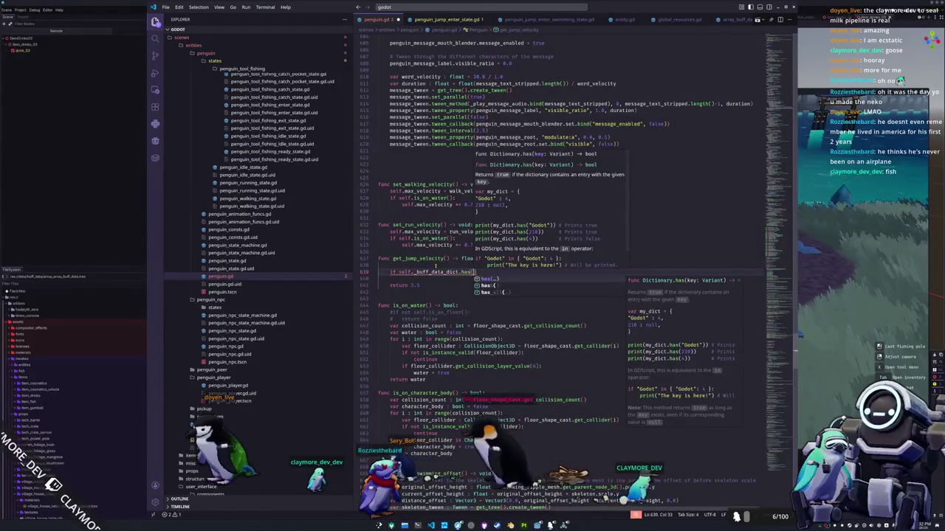
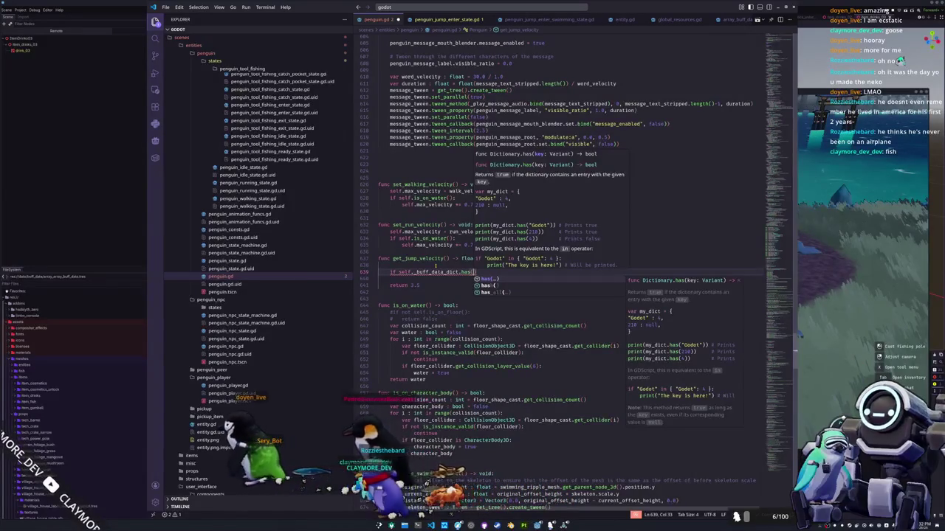
Delete the unfinished buff check line from get_jump_velocity in penguin.gd.
key("Escape")
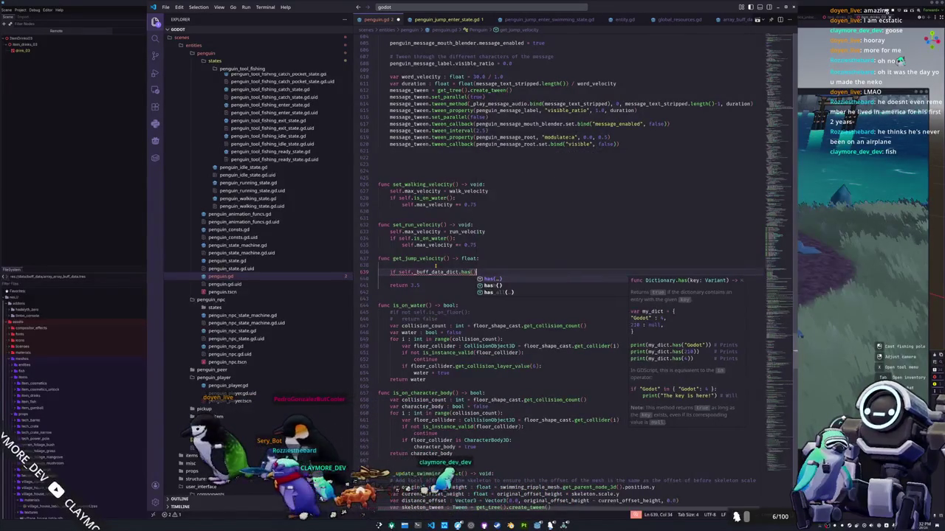
key("shift+Up")
key("BackSpace")
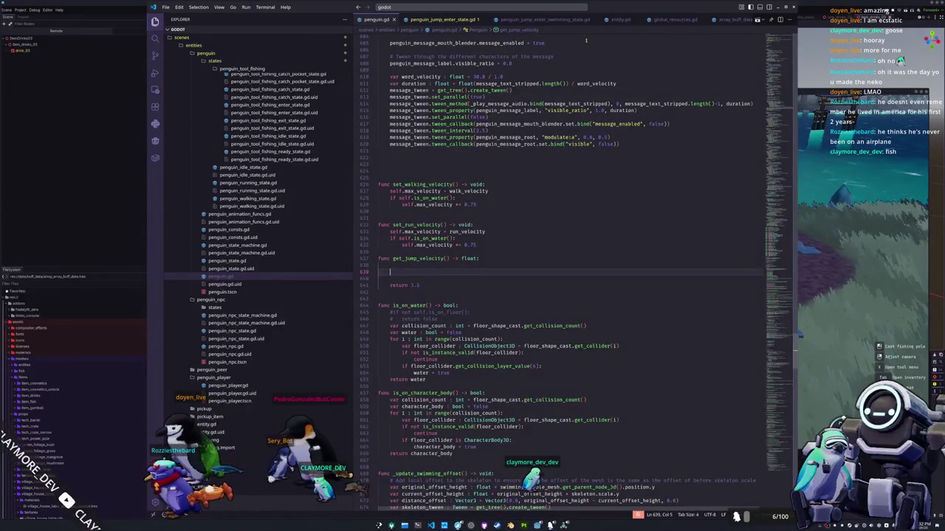
Open buff_data.gd through the quick file search.
left_click(536, 6)
type("buff_data")
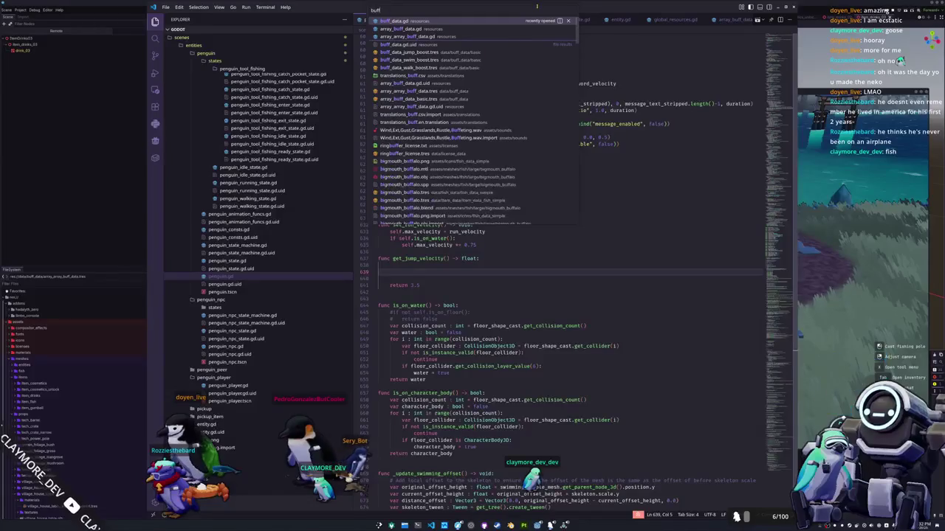
key("Return")
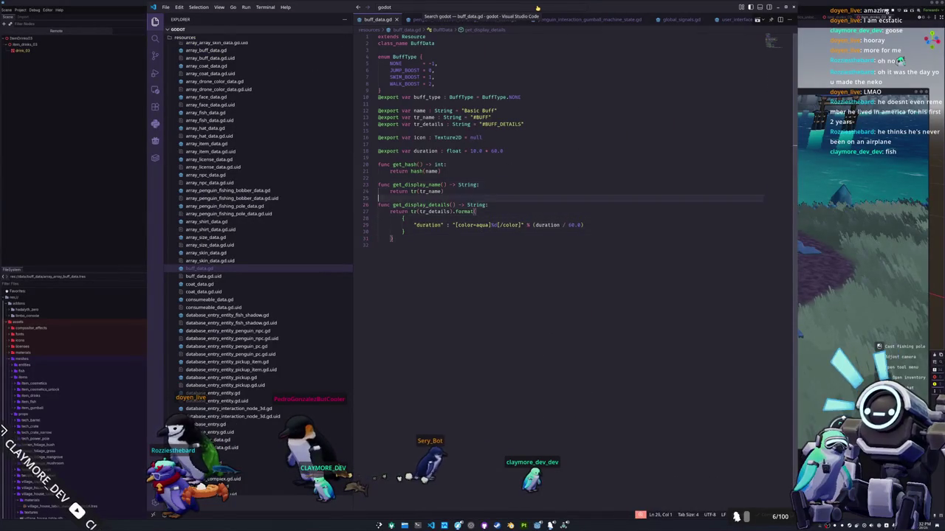
Add exported float jump_velocity_mult, swim_velocity_mult and walk_velocity_mult fields, each defaulting to 1.0.
key("Return")
key("Return")
key("Up")
key("Up")
type("@ex")
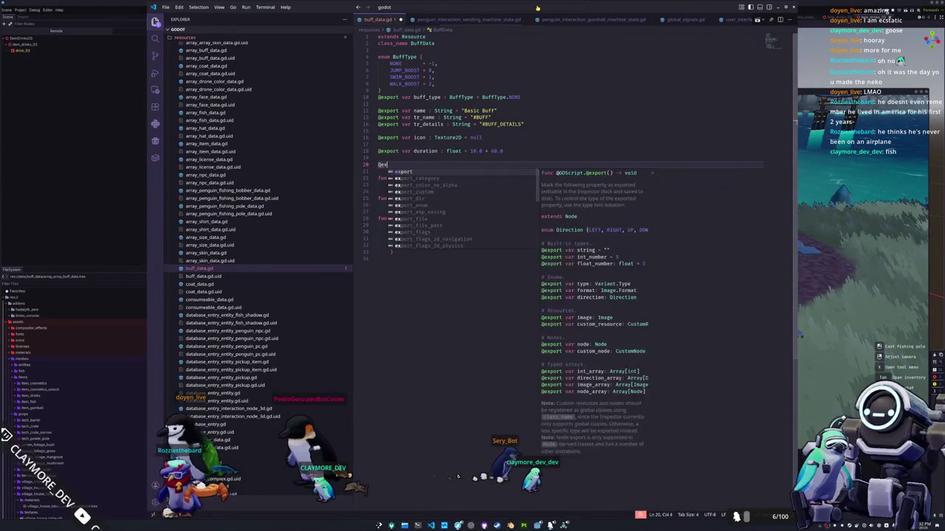
type("port var jump_velocity_mu")
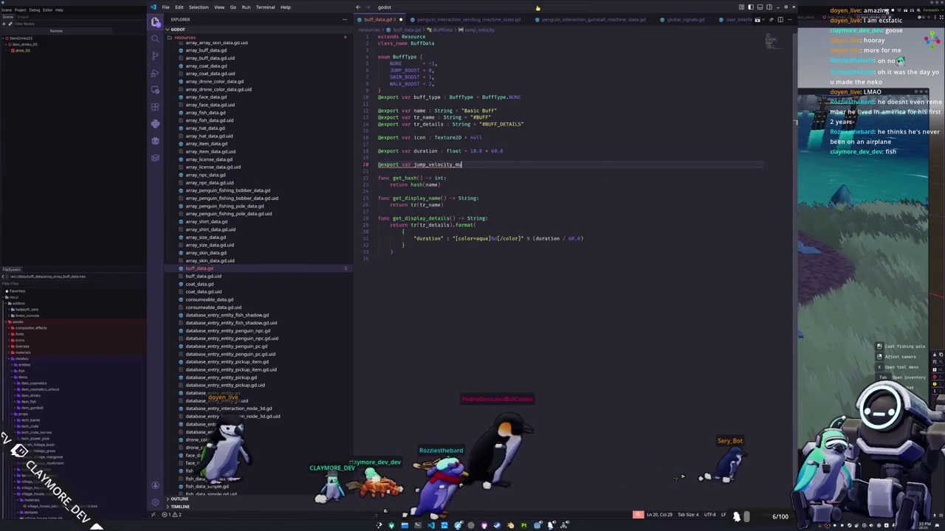
type("float = 1.0")
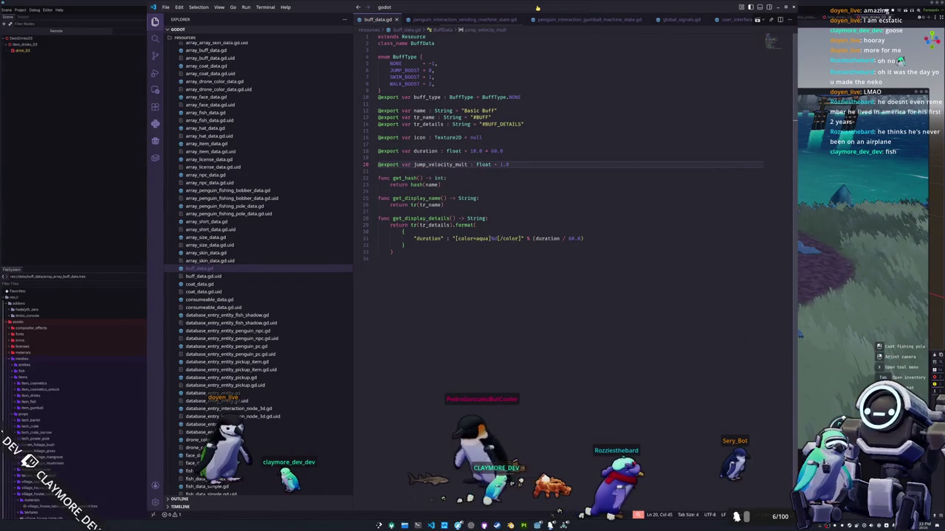
key("Return")
type("@export var swim_velocity_mult : float = 1.")
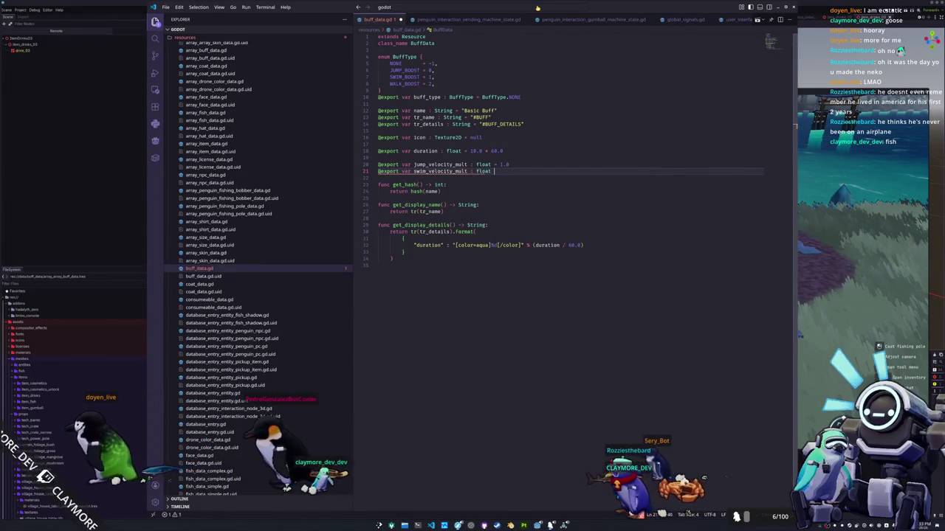
type("0")
key("Return")
type("@export")
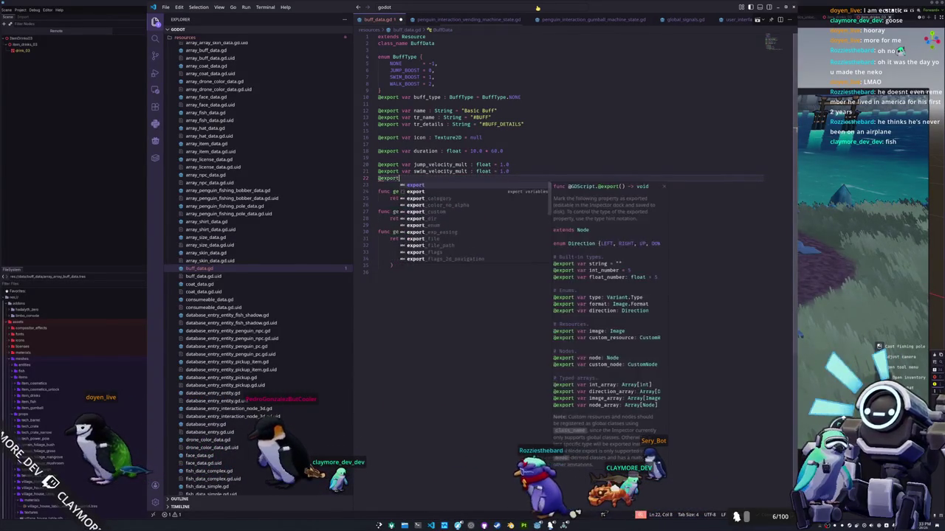
type(" var groun")
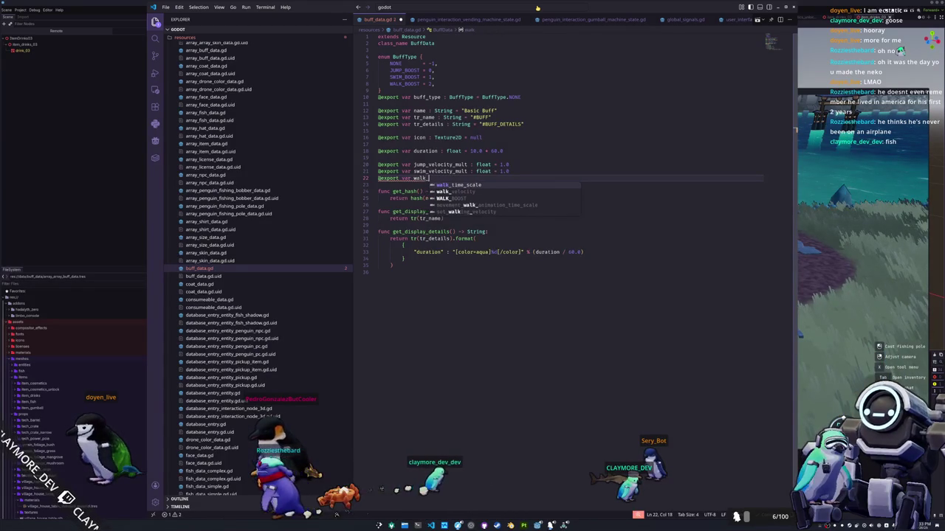
type("ocity_m")
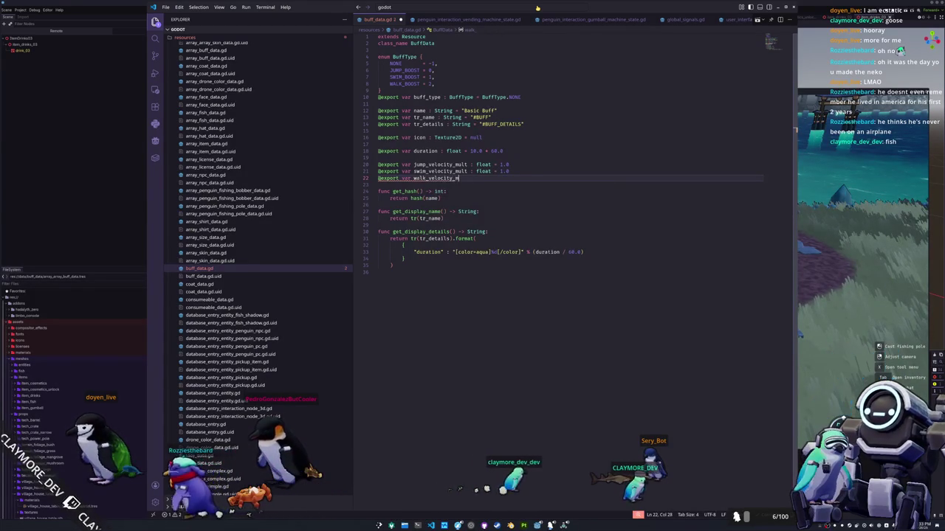
type("ult : float = 1.0")
Save buff_data.gd and switch back to the Godot editor.
key("ctrl+s")
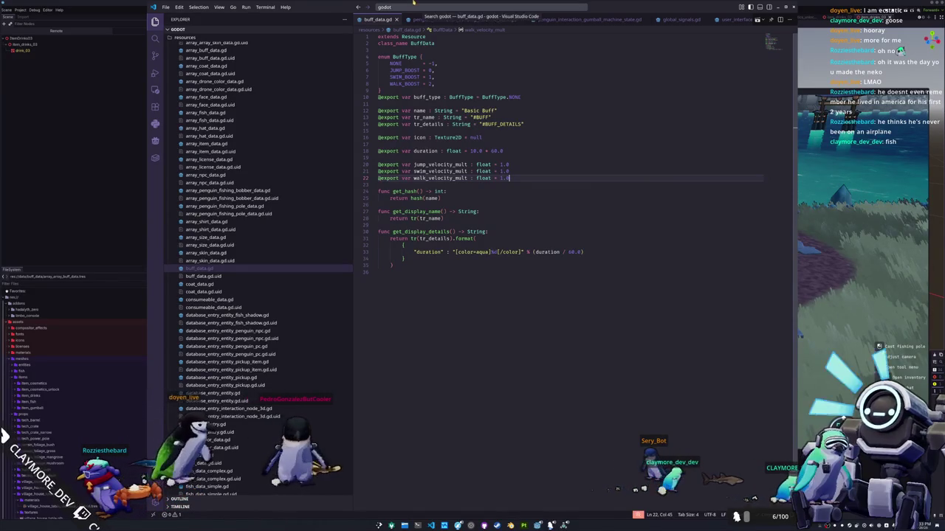
mouse_move(528, 96)
left_mouse_down()
mouse_move(380, 97)
mouse_move(378, 57)
left_mouse_up()
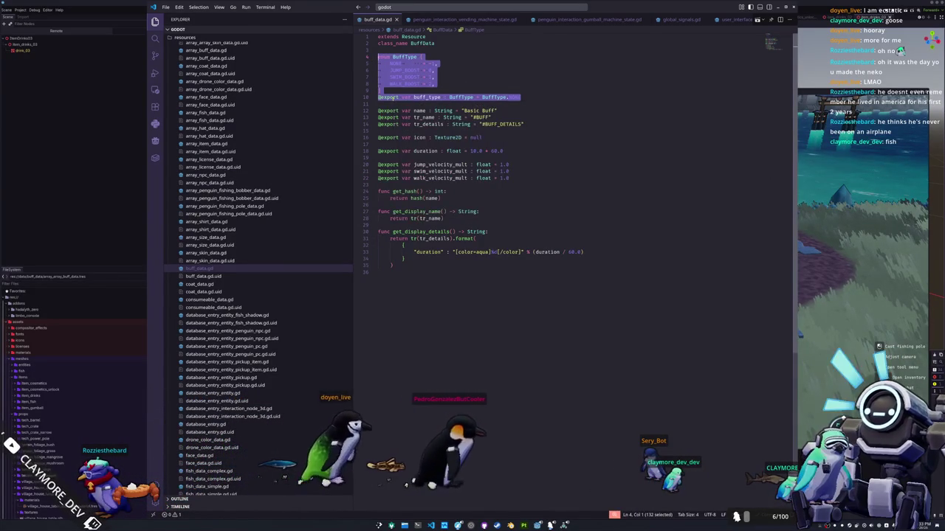
left_click(389, 104)
left_click(93, 219)
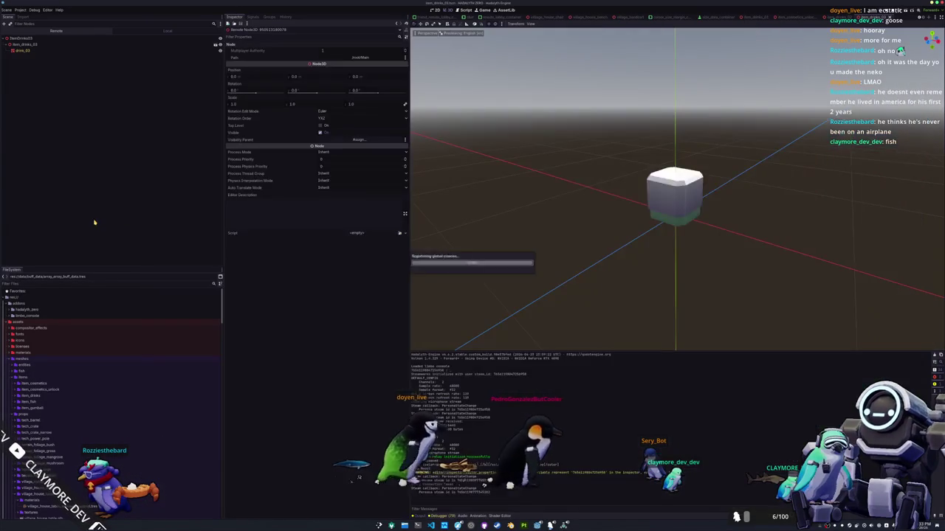
Set the jump boost buff resource's Jump Velocity Mult to 2.
scroll(64, 369, "down", 10)
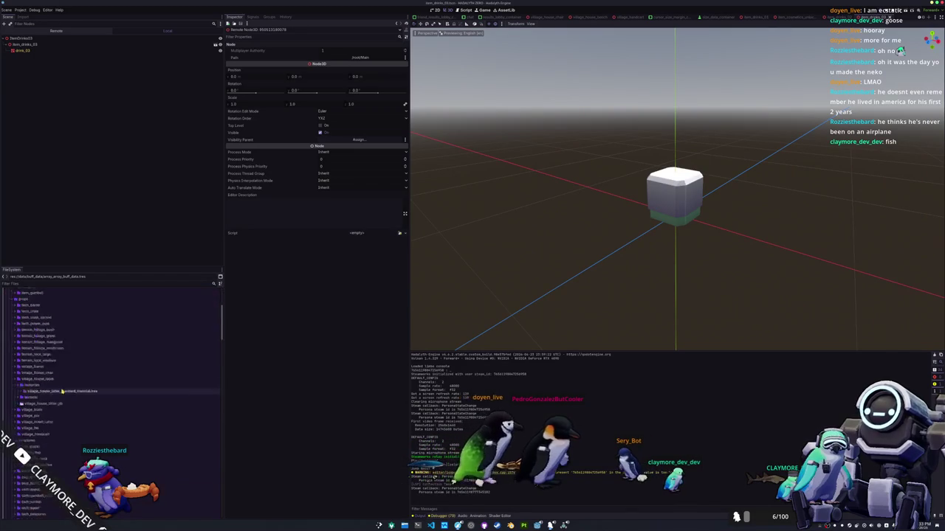
scroll(62, 386, "down", 3)
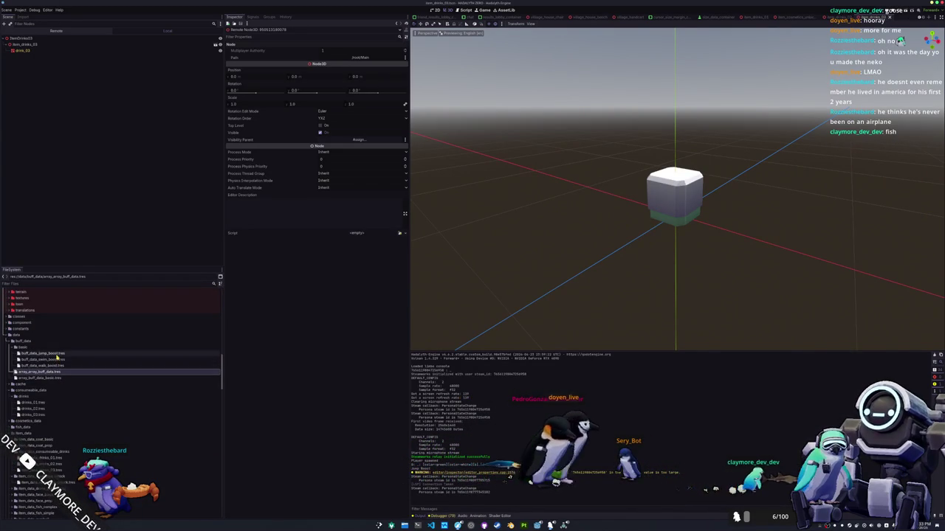
left_click(52, 353)
left_click(323, 101)
type("2")
Open the swim and walk boost resources, then return to the code editor.
left_click(42, 359)
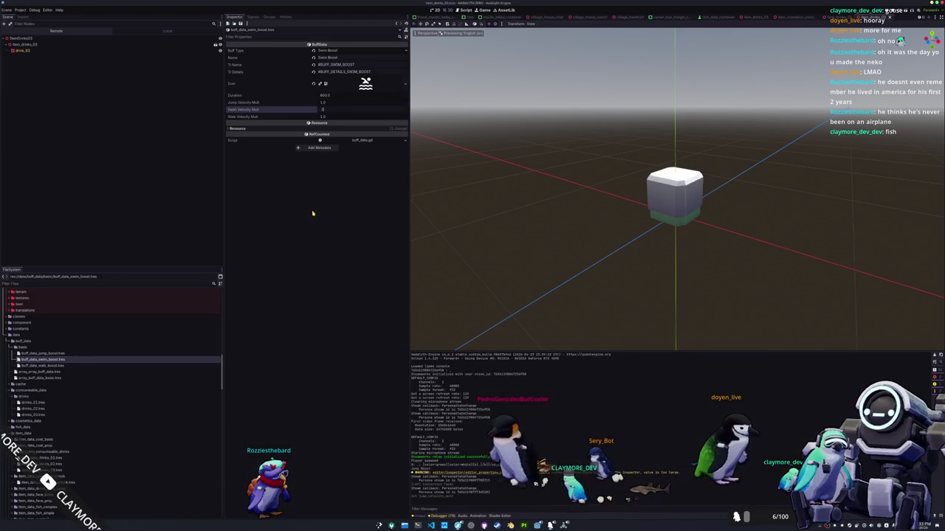
left_click(56, 365)
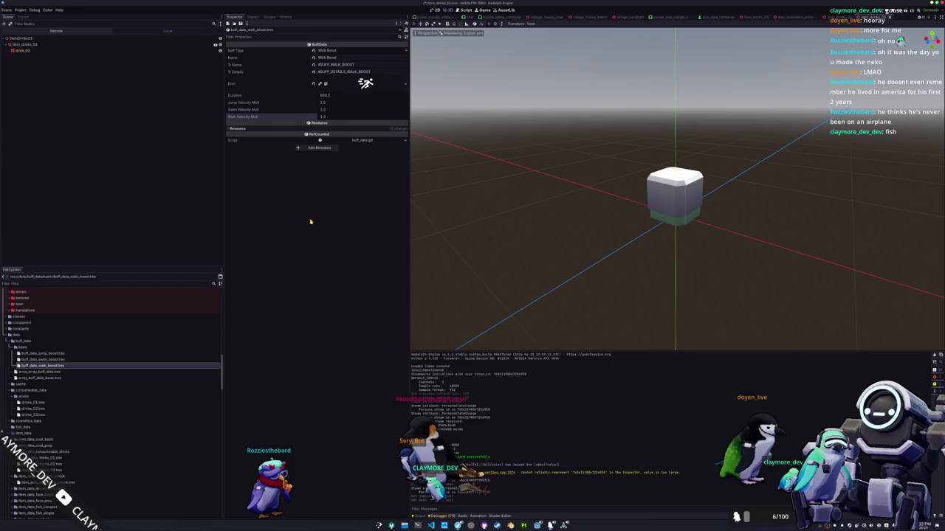
key("alt+Tab")
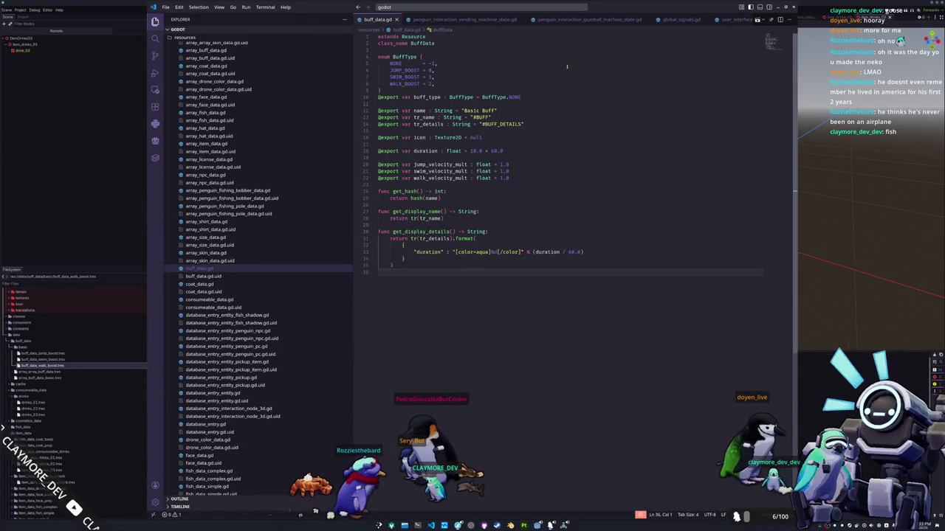
In penguin.gd's get_jump_velocity, declare base_jump_velocity as a float set to 3.5.
scroll(627, 22, "down", 5)
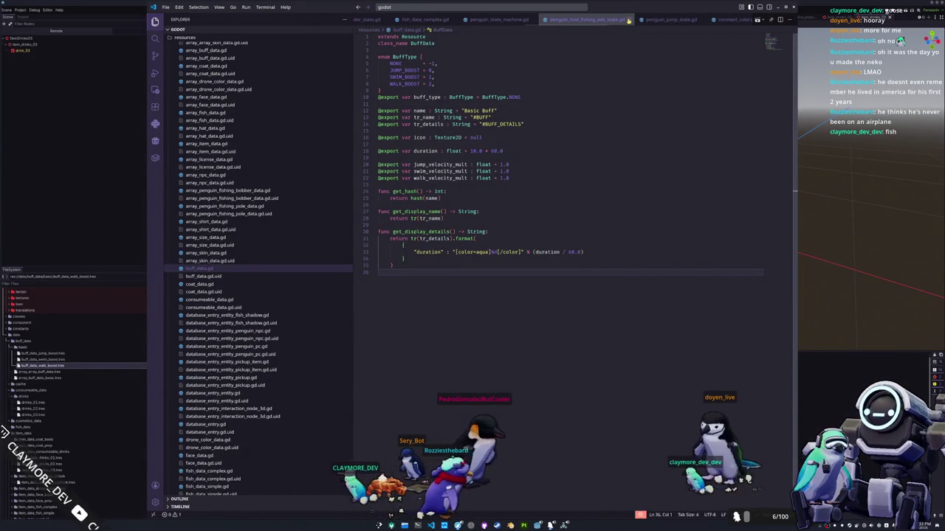
scroll(627, 22, "down", 5)
left_click(580, 19)
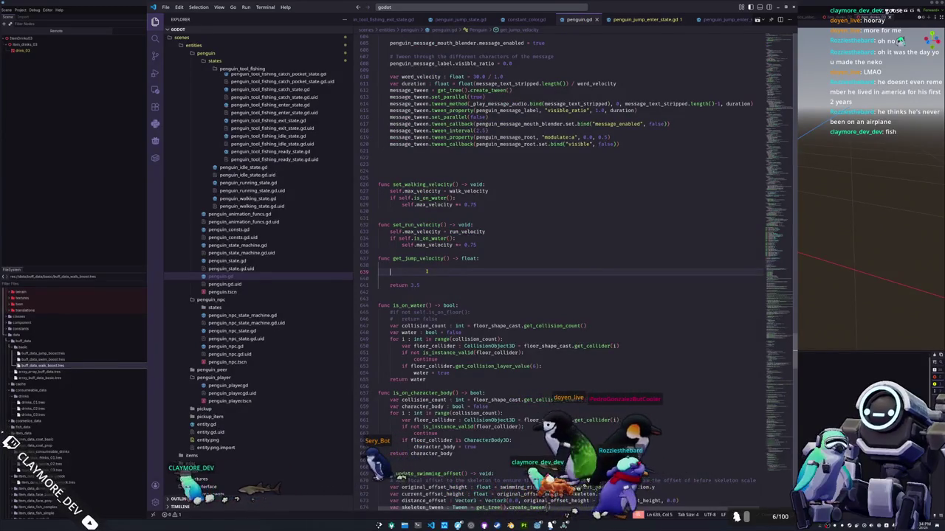
type("var base_jump_velo")
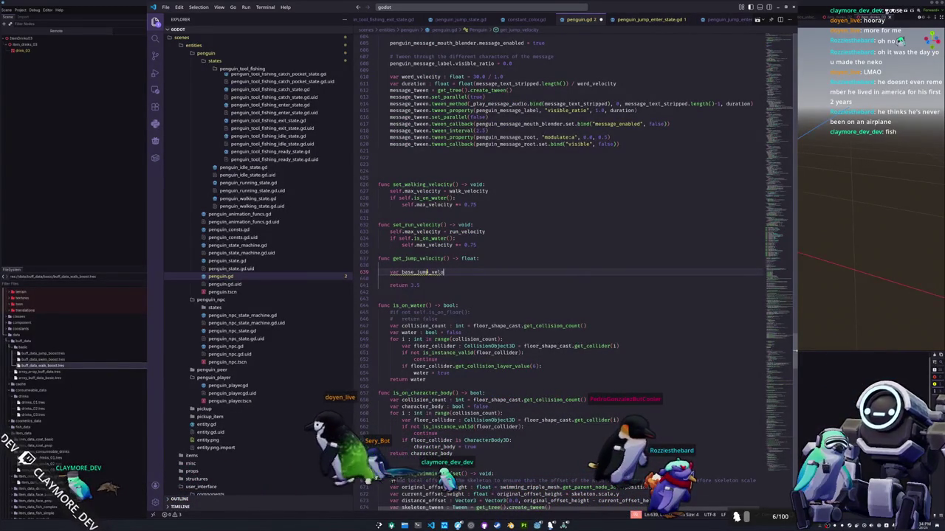
type("city : float = 3.5")
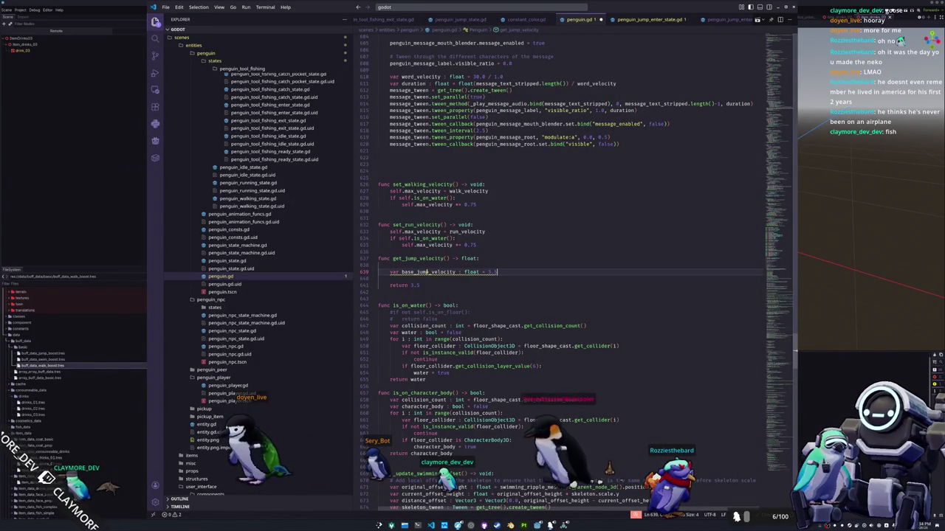
key("Return")
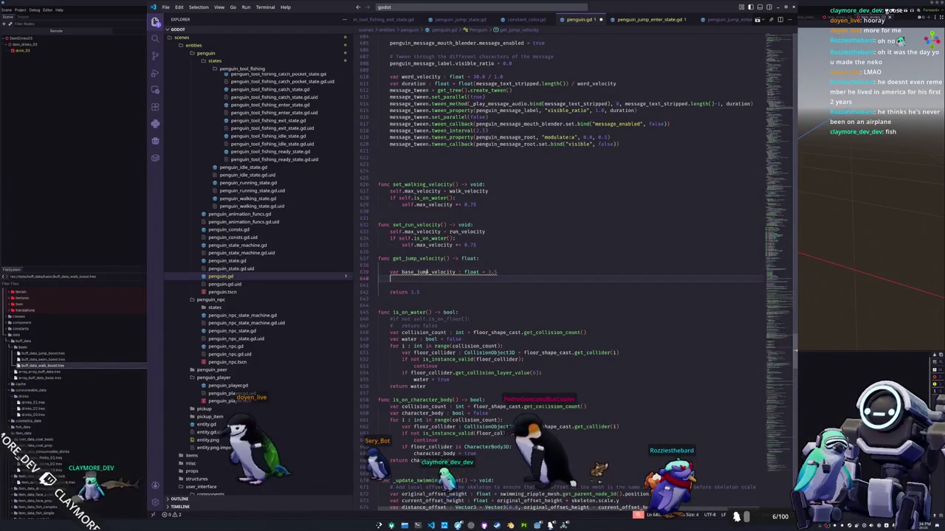
Write the loop header 'for goal_buff : int in _buff_data_dict.keys():'.
type("for buff")
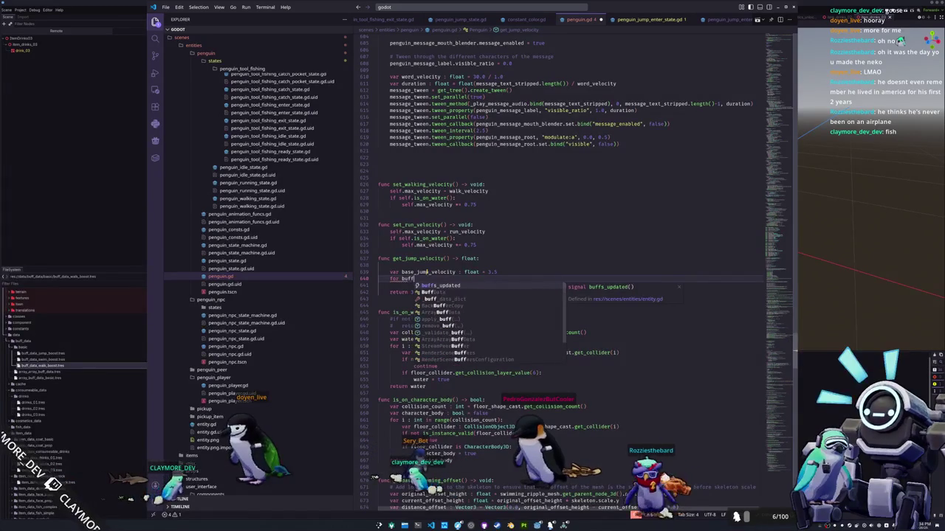
type(" : Buff")
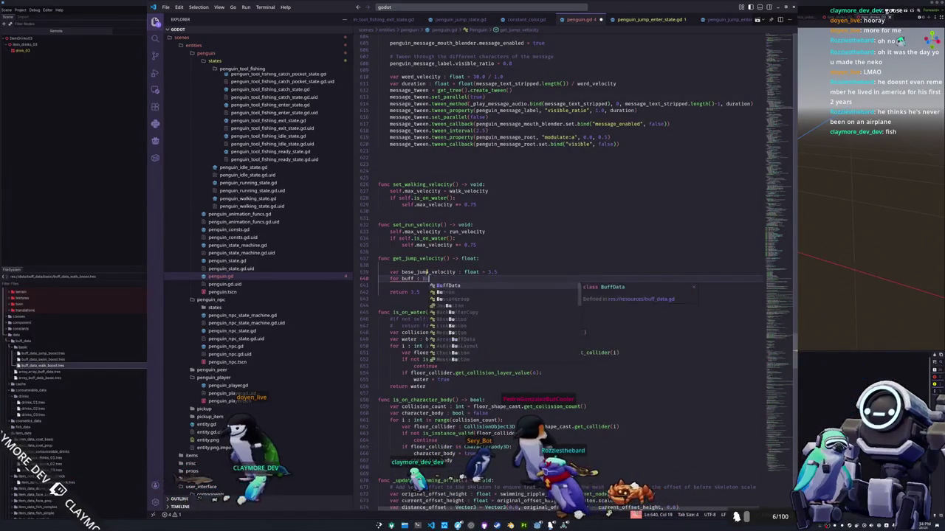
key("BackSpace")
key("BackSpace")
key("BackSpace")
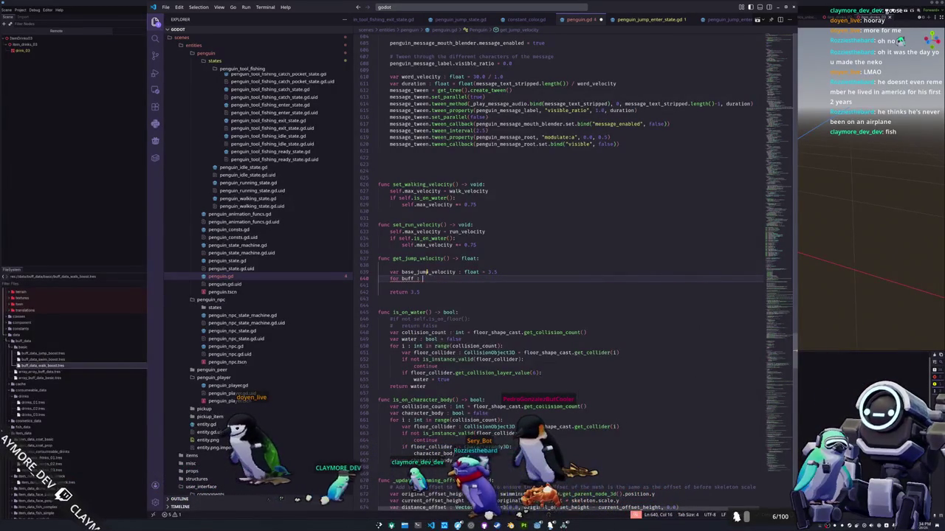
type("int")
key("ctrl+Left")
key("ctrl+Left")
key("ctrl+Left")
key("ctrl+Right")
key("ctrl+shift+Left")
type("goal_buff")
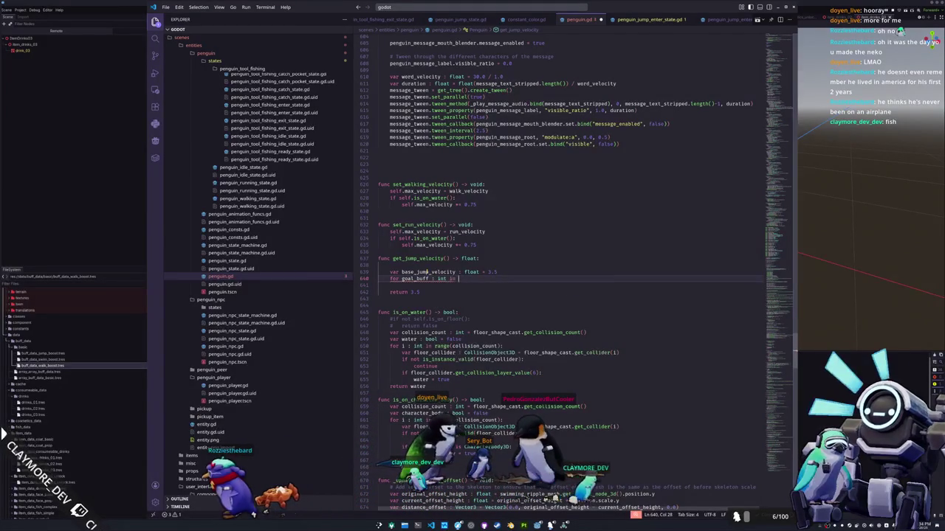
type("al")
key("BackSpace")
key("BackSpace")
key("BackSpace")
type("_buff")
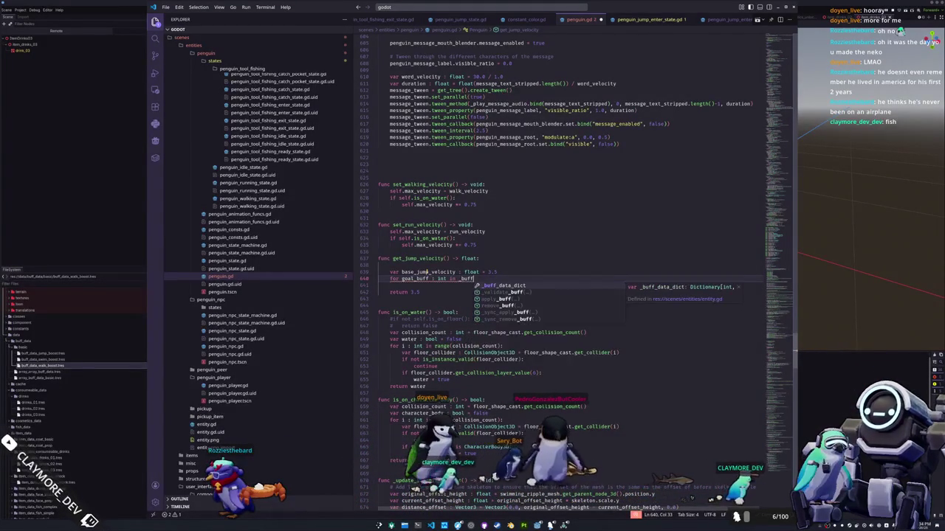
type("_data_dict.keys()")
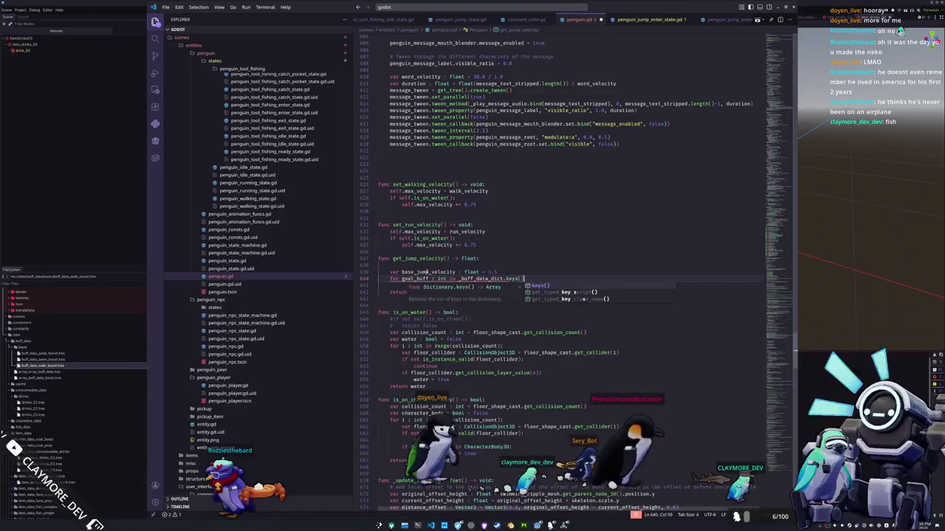
type(":")
key("Return")
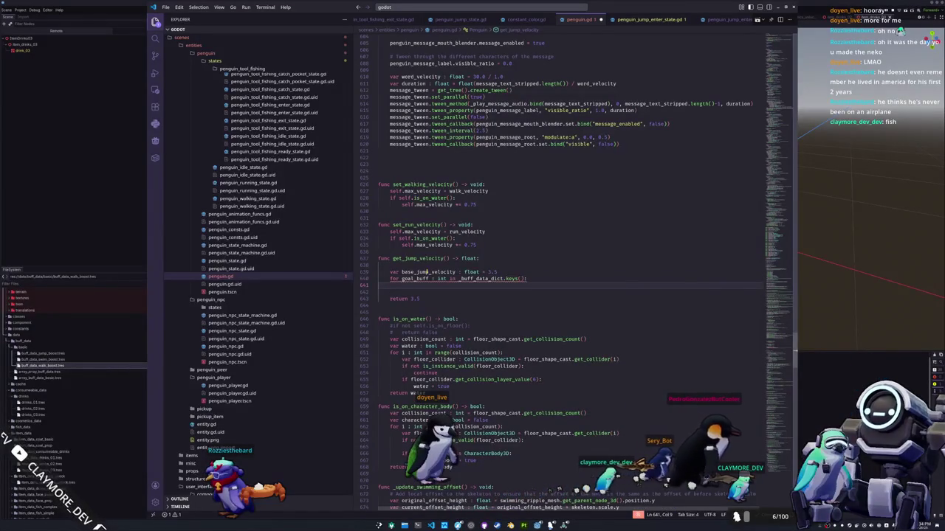
Skip unknown buffs with 'if not GlobalResources.has(goal_buff): continue' inside the loop.
type("if not Gl")
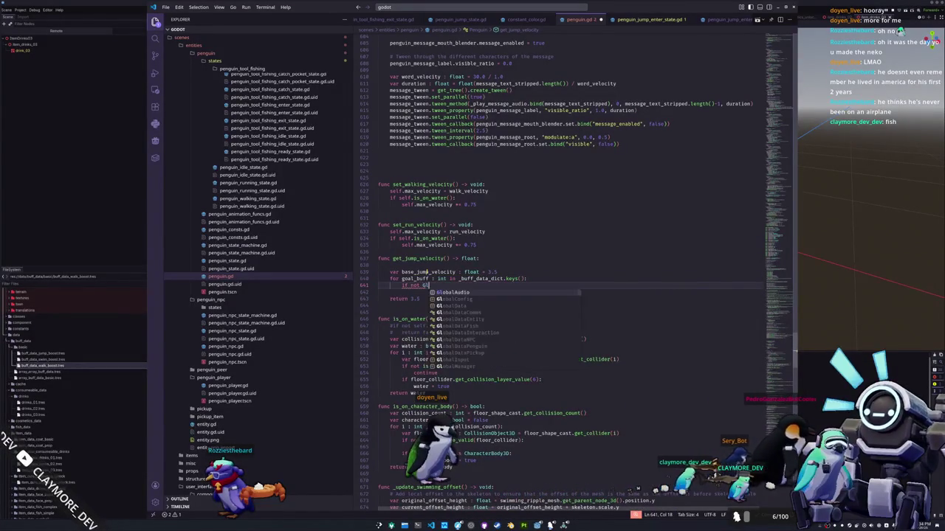
type("obalResources.has(goal_buf")
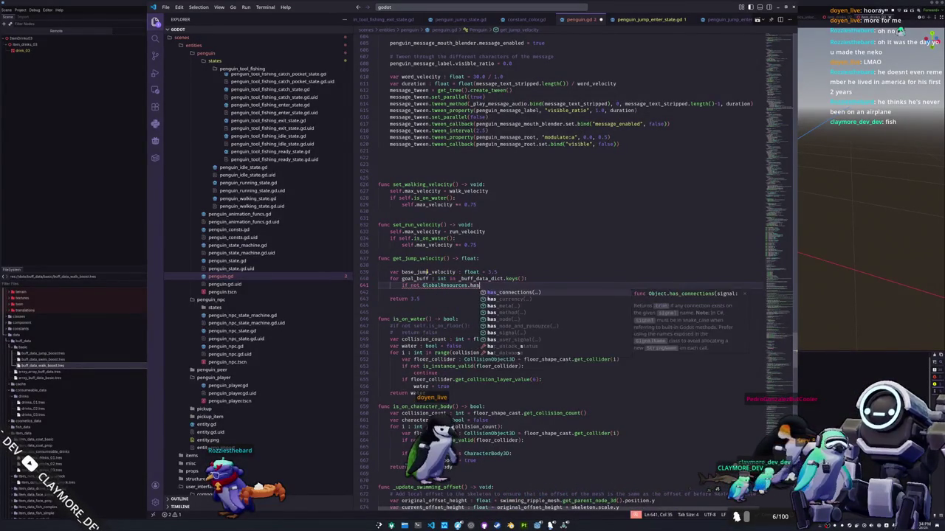
type("f):")
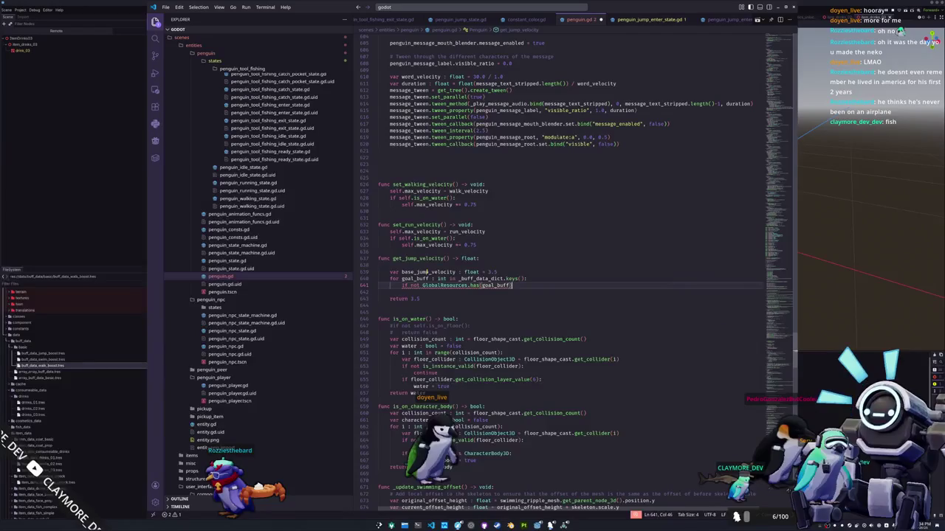
key("Return")
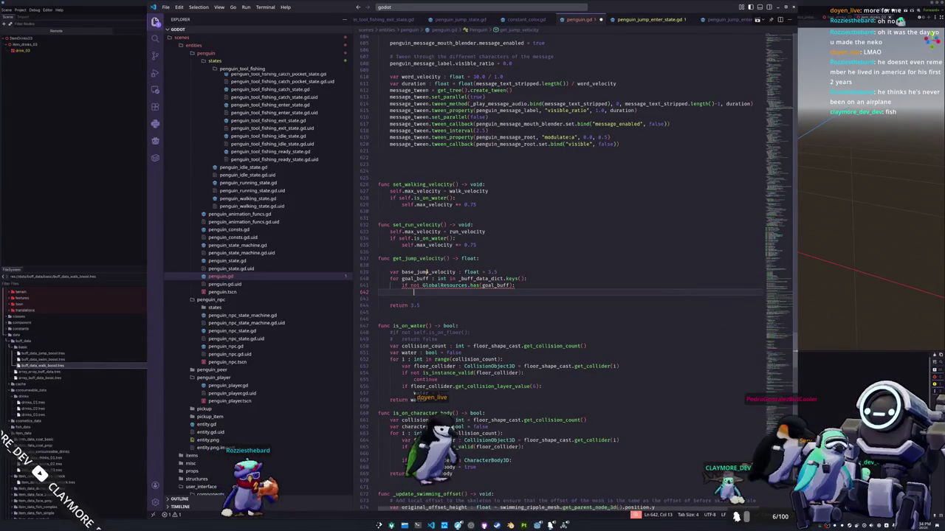
type("continue")
key("Return")
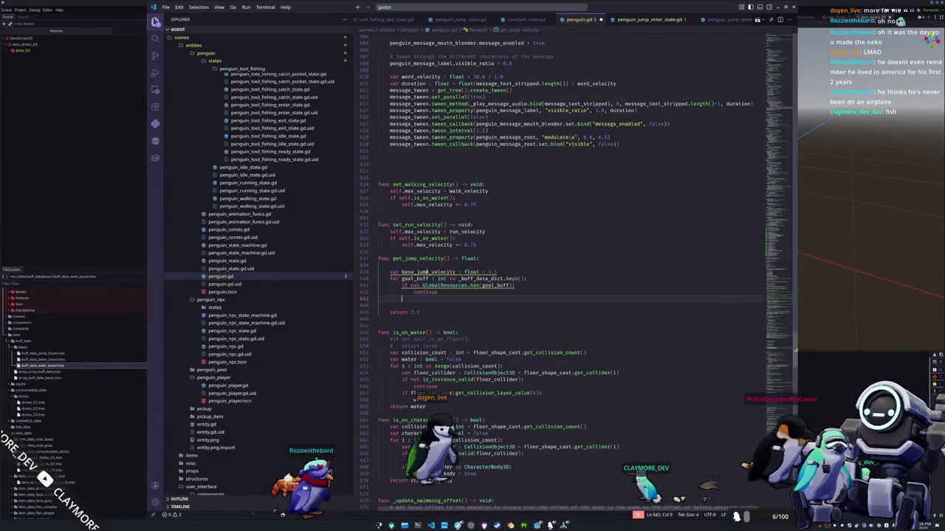
Multiply base_jump_velocity by GlobalResources.buff_database[goal_buff].jump_velocity_mult.
type("ase_jump_velocity.")
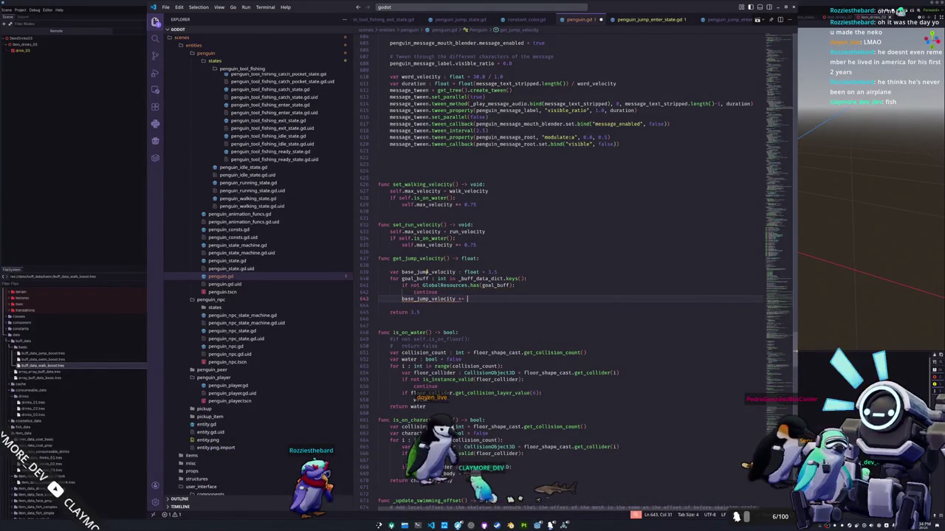
type("goal_buff")
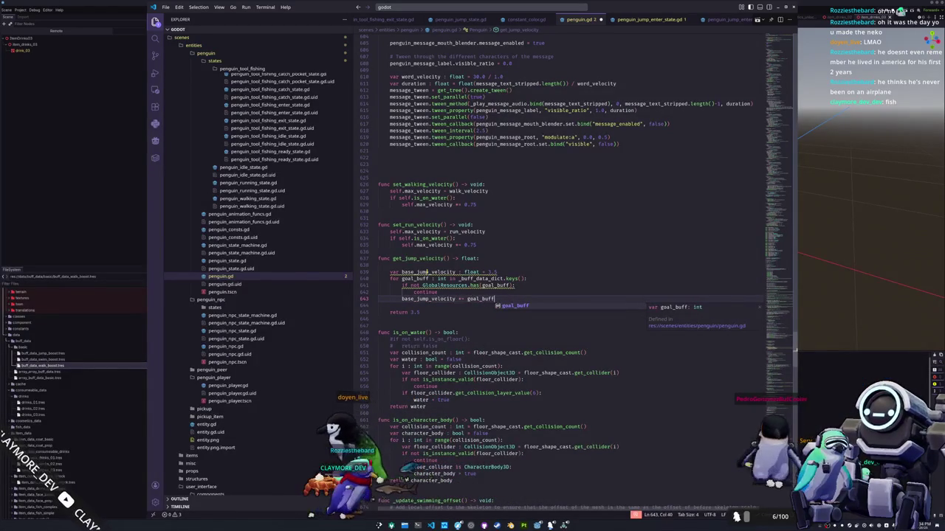
key("ctrl+Left")
type("Globa")
type("lResource.buff")
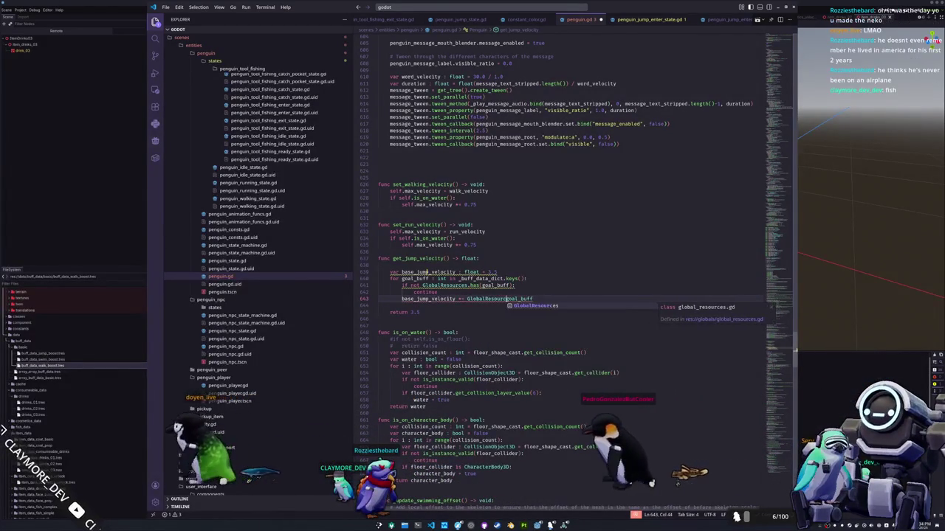
type("_data")
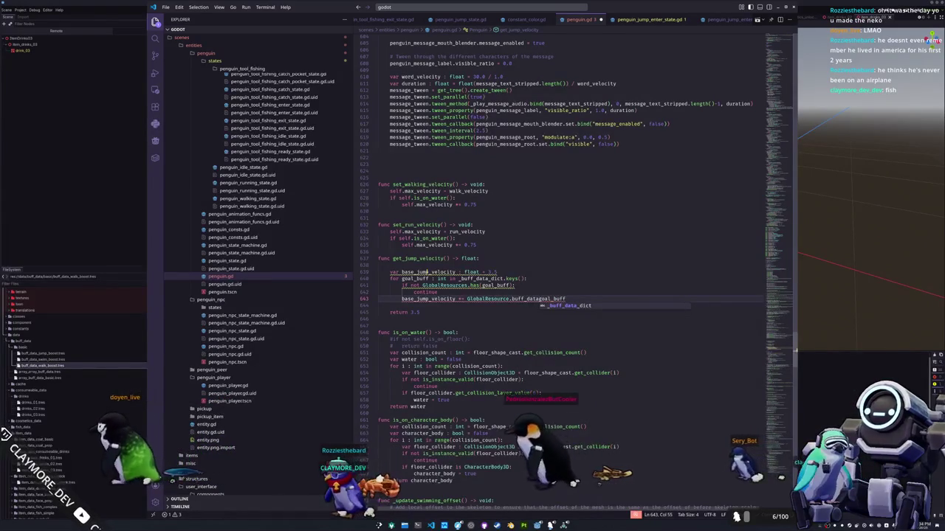
type("base")
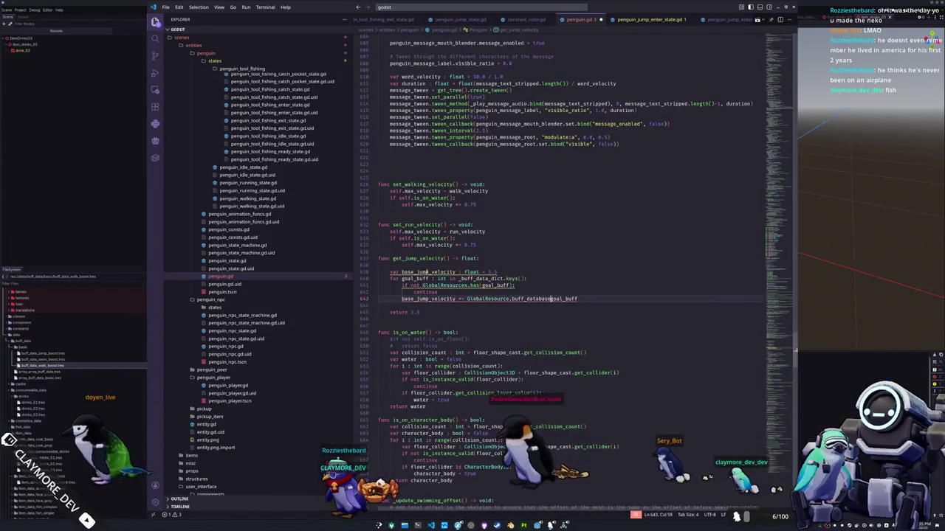
type("[")
key("End")
type("].jump_mu")
key("Tab")
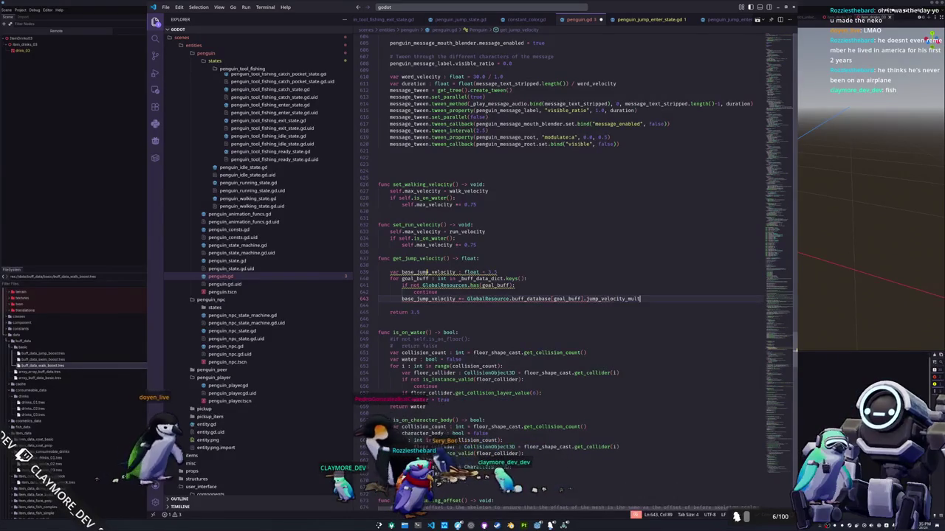
left_click(467, 299)
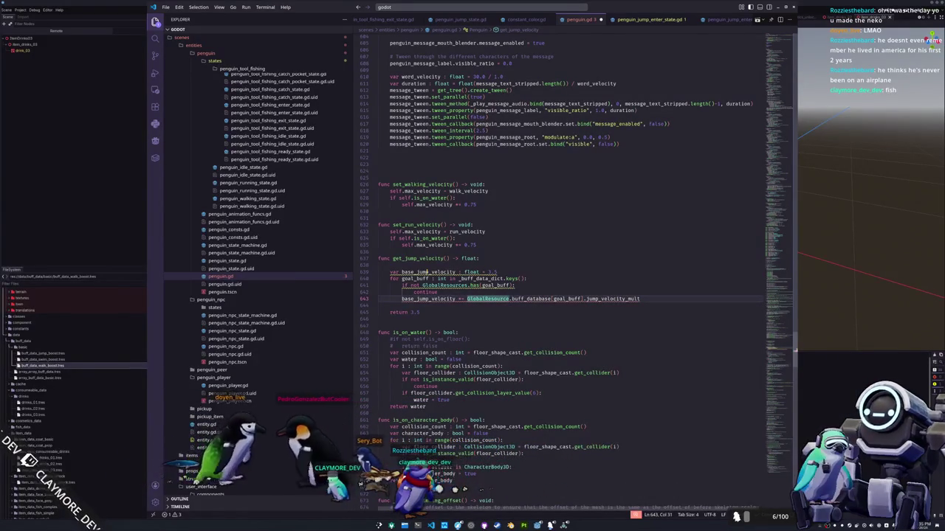
mouse_move(541, 299)
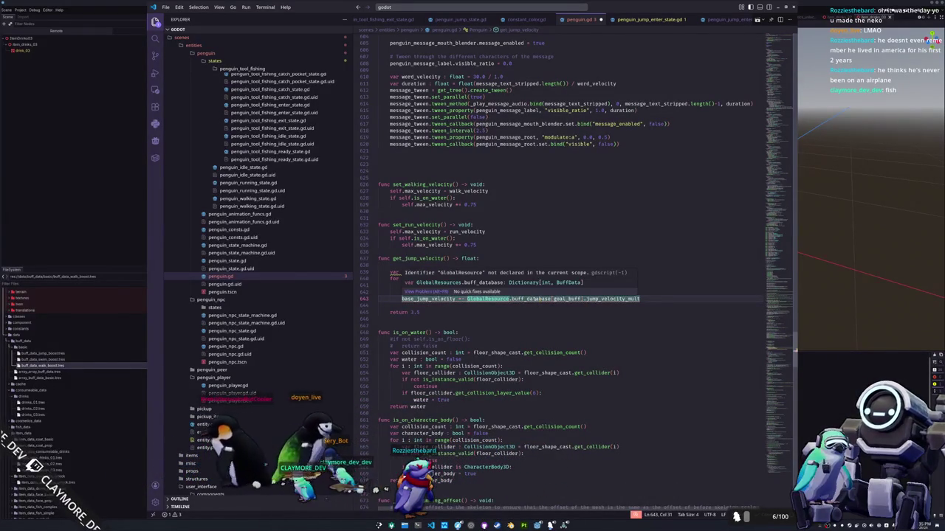
left_click(512, 299)
type("s")
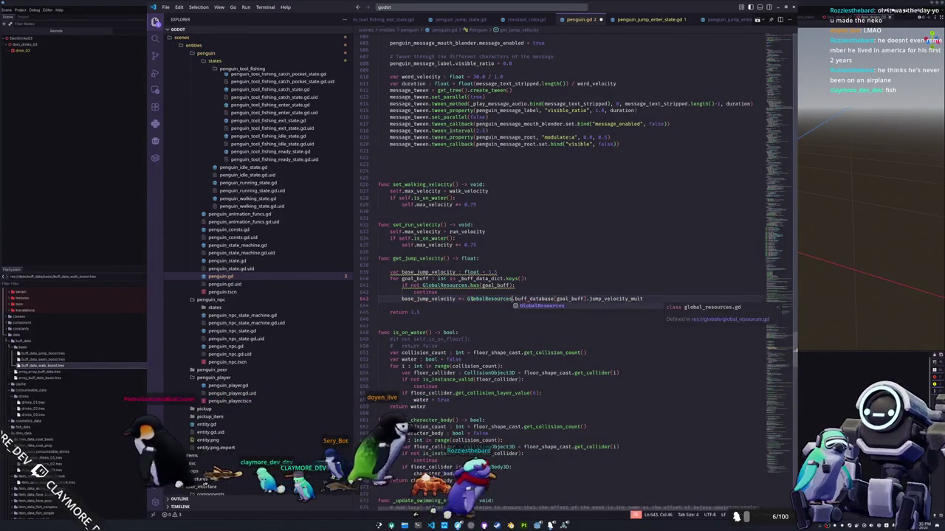
left_click_drag(467, 299, 545, 299)
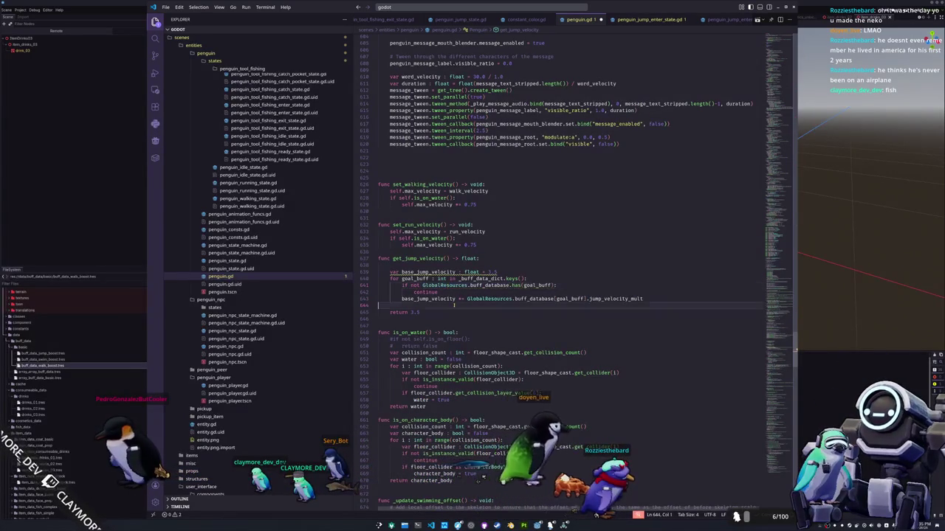
Return base_jump_velocity instead of the hardcoded 3.5.
left_click(436, 272)
left_click(424, 312)
key("BackSpace")
key("BackSpace")
key("BackSpace")
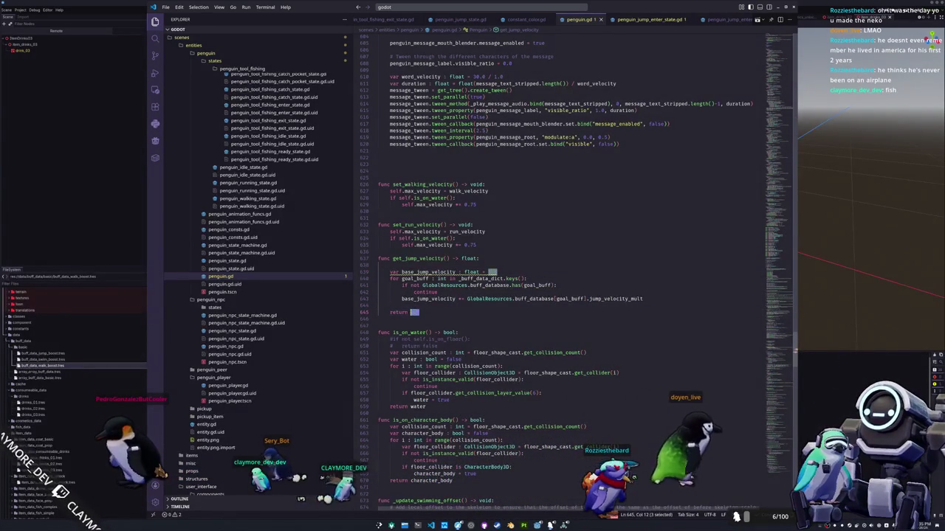
type("base")
key("Return")
key("Up")
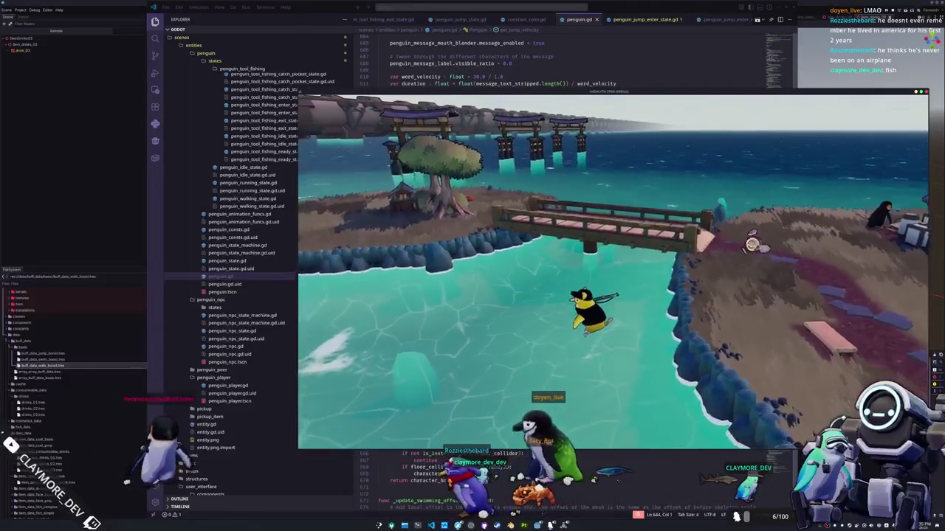
Use the Seal Milk from the inventory for its jump buff and leap out of the water.
key("Tab")
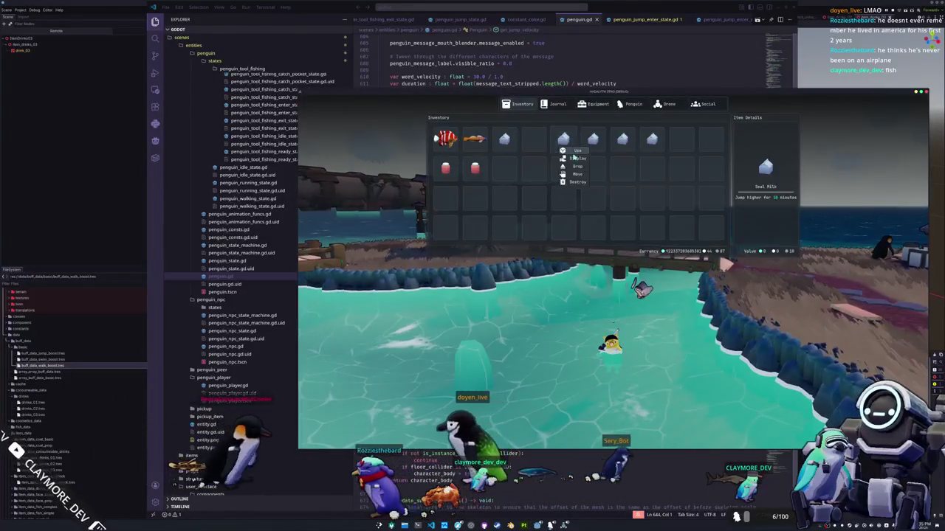
left_click(576, 161)
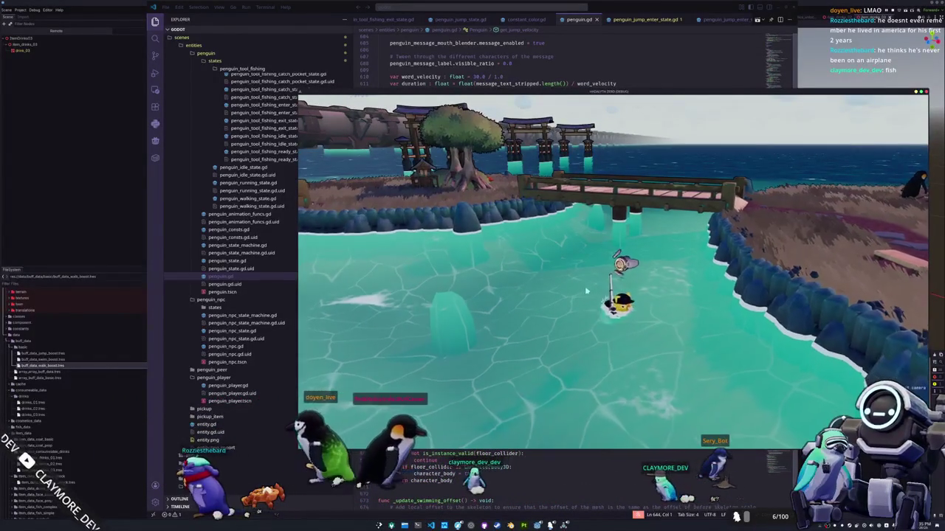
key("space")
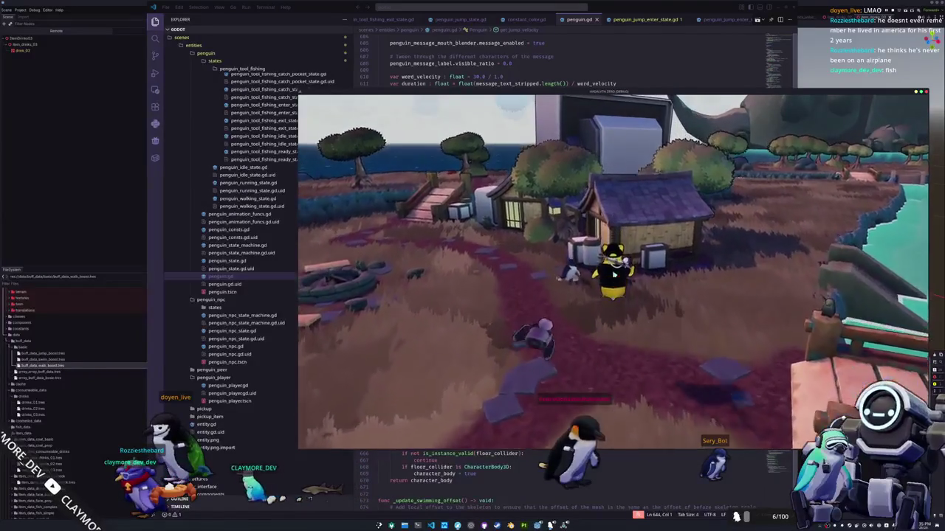
Walk the penguin around the lit house and back onto the boxes beside it.
key("w")
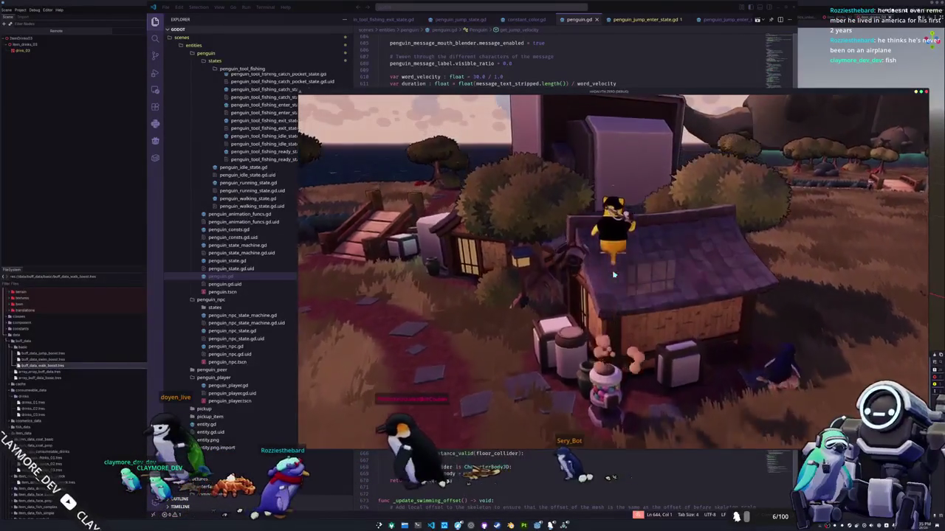
key("w")
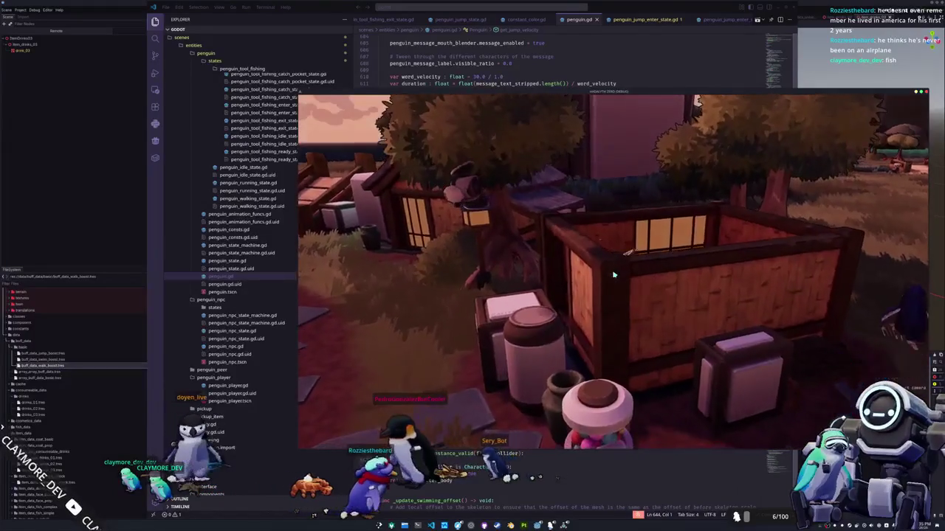
key("w")
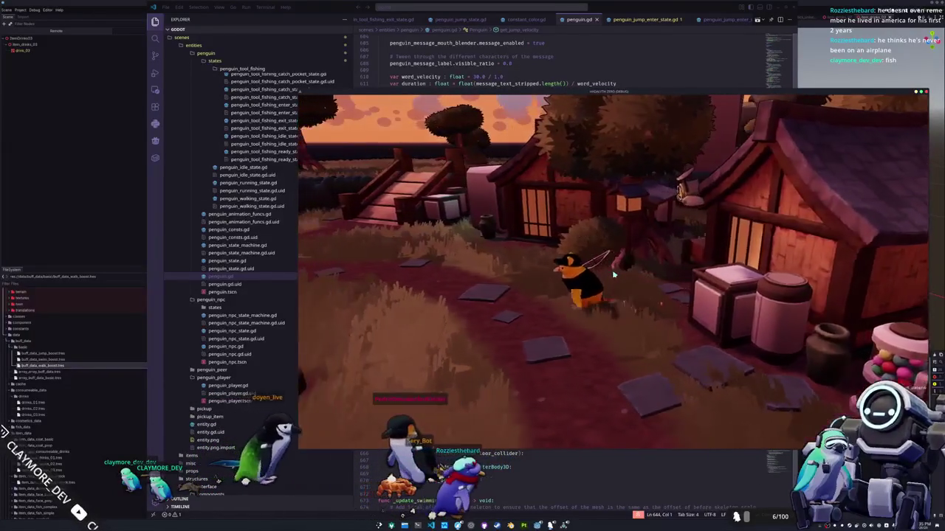
key("w")
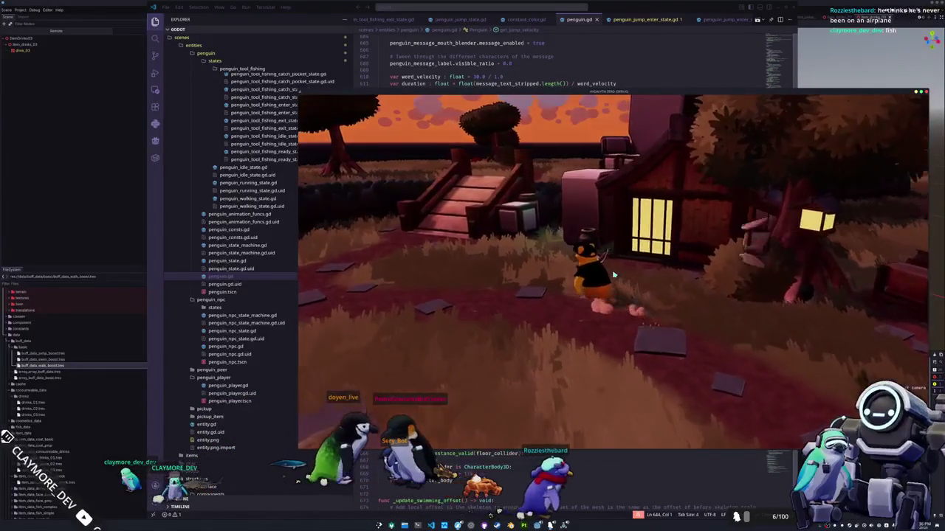
key("w")
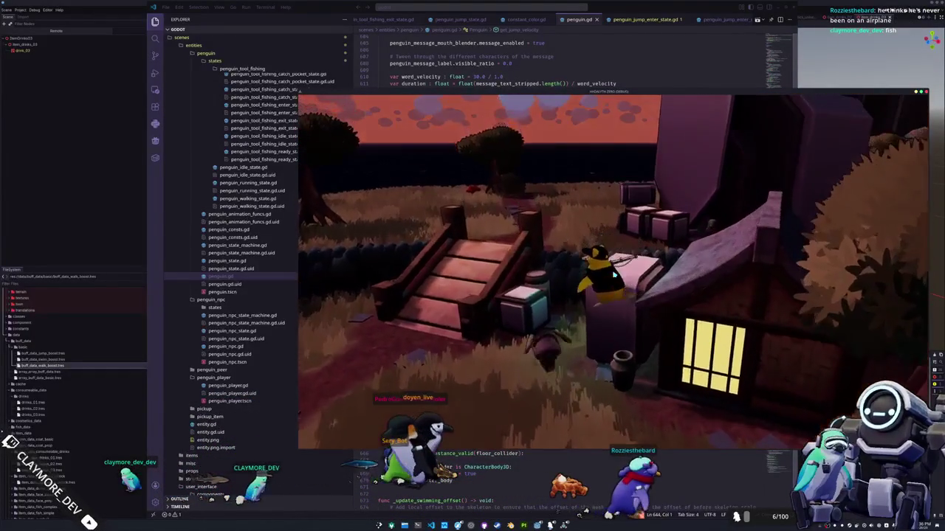
key("w")
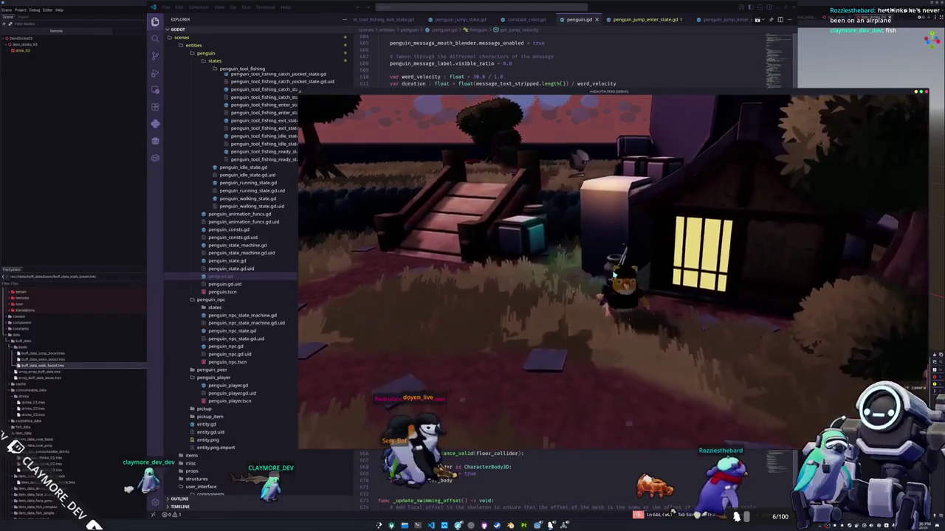
key("space")
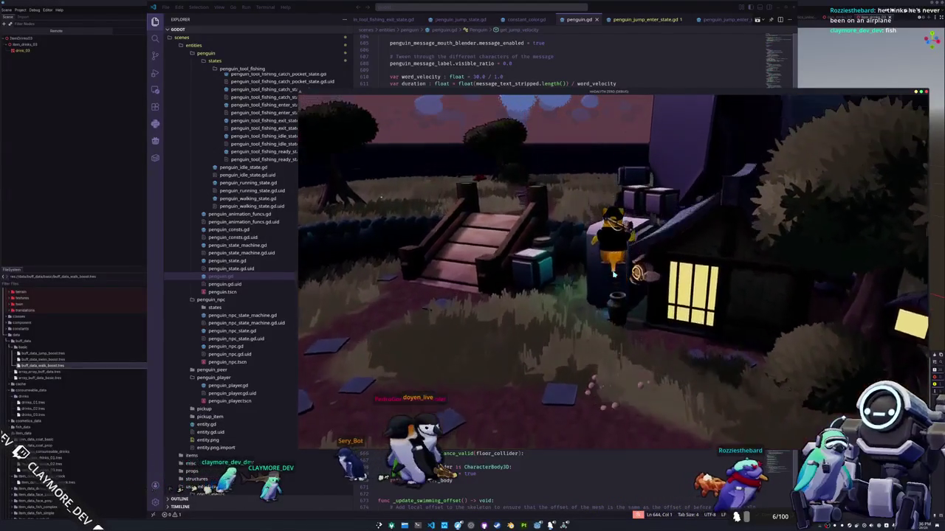
key("w")
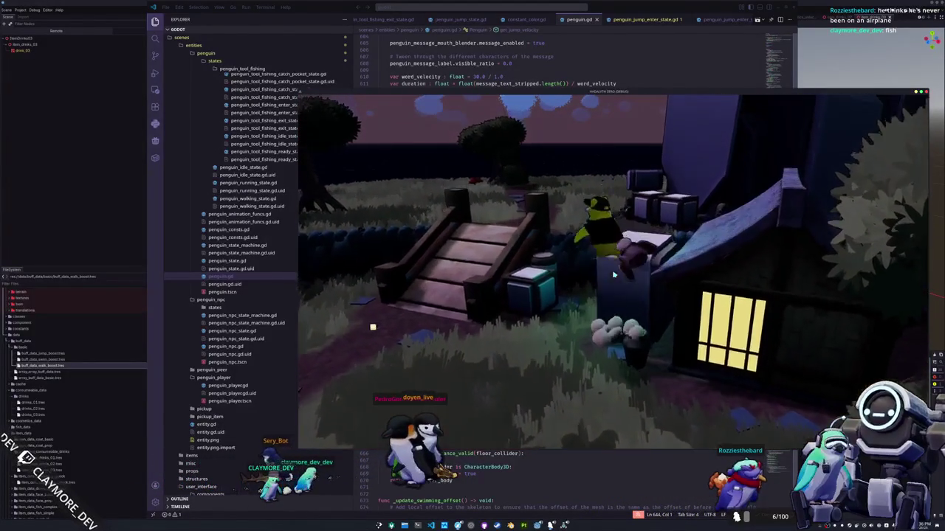
key("w")
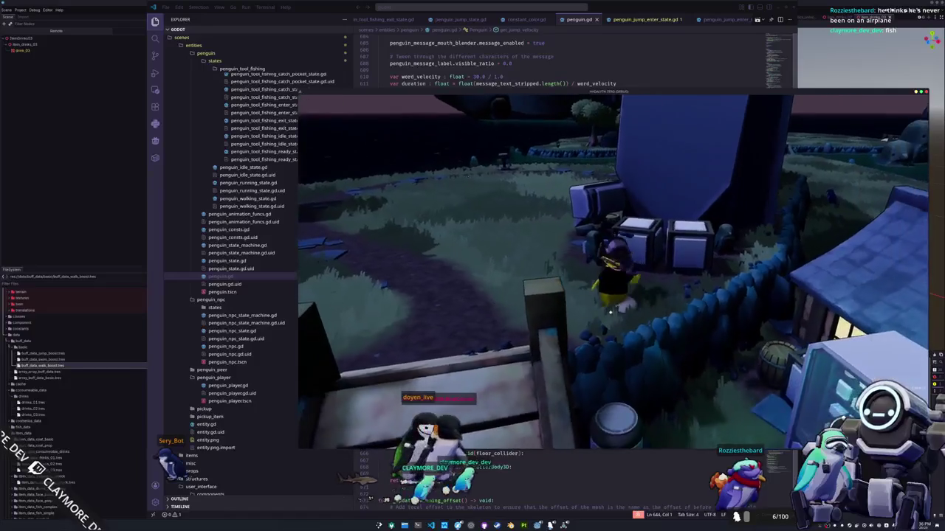
key("w")
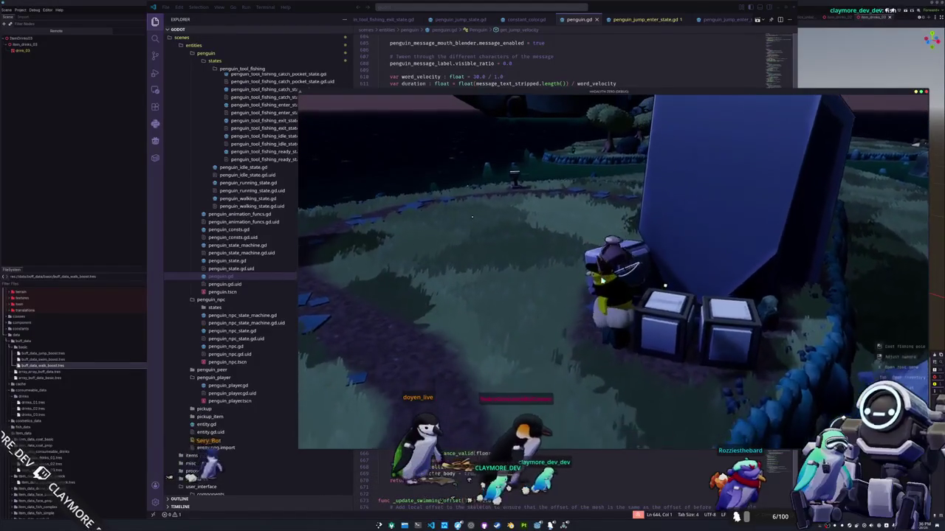
key("s")
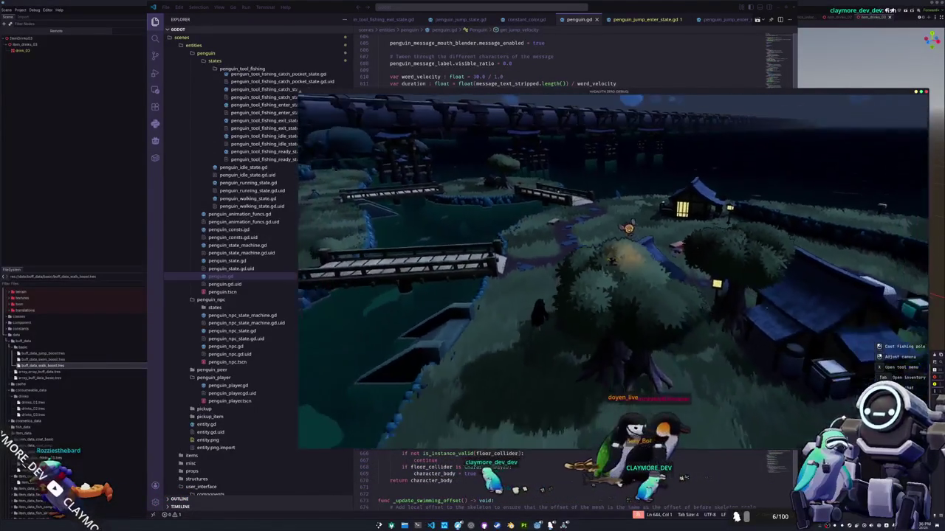
Capture a screenshot of a region of the game view with the snipping tool.
key("super+shift+s")
left_click_drag(522, 221, 714, 416)
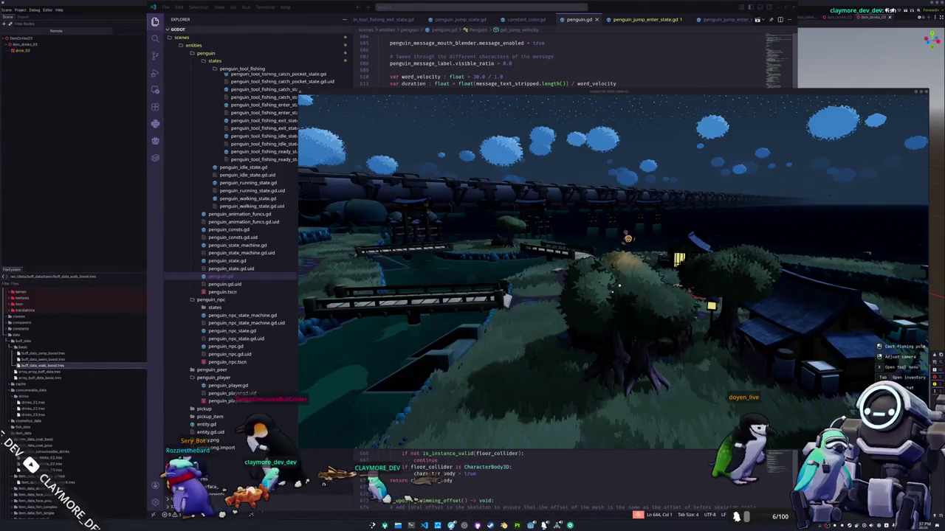
Swing the camera down toward the village houses.
left_click_drag(790, 255, 605, 273)
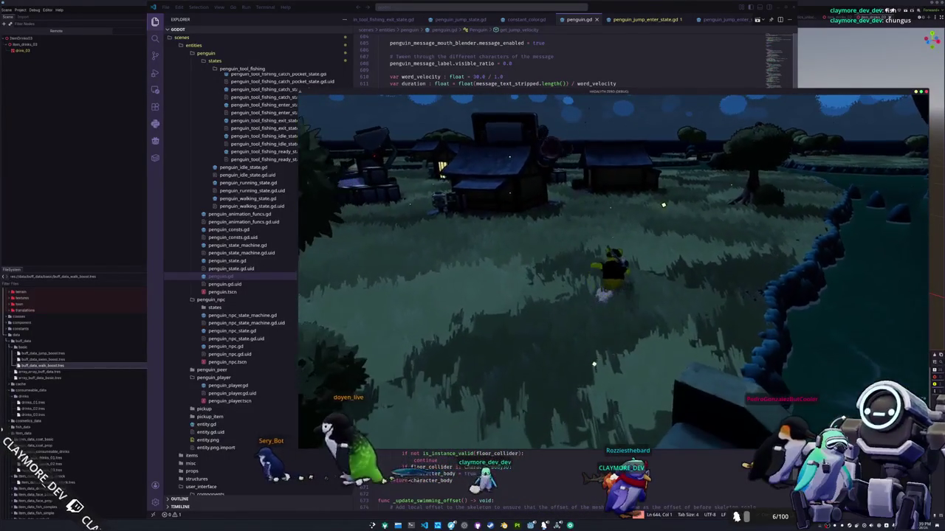
Run the penguin through the village and climb onto the boxes beside the lit house.
key("w")
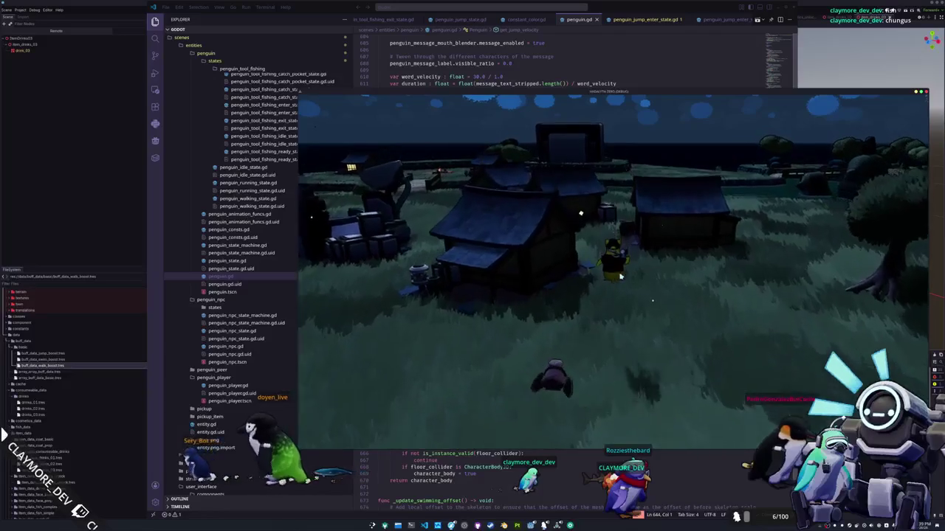
key("w")
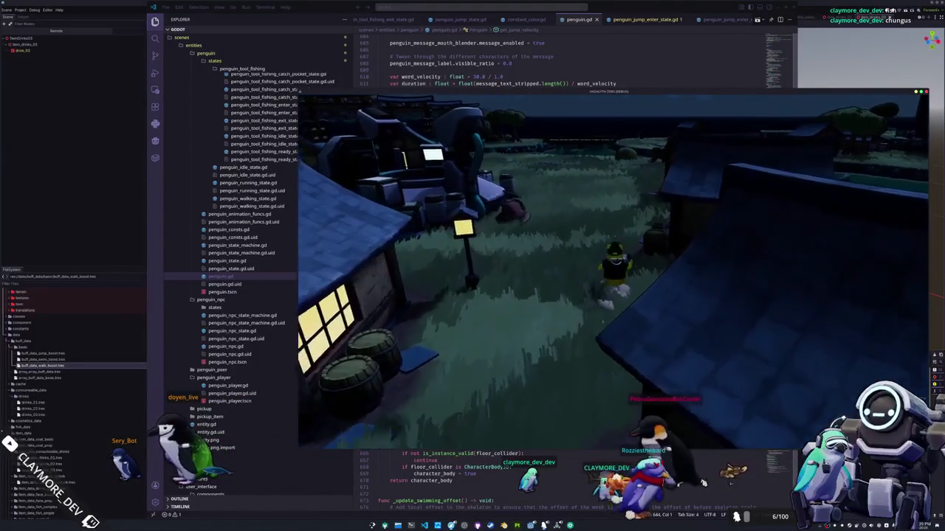
key("w")
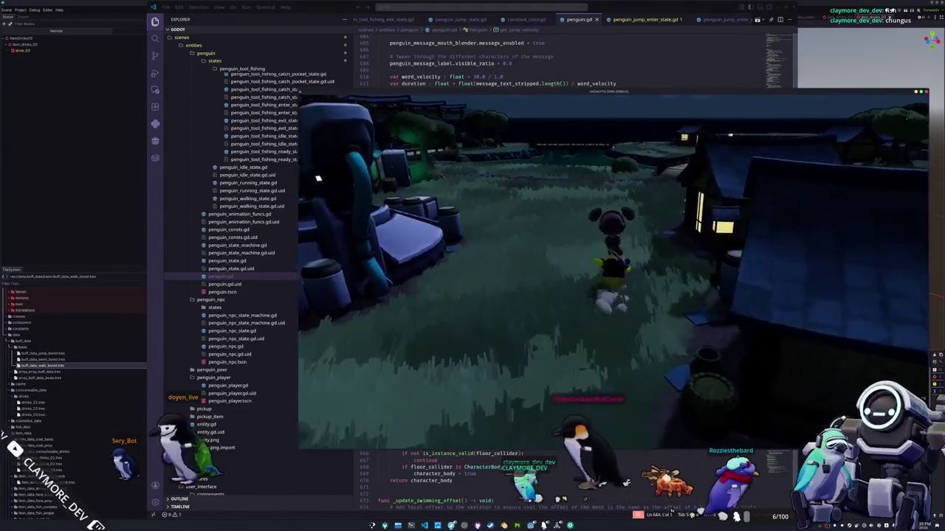
key("w")
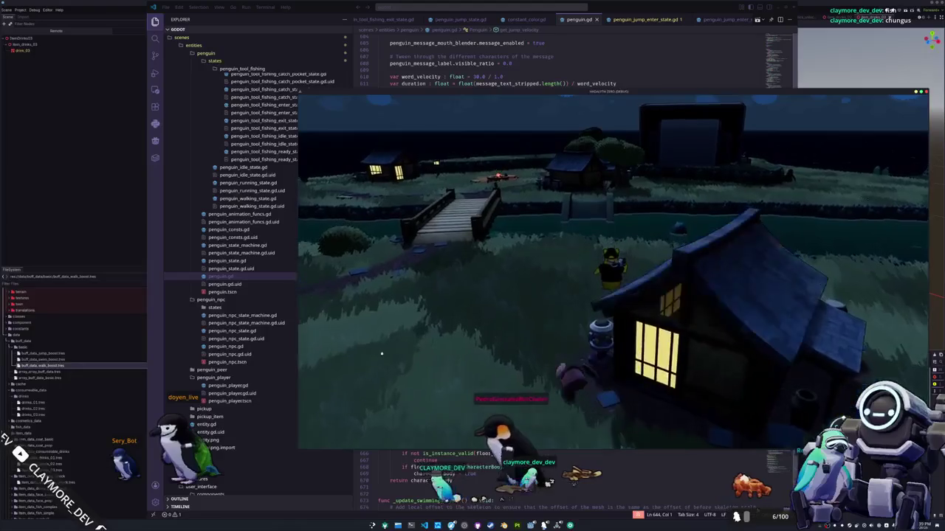
key("w")
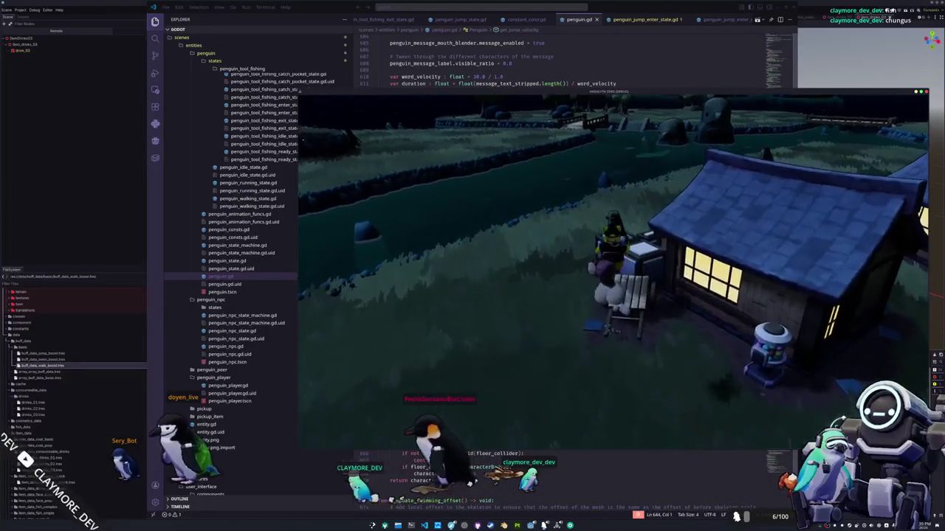
key("w")
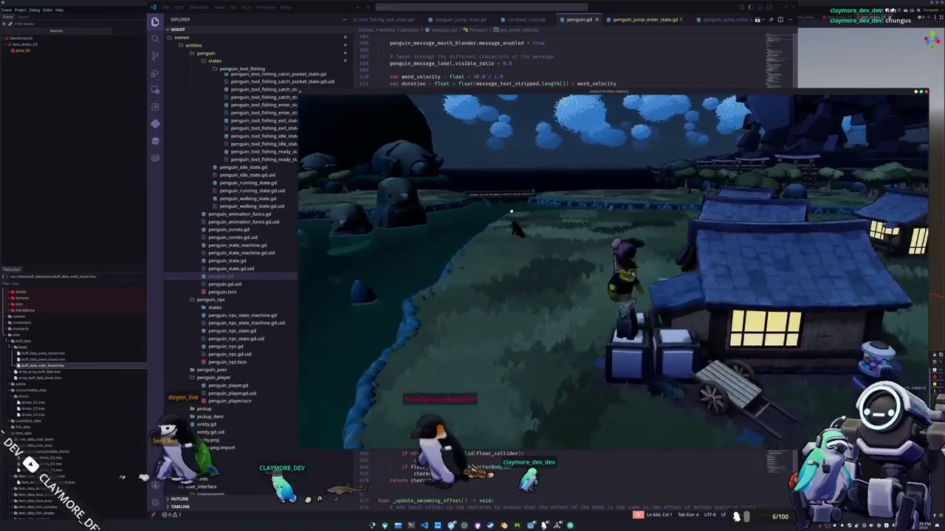
Equip the fishing pole, then return to penguin.gd in the code editor.
key("1")
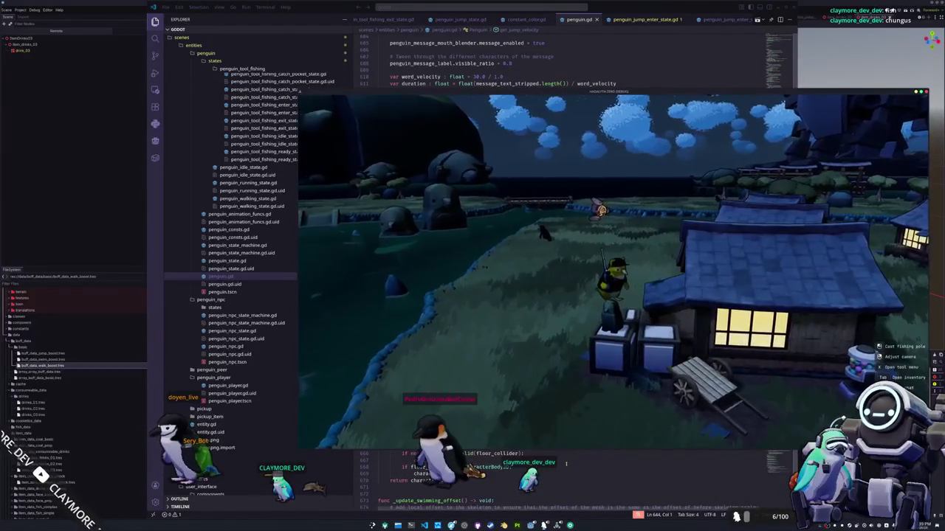
left_click(566, 463)
left_click(523, 412)
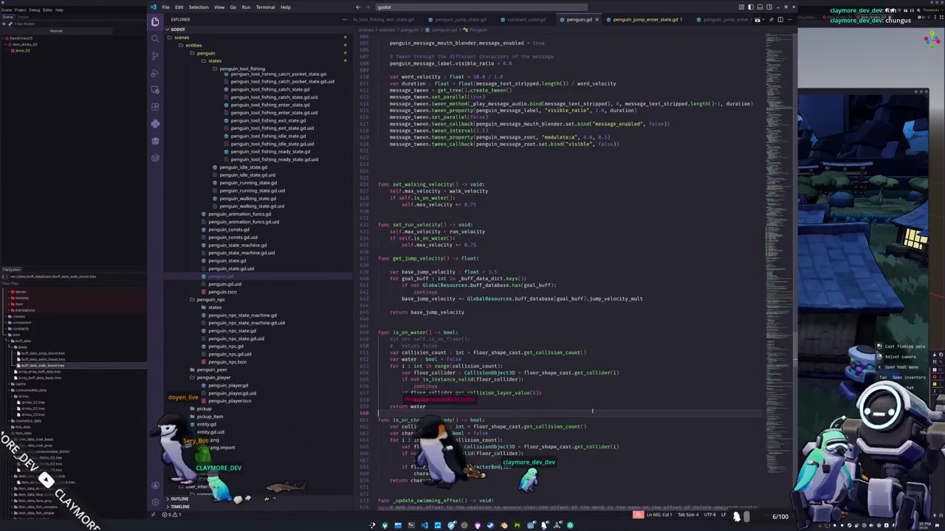
Check walk_velocity in set_walking_velocity, then switch to the Godot editor.
scroll(486, 294, "up", 4)
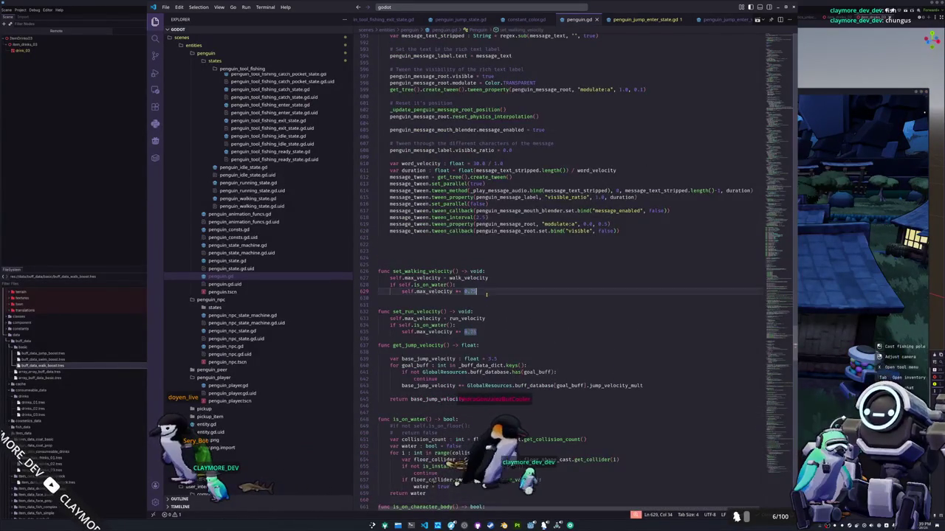
left_click(527, 276)
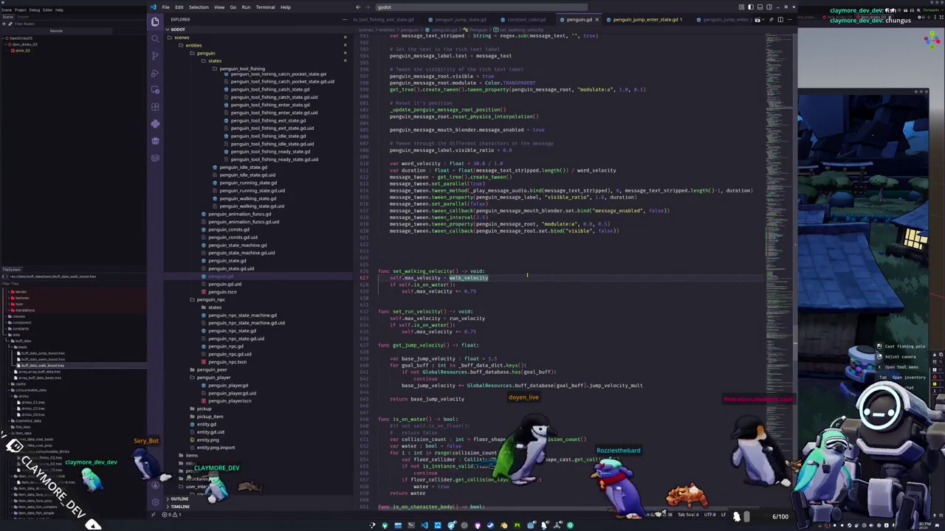
left_click(116, 218)
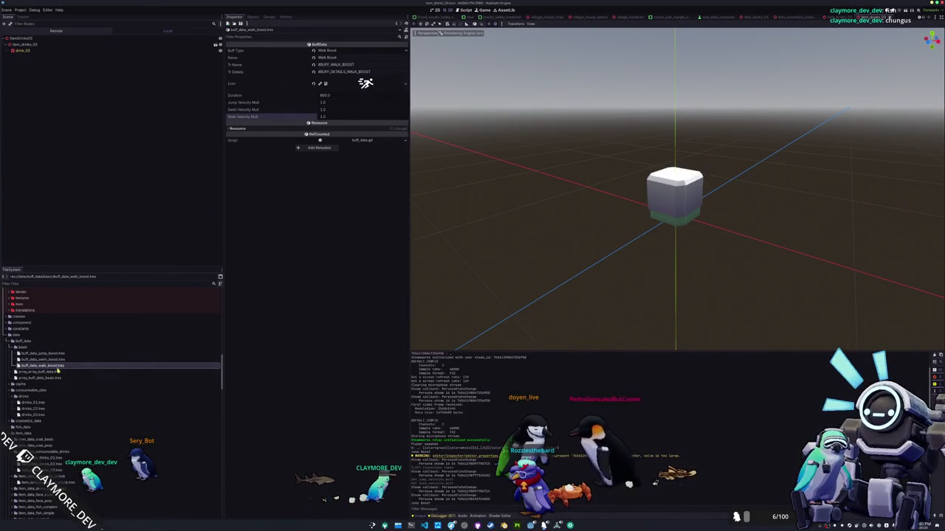
Set the walk boost's Walk Velocity Mult to 1.25 and save it.
left_click(323, 116)
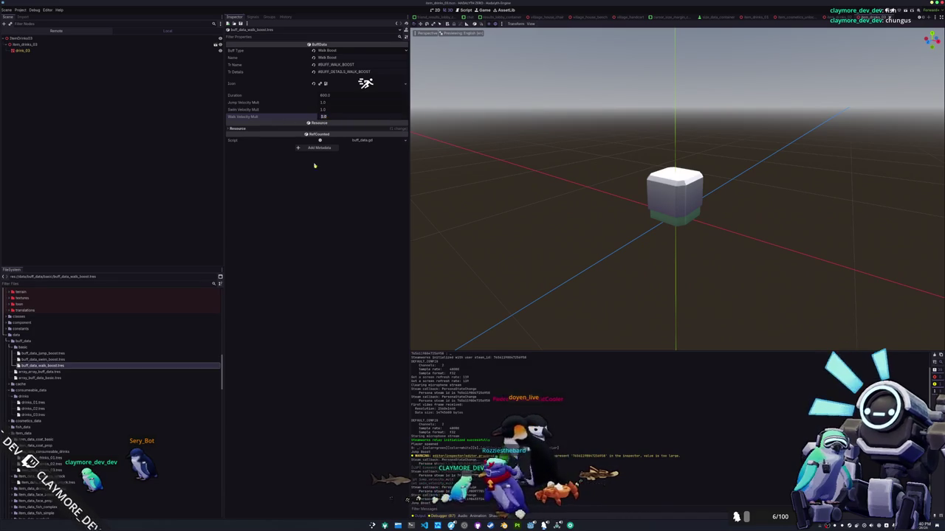
type("1.25")
key("Return")
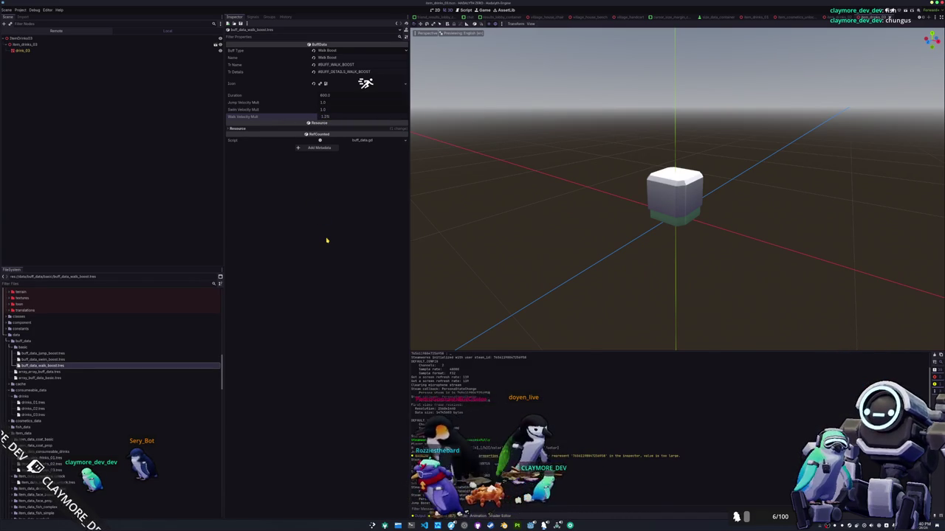
key("ctrl+s")
Revert the swim boost's Swim Velocity Mult to 1.0 and open buff_data_jump_boost.tres.
left_click(42, 360)
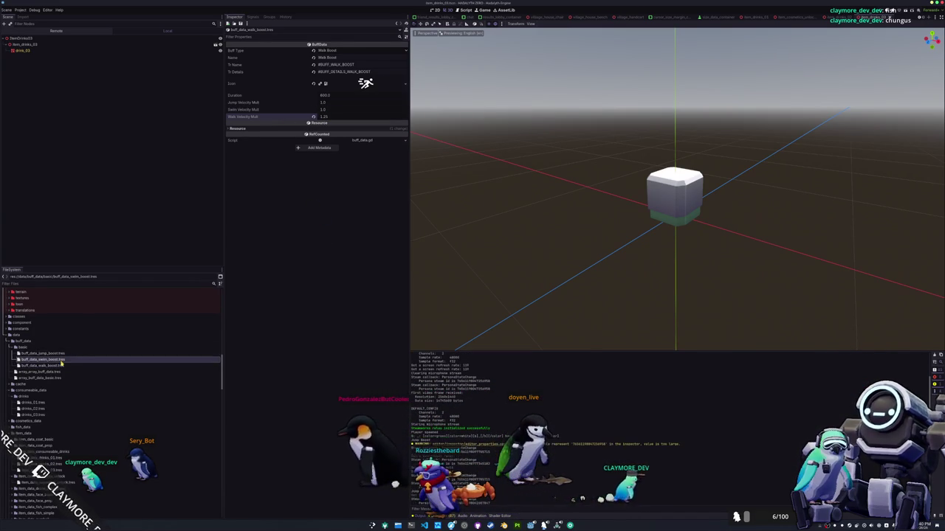
left_click(313, 109)
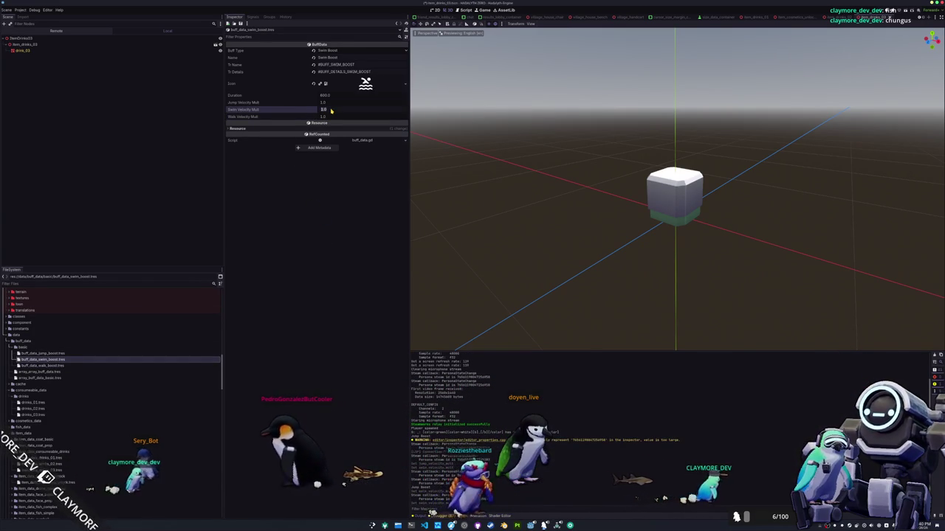
left_click(65, 354)
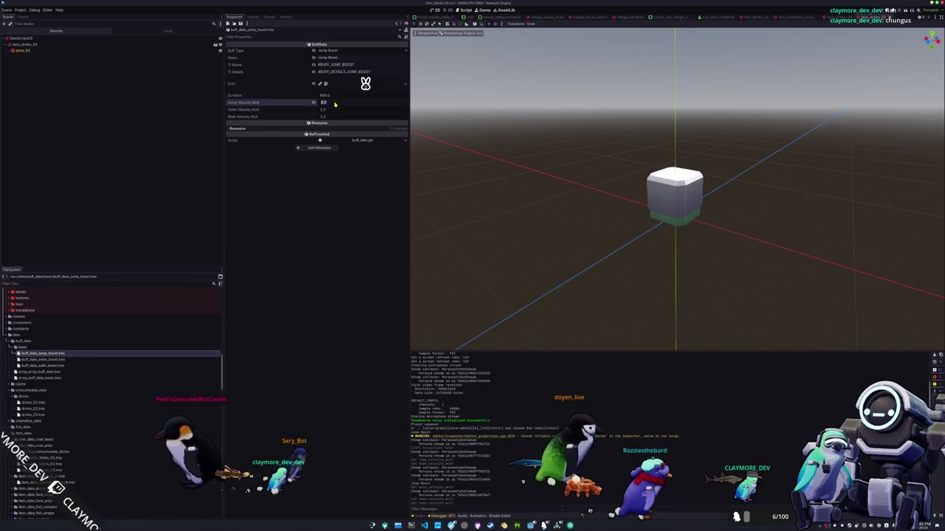
key("alt+Tab")
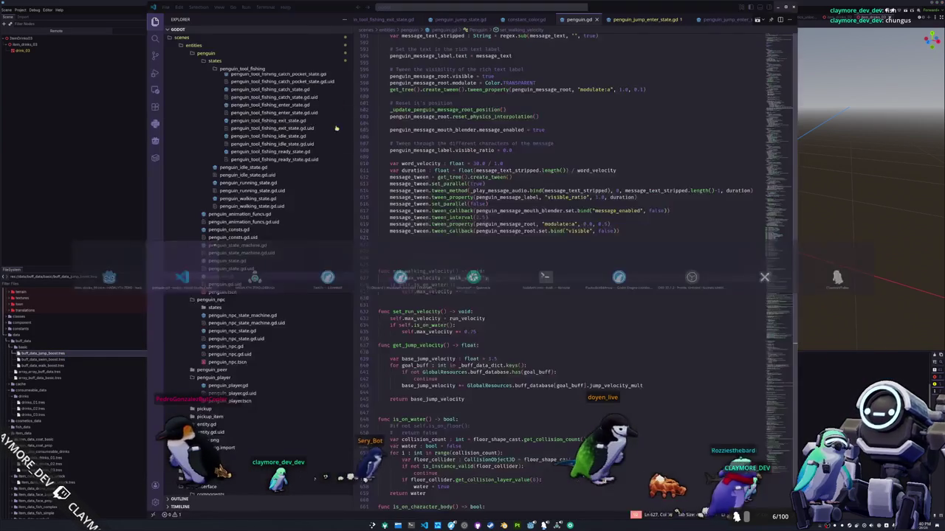
Consume a Seal Milk from the in-game inventory, then return to the Godot editor.
key("alt+Tab")
key("i")
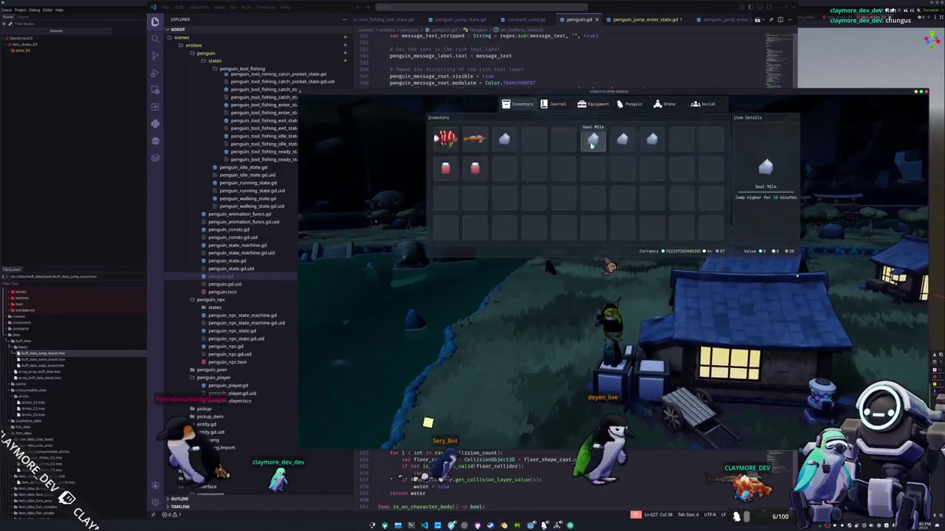
left_click(598, 147)
key("i")
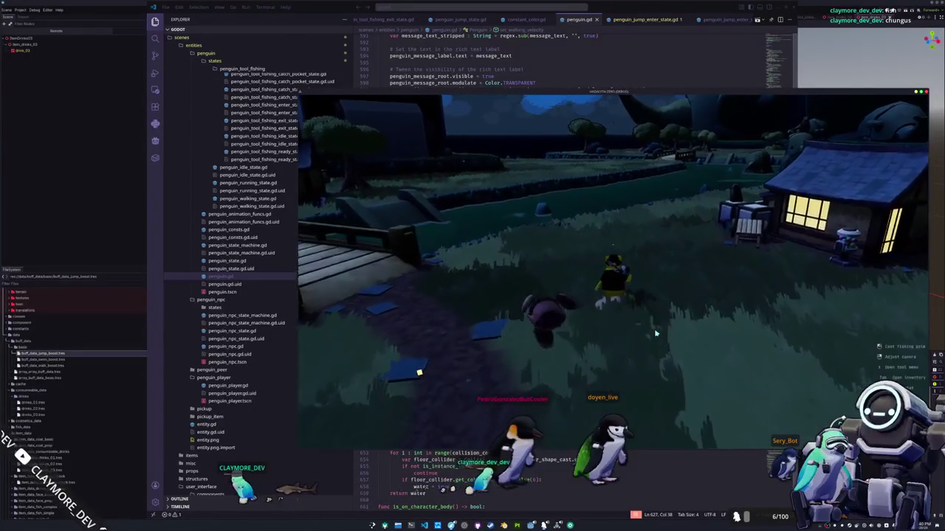
left_click(75, 261)
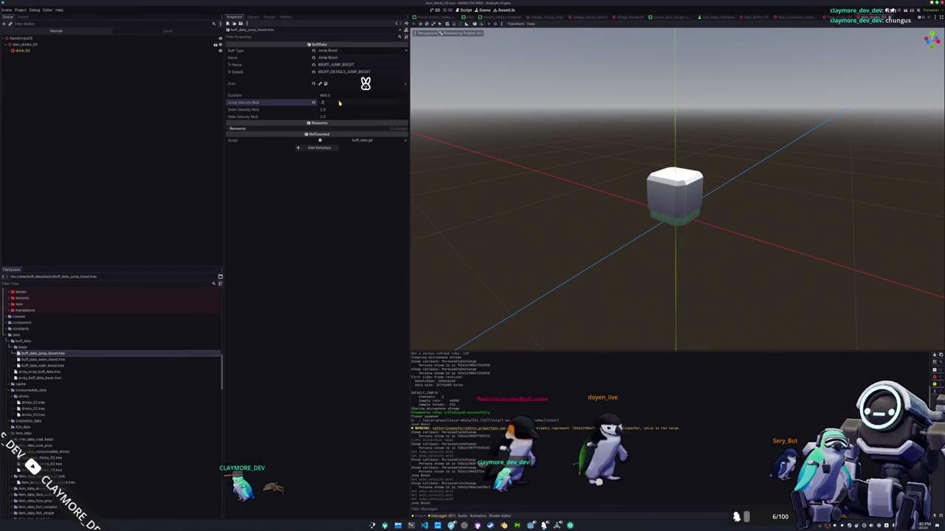
Leave the Godot editor after saving and return to the running game.
key("alt+Tab")
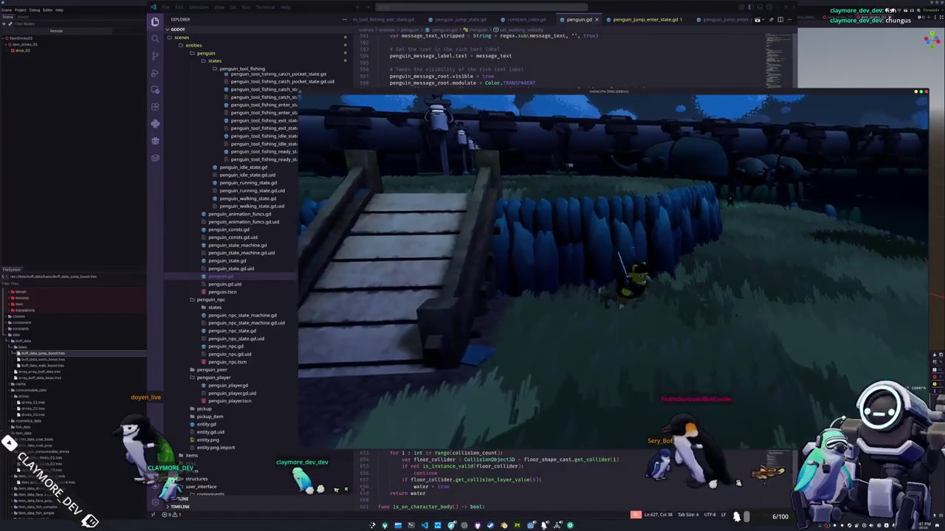
Bring the VS Code window showing penguin.gd back in front of the game.
left_click(524, 466)
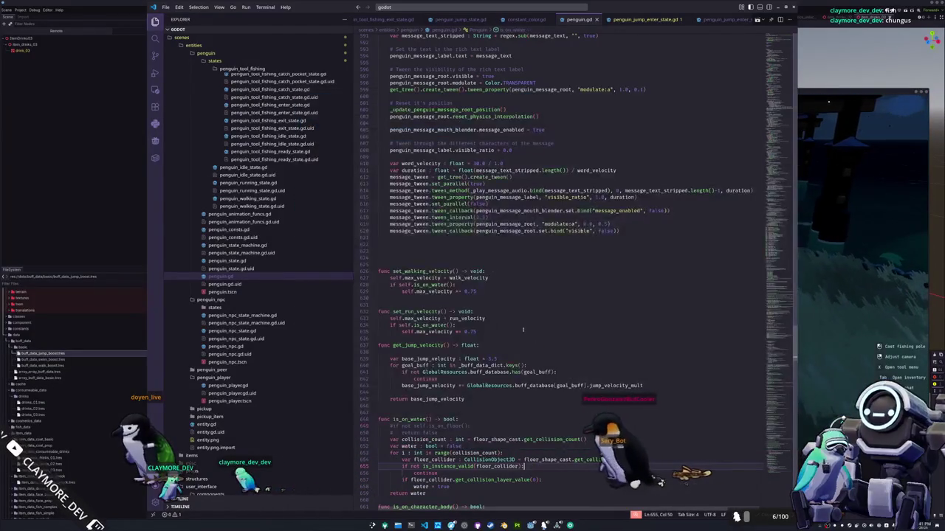
Call penguin.set_walking_velocity() in penguin_idle_state.gd's process_state, save, and run with F5.
scroll(251, 251, "up", 3)
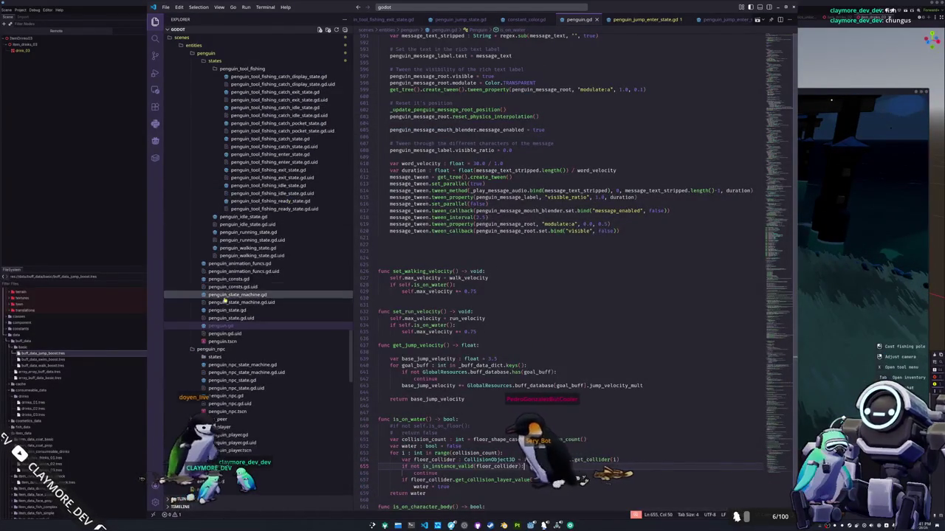
left_click(247, 217)
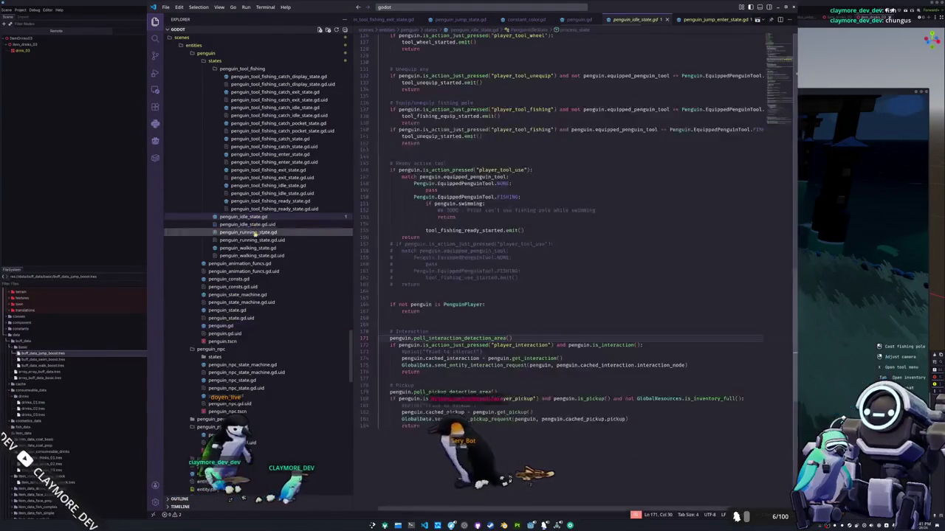
scroll(436, 238, "up", 15)
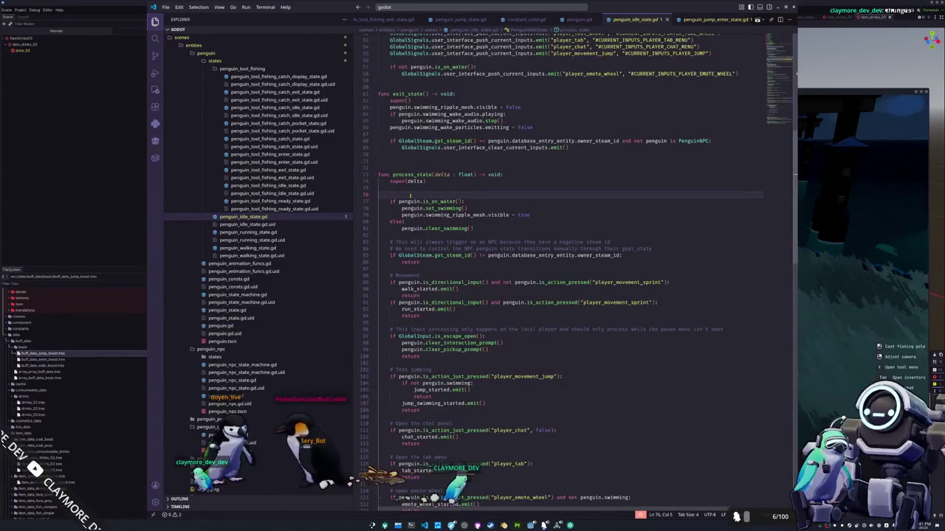
type("penguin.set_walking_velocity()")
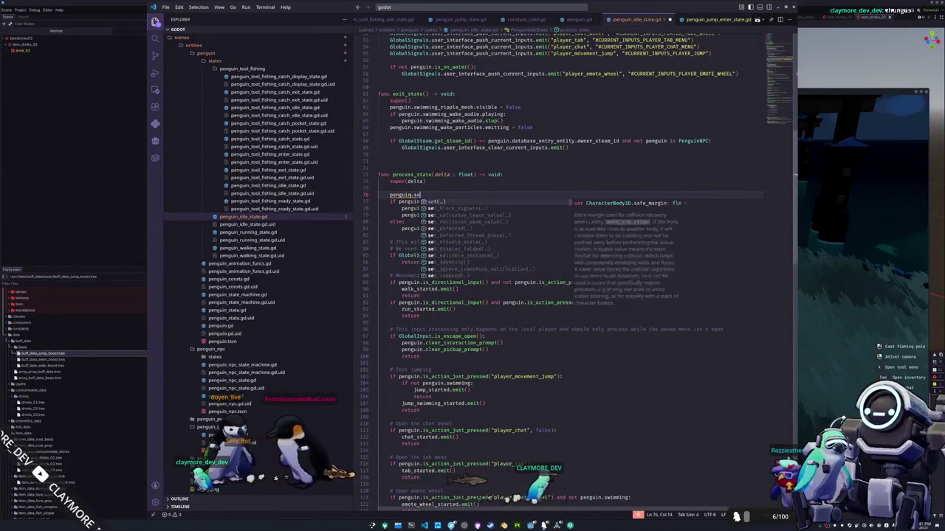
key("ctrl+s")
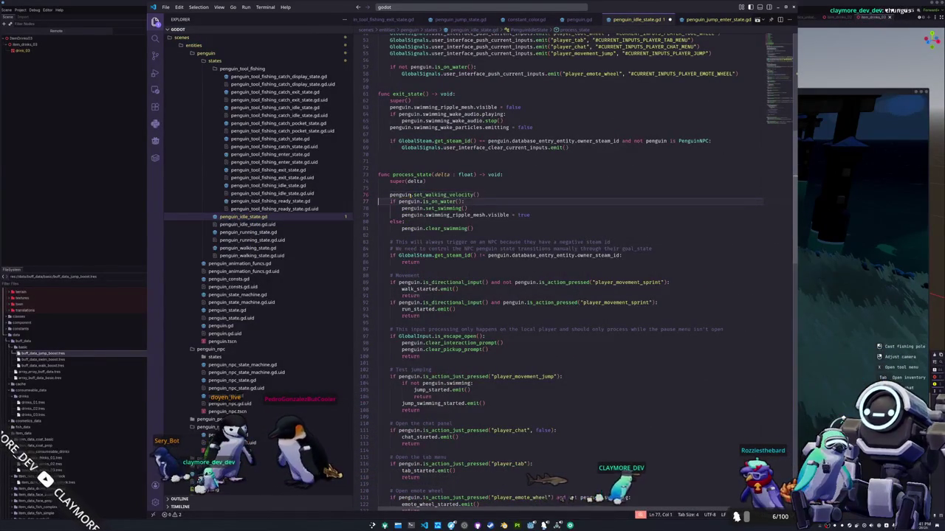
key("F5")
Walk the penguin past the torii gate, over the bridge and along the path into the village, then open the inventory.
key("w")
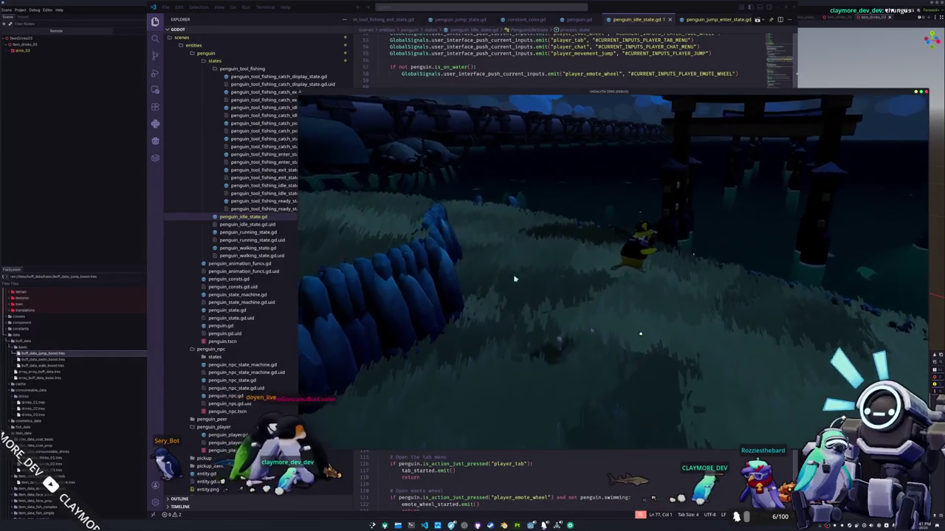
key("d")
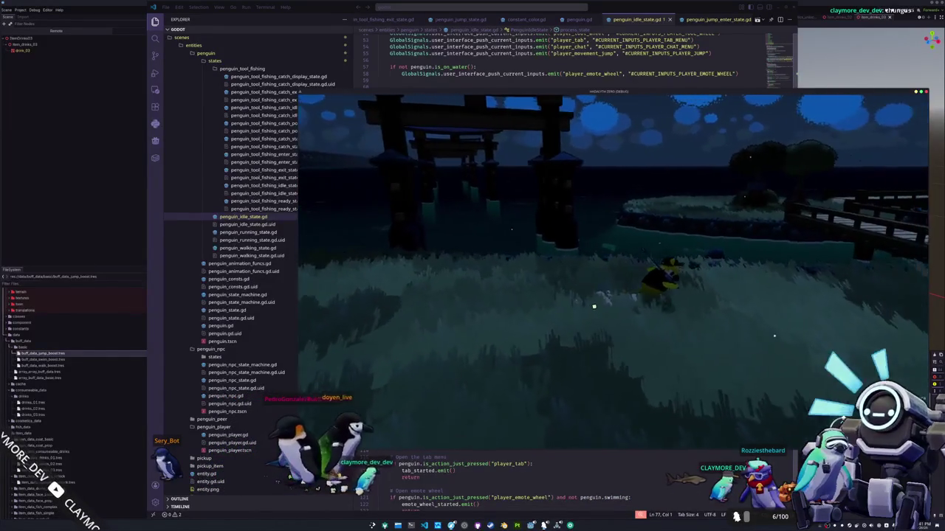
key("w")
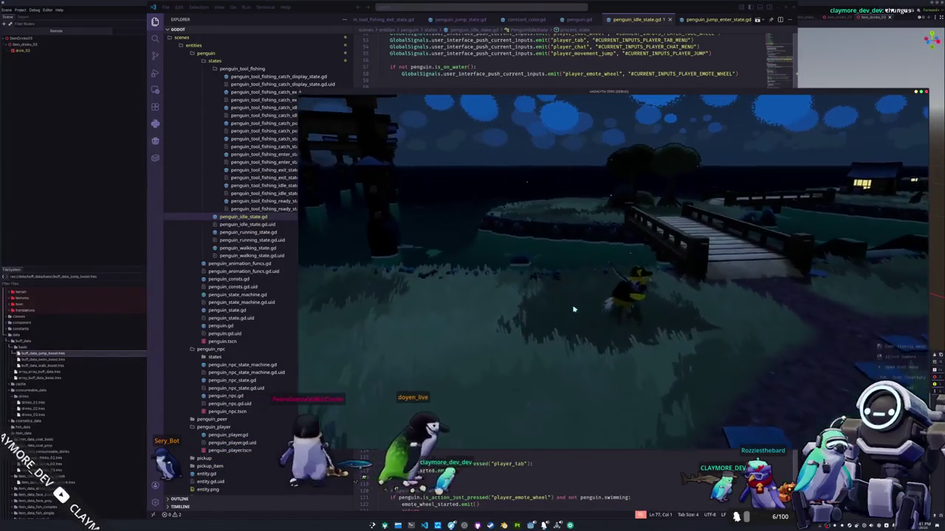
key("w")
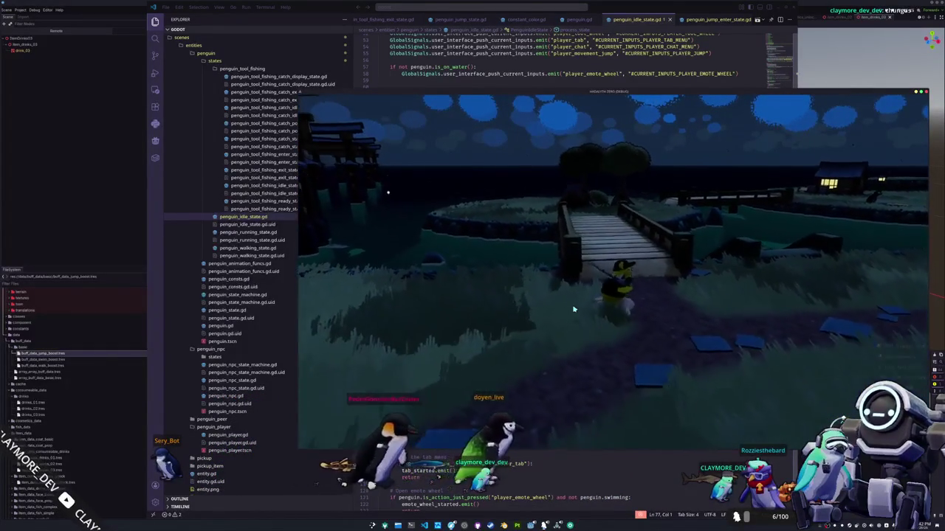
key("d")
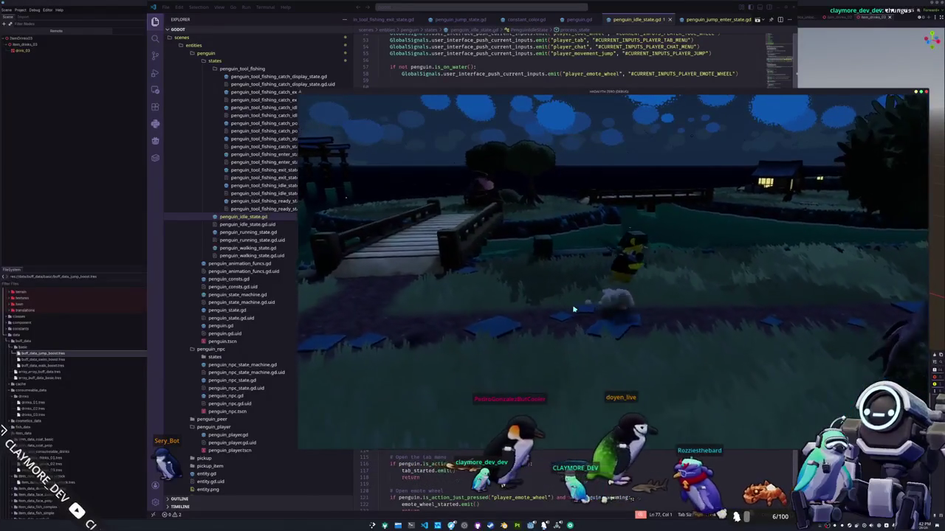
key("d")
key("w")
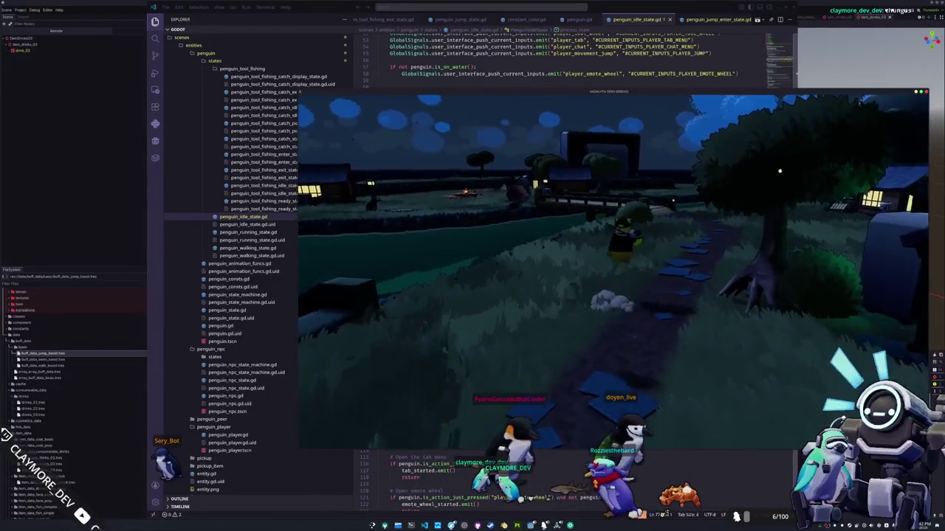
key("w")
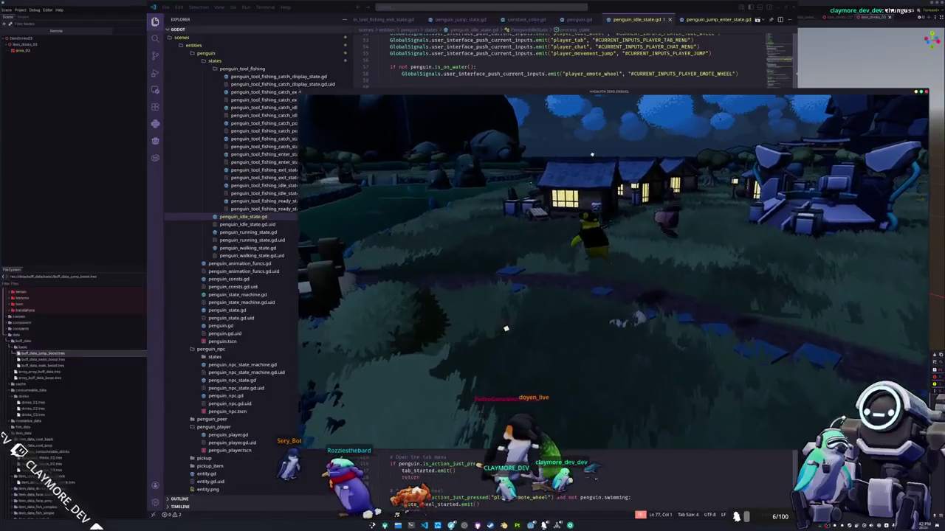
key("w")
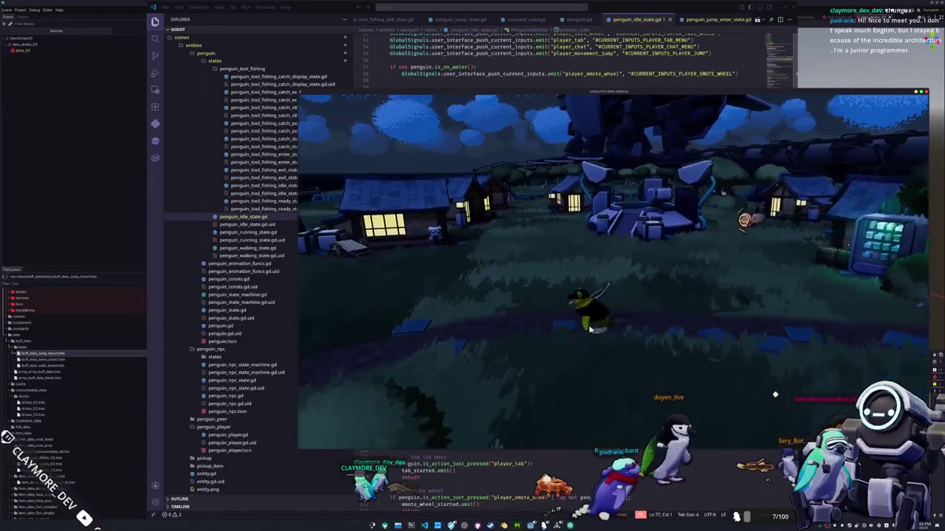
key("Tab")
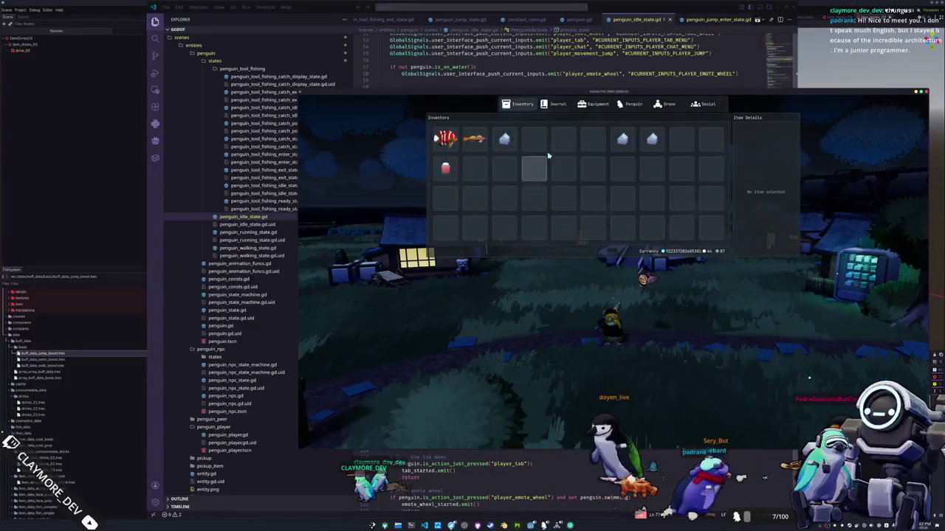
left_click(579, 20)
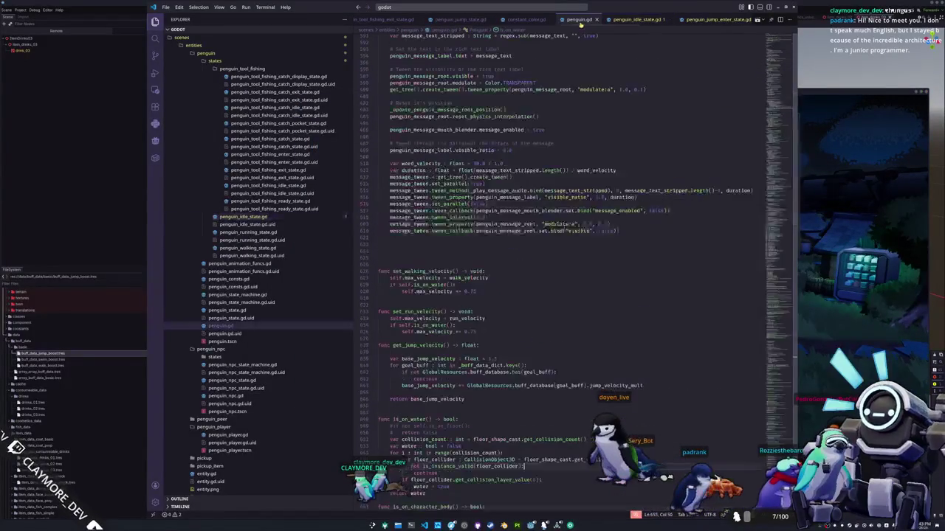
Add a for goal_buff loop over _buff_data_dict.keys() that skips buffs missing from buff_database.
scroll(451, 237, "down", 4)
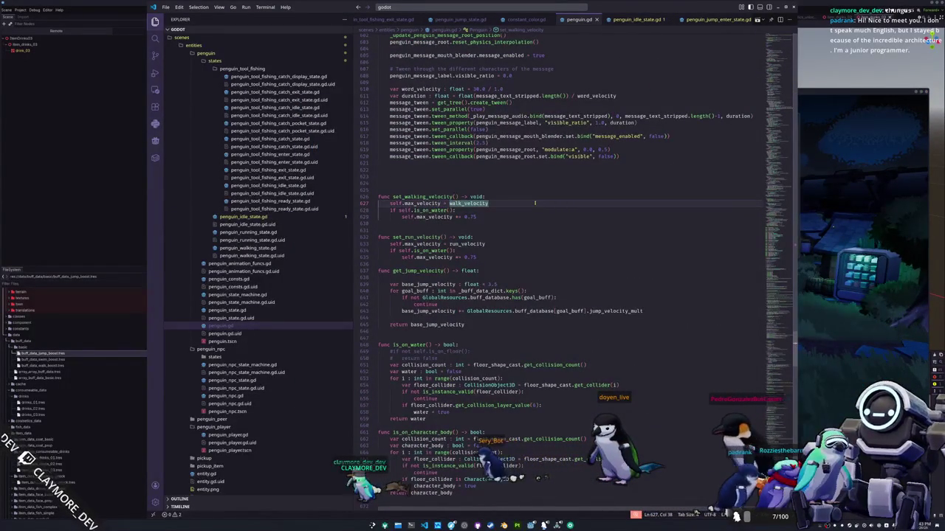
key("Down")
key("Down")
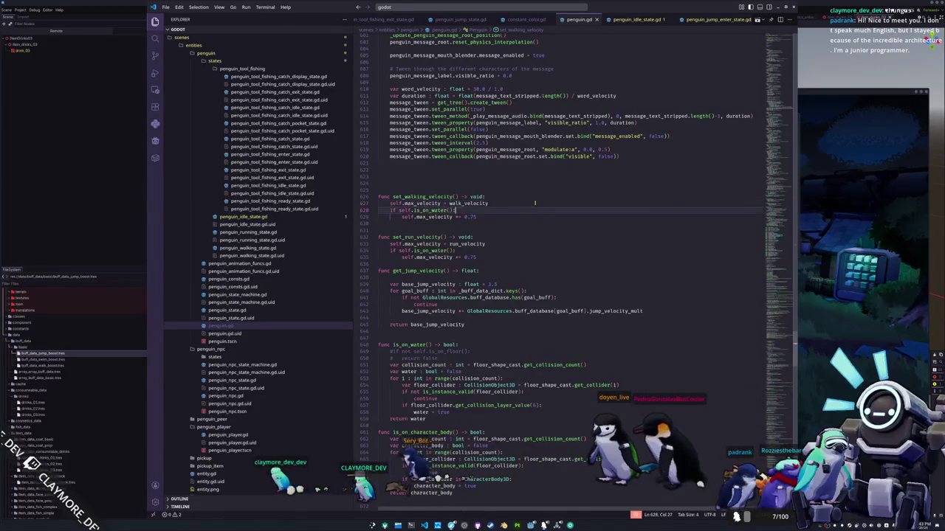
key("Return")
key("Return")
type("or goal_buff : int in _buff_data_dict")
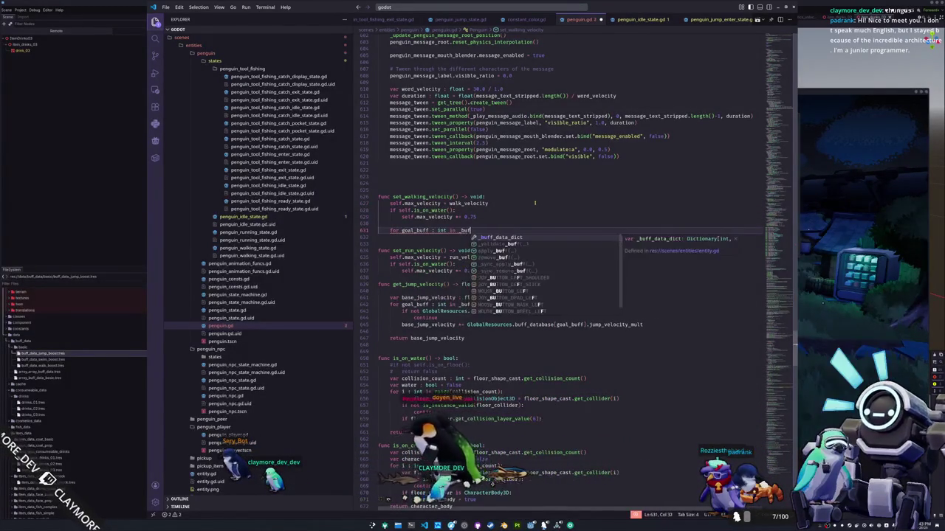
type(".keys():")
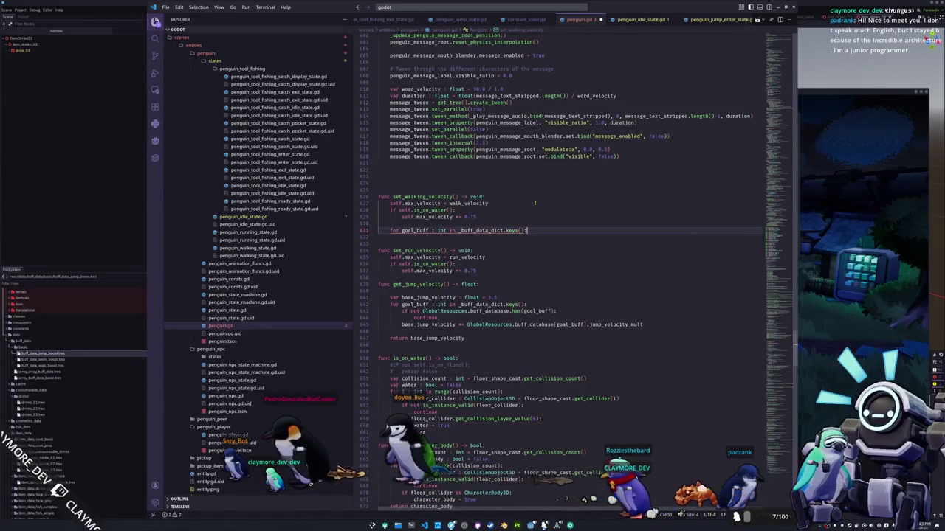
key("Return")
type("if not")
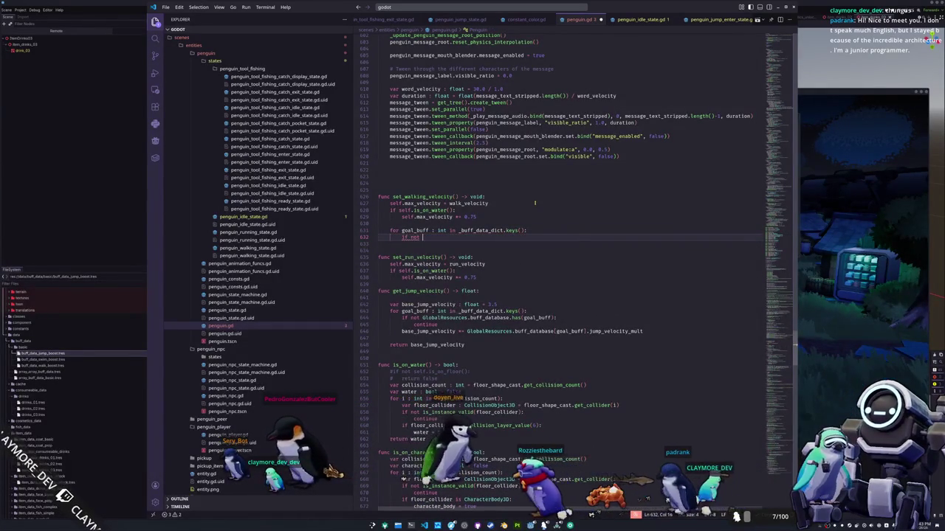
type("GlobalResources.")
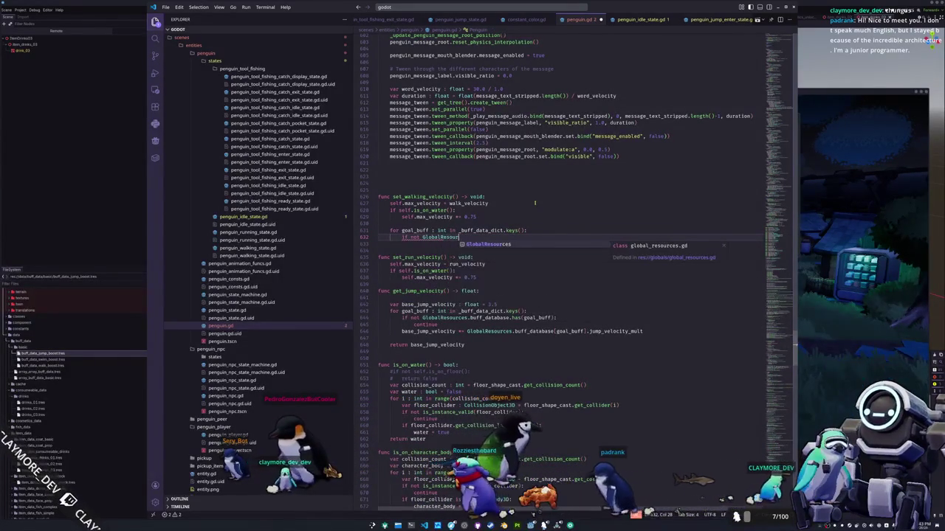
type("buff_")
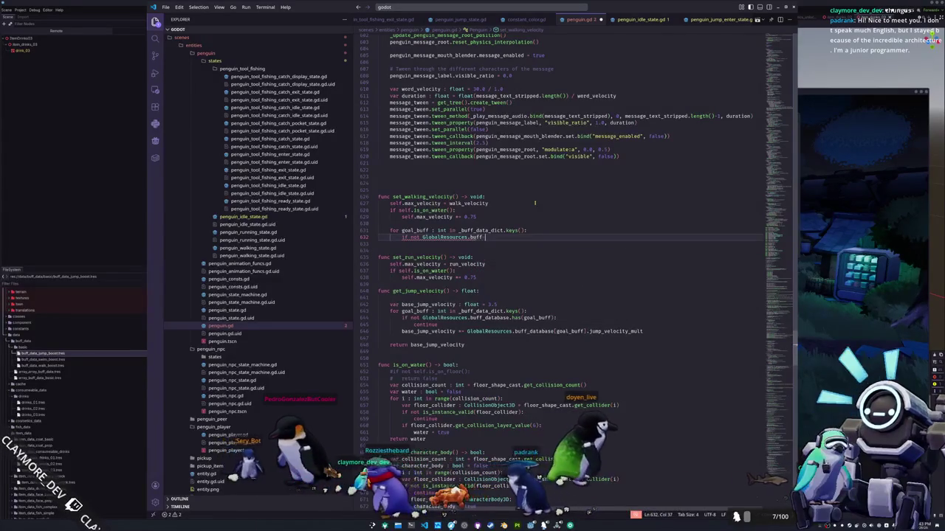
type("database.ba")
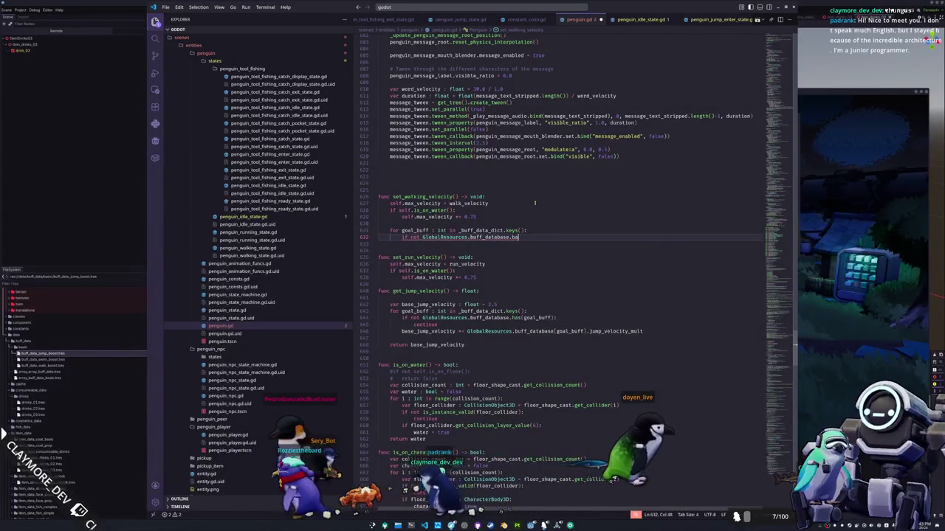
key("BackSpace")
key("BackSpace")
type("has(goal_bu")
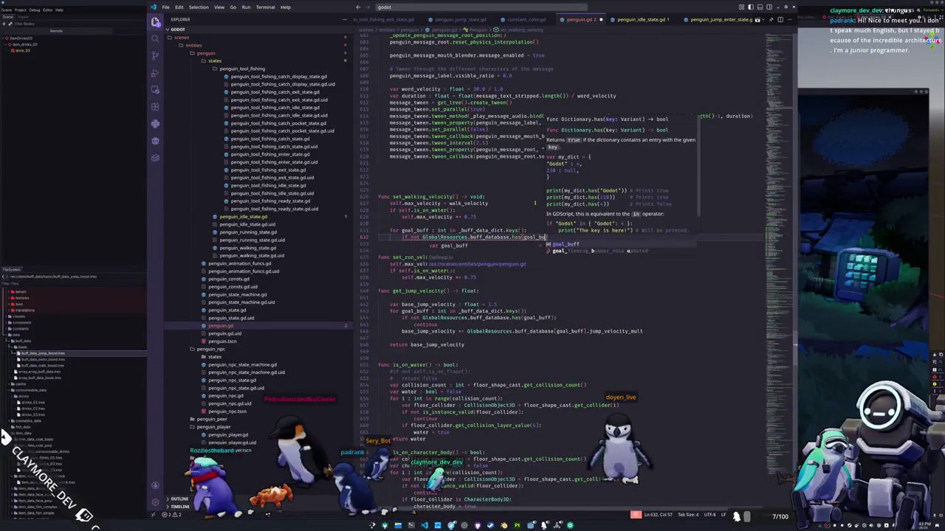
type("ff):")
key("Return")
type("contin")
key("Return")
key("Return")
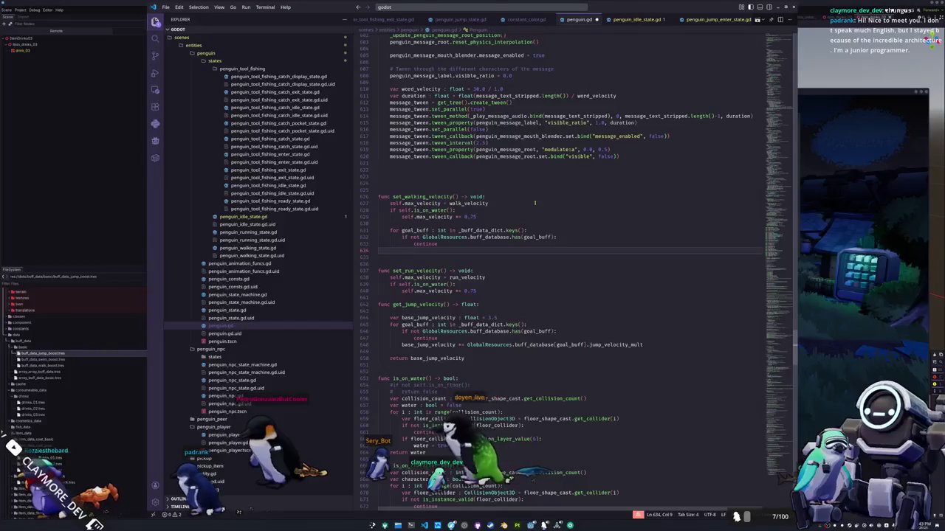
Inside the loop, multiply self.max_velocity by the buff's walk_velocity_mult from buff_database.
type("self.max_velocity *= ")
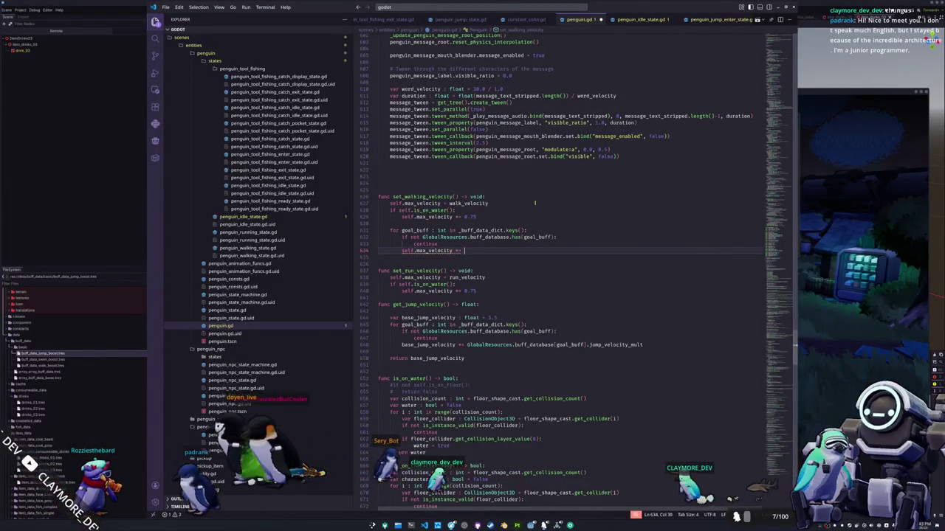
type("GlobalRe")
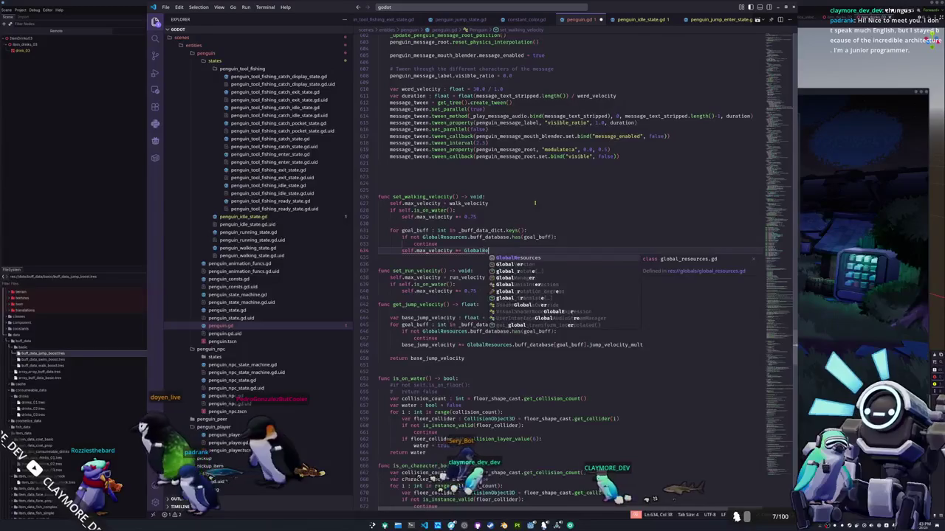
type("sources.buff")
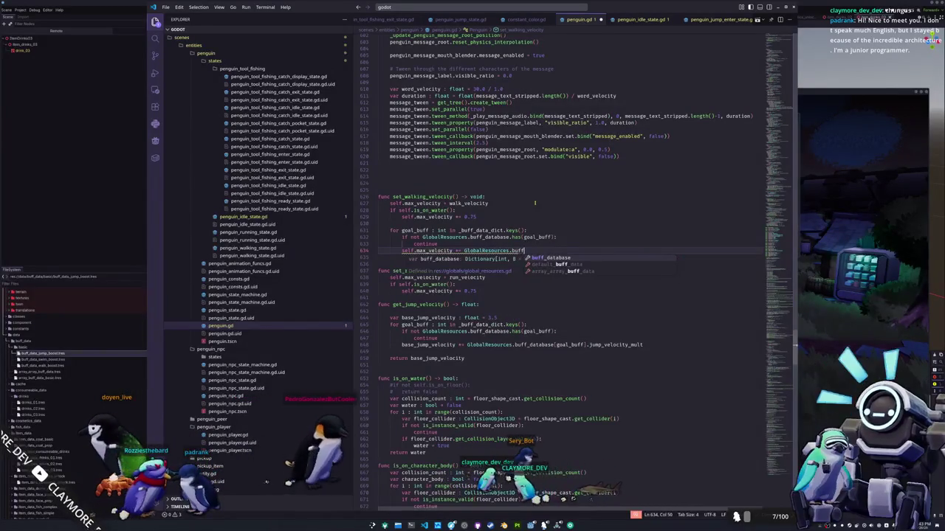
key("Return")
type("[goal_buff]")
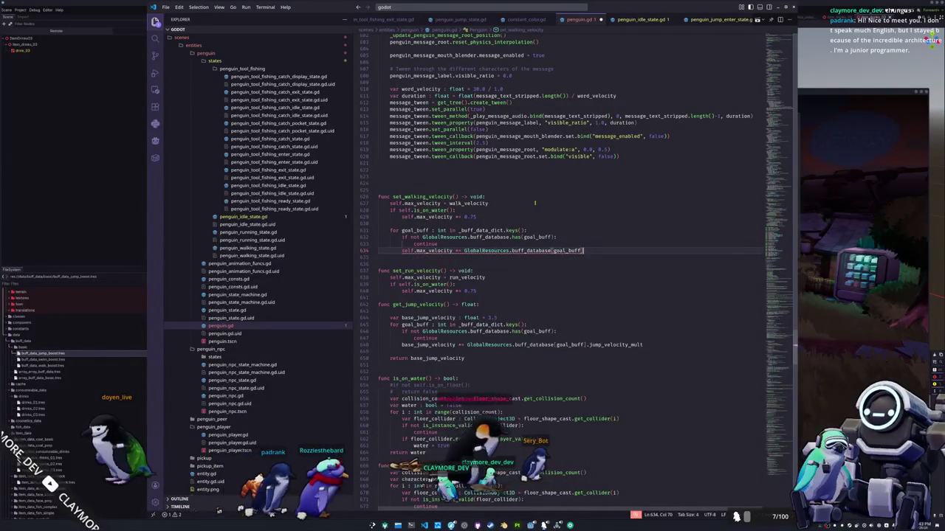
type(".walk")
key("Return")
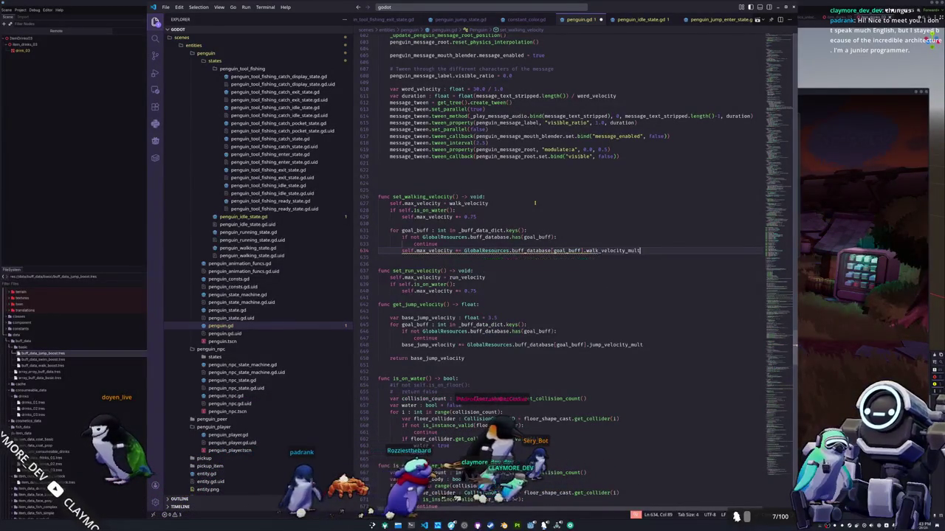
key("shift+Up")
key("shift+Up")
key("shift+Up")
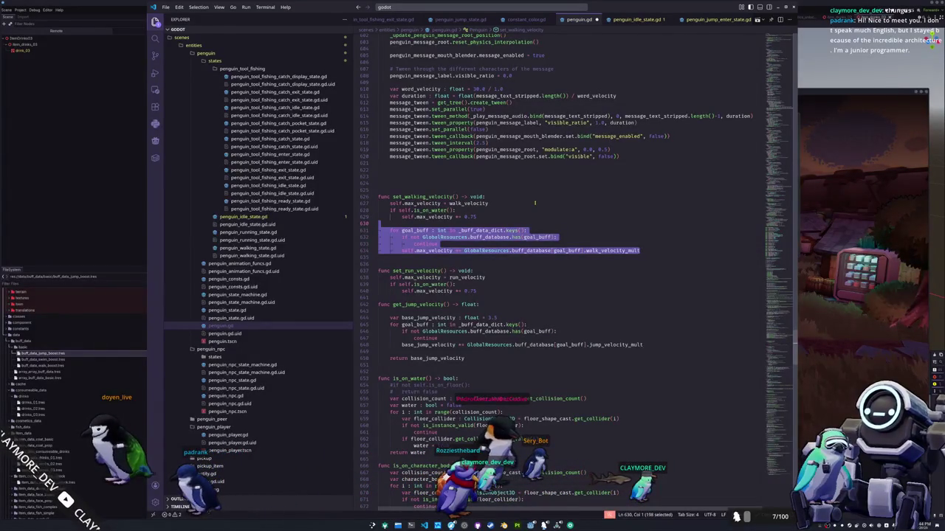
Separate the buff loop with a blank line and dedent it out of the water check.
key("Up")
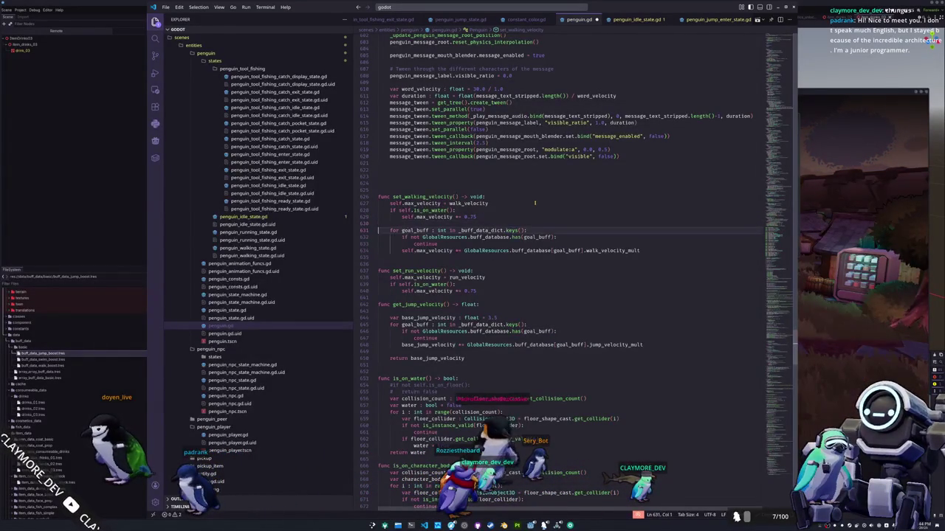
key("shift+Down")
key("shift+Down")
key("shift+Down")
key("Tab")
key("Left")
key("BackSpace")
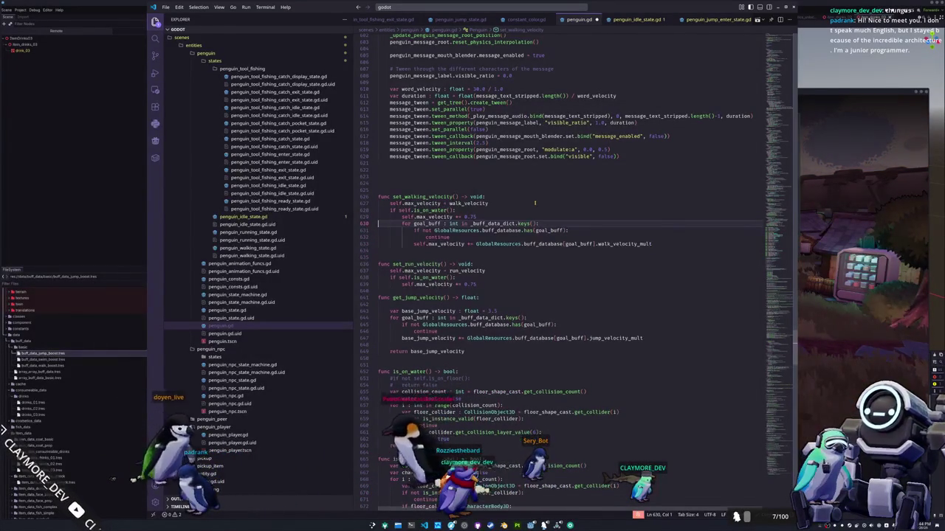
key("Return")
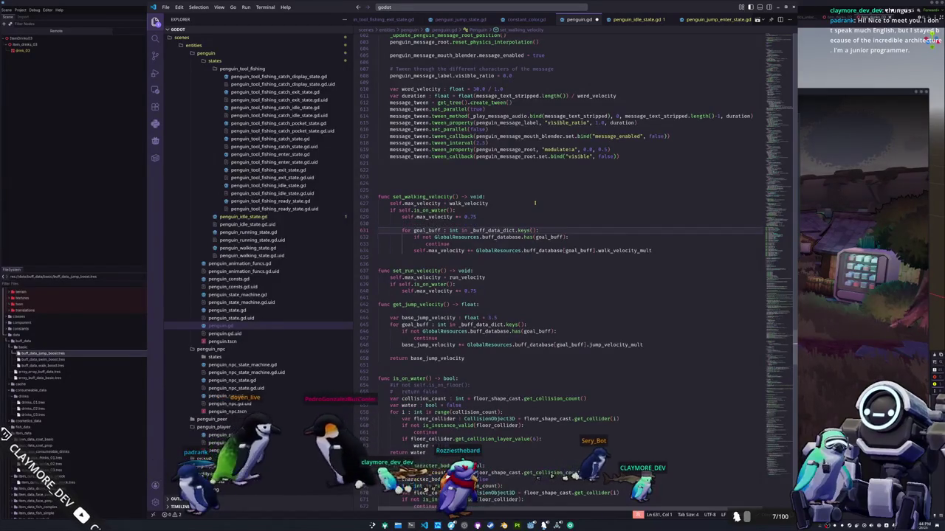
key("shift+Down")
key("shift+Down")
key("shift+Down")
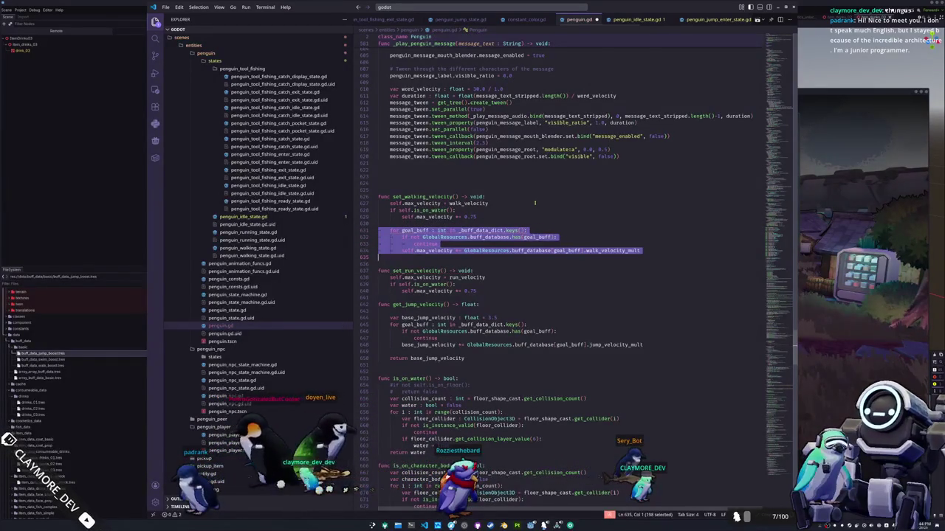
key("shift+Tab")
key("Left")
key("Up")
key("Up")
key("Up")
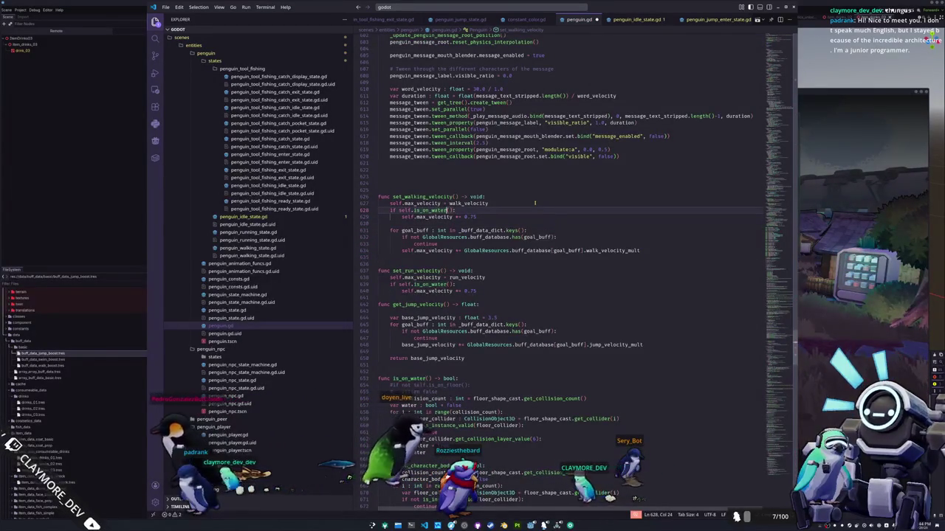
Select the self.is_on_water() call on the water check line.
key("End")
key("Left")
key("Left")
key("Right")
key("ctrl+shift+Left")
key("ctrl+shift+Left")
key("ctrl+shift+Left")
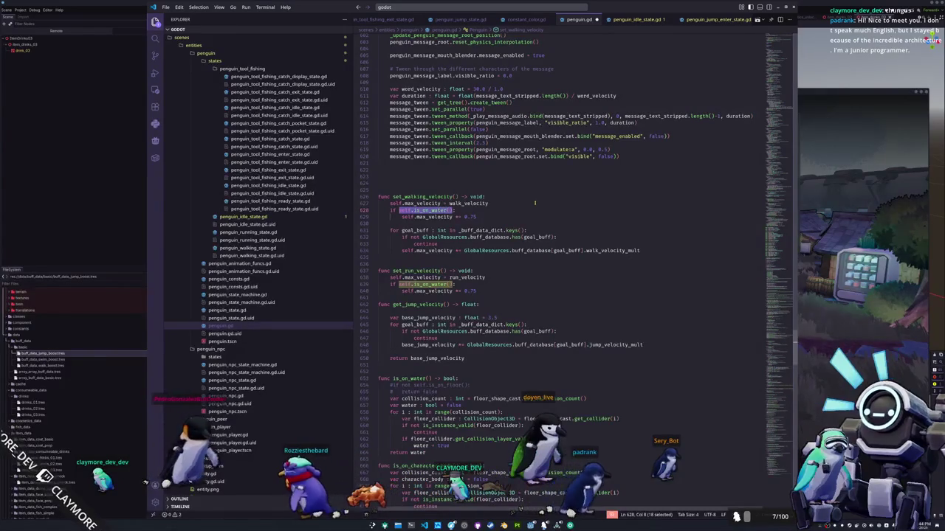
Write a func _apply_water_mult() -> void: header above set_walking_velocity.
key("Down")
key("Down")
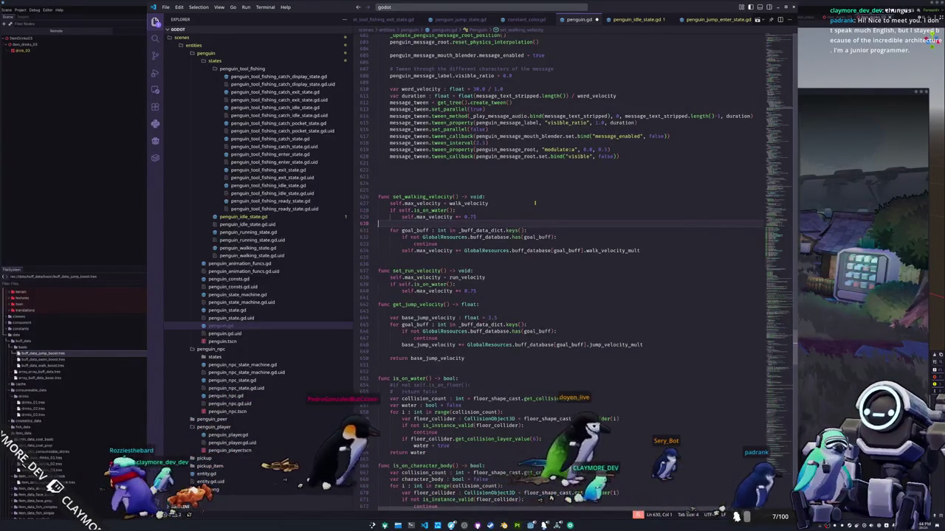
key("Up")
key("Up")
key("Up")
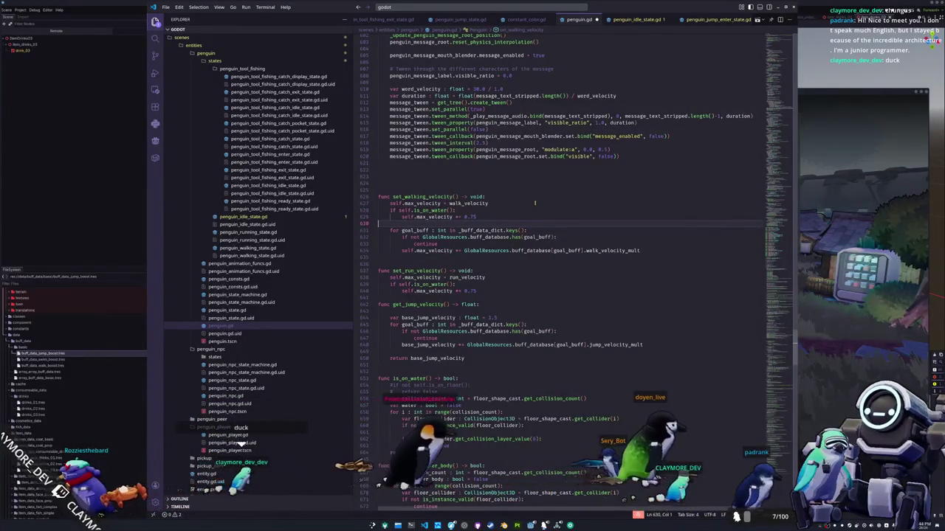
key("Up")
key("Up")
key("Up")
type("func")
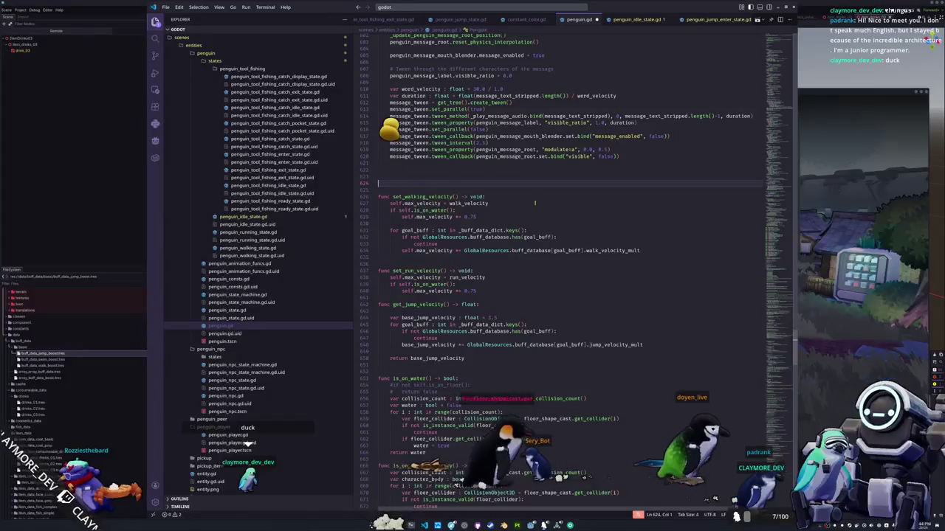
type(" _apply_")
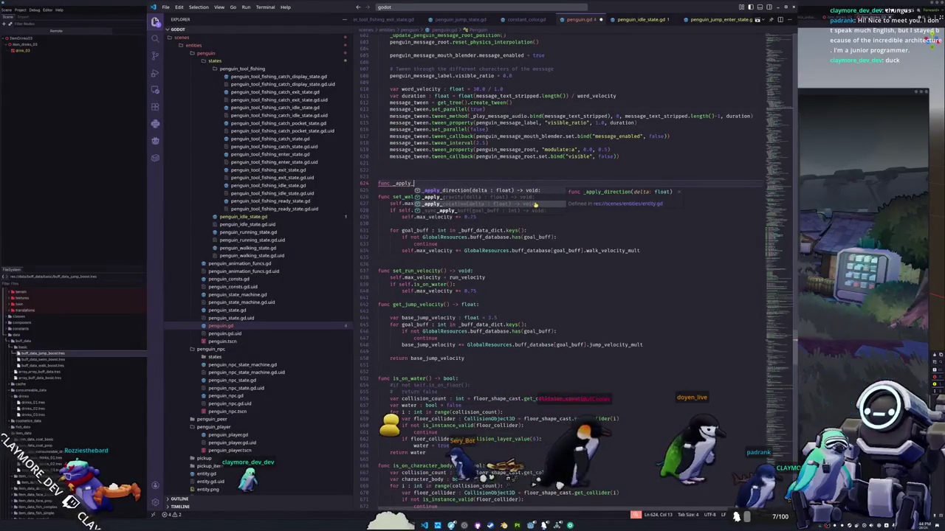
type("water_mult() -")
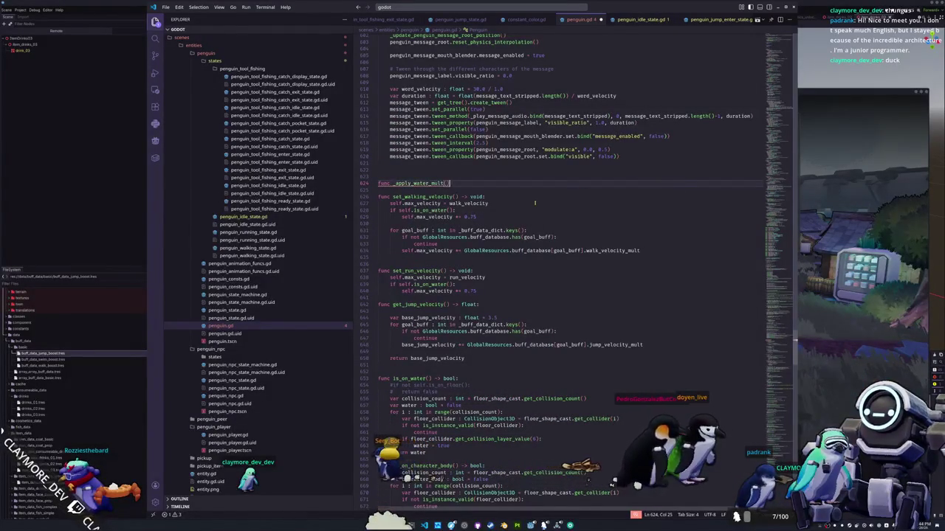
type("> void:")
Give _apply_water_mult a pass body and add a func _apply_walk_mult() -> void: header.
key("Return")
type("pass")
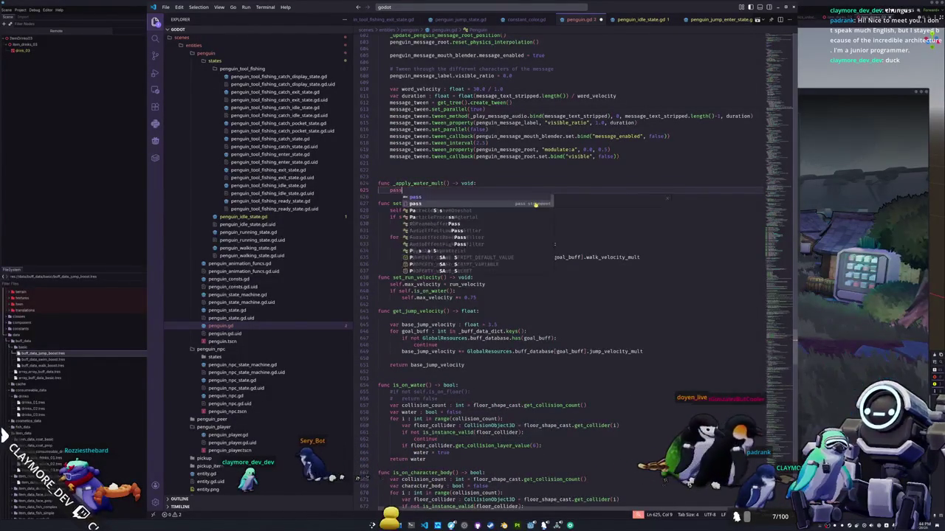
key("Return")
key("Return")
key("BackSpace")
type("func _ap")
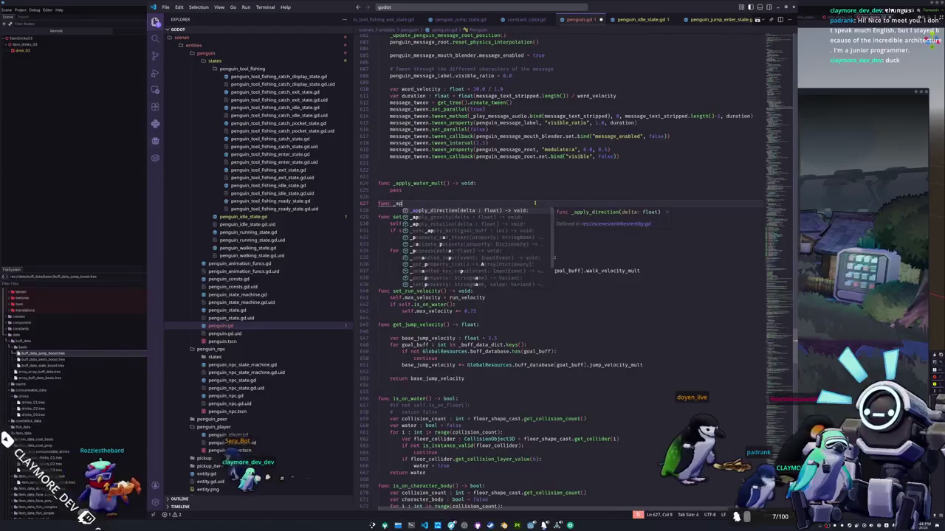
type("ply_walk_mu")
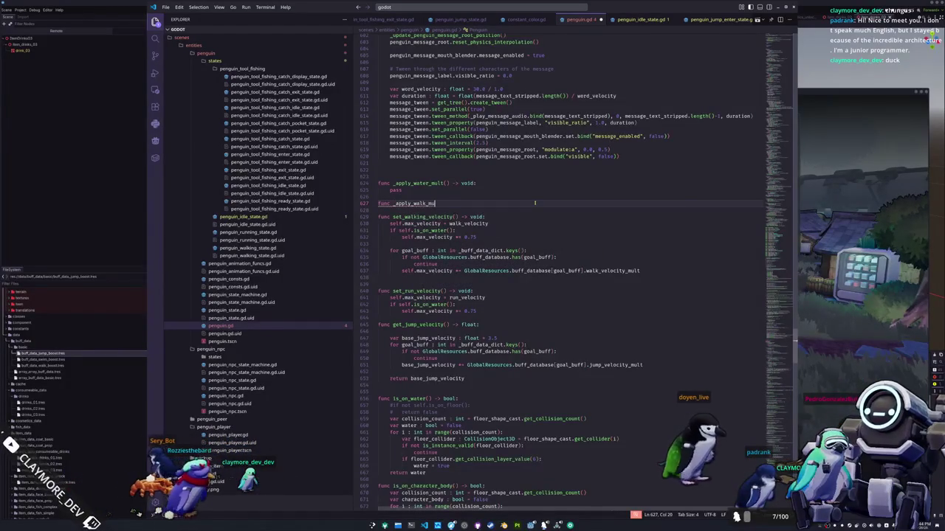
type("lt() -> void:")
Rename _apply_water_mult to _apply_swim_mult.
key("Up")
key("Up")
key("Up")
key("Right")
key("Right")
key("Right")
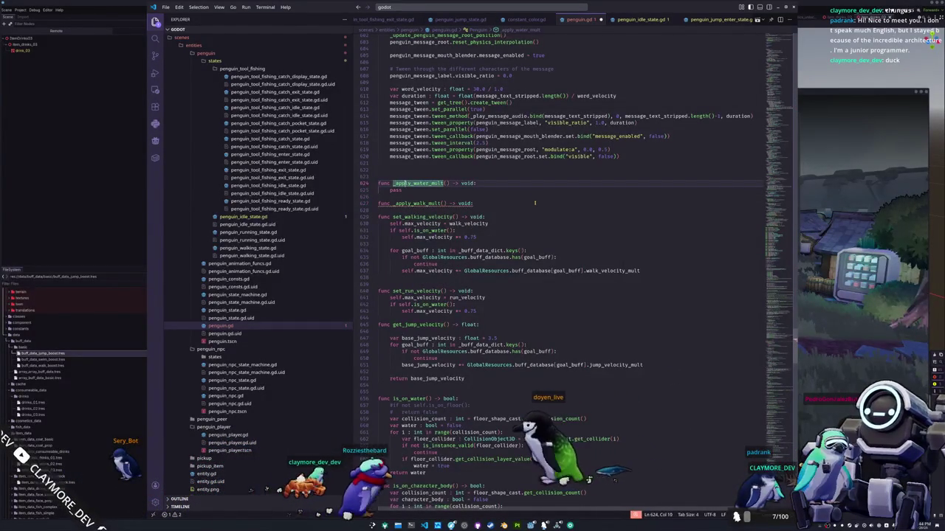
key("Delete")
key("Delete")
key("Delete")
type("swim")
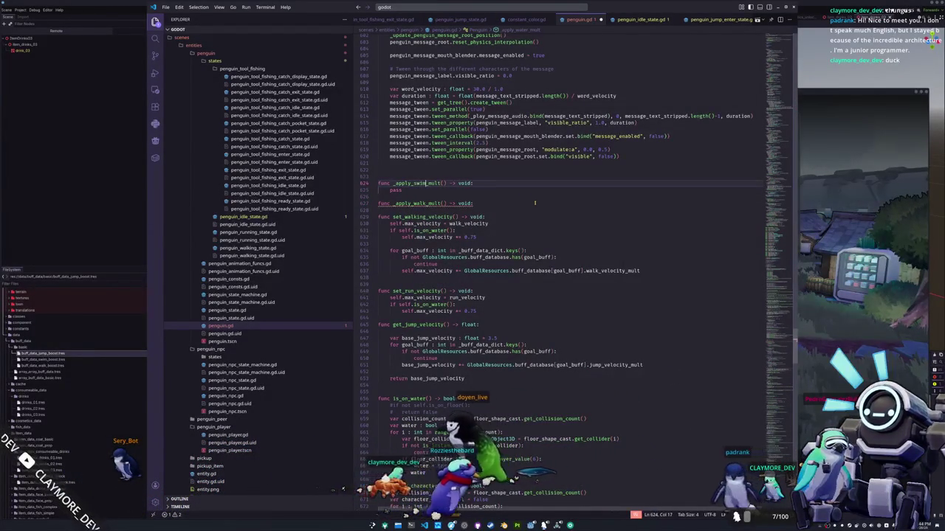
Give _apply_walk_mult a pass body.
key("Down")
key("Down")
key("End")
key("Return")
type("pass")
key("Escape")
key("Up")
key("Up")
key("Up")
key("Home")
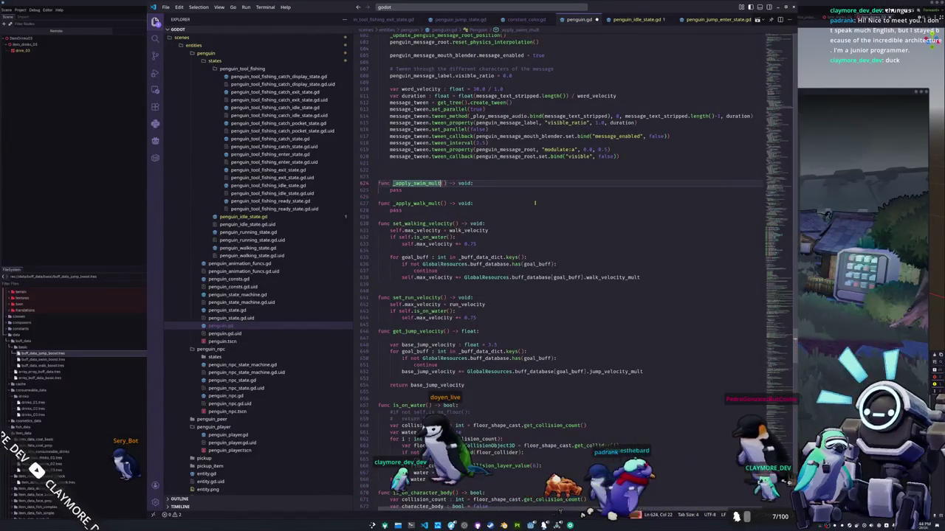
key("Down")
key("Down")
key("Down")
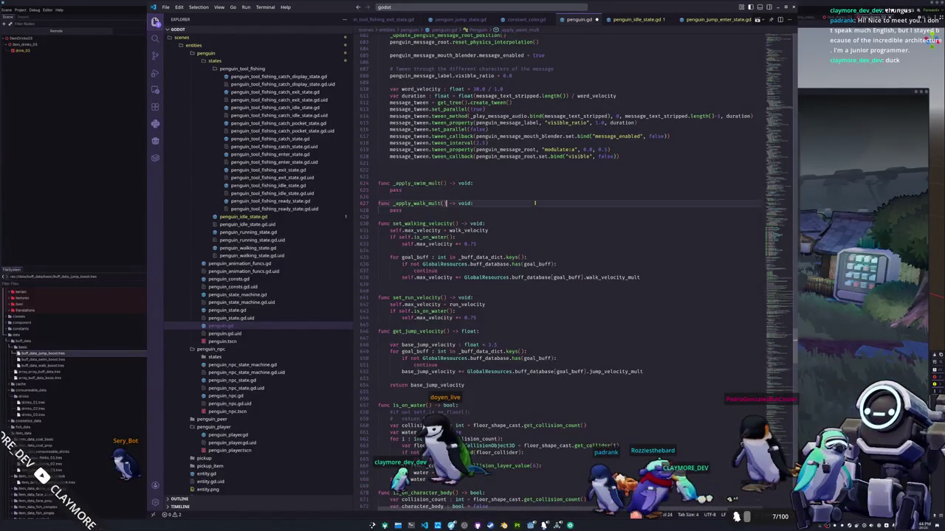
Add an _apply_swim_mult() call on its own line in set_walking_velocity's water branch and copy it.
key("Up")
key("End")
key("shift+Left")
key("shift+Left")
key("shift+Left")
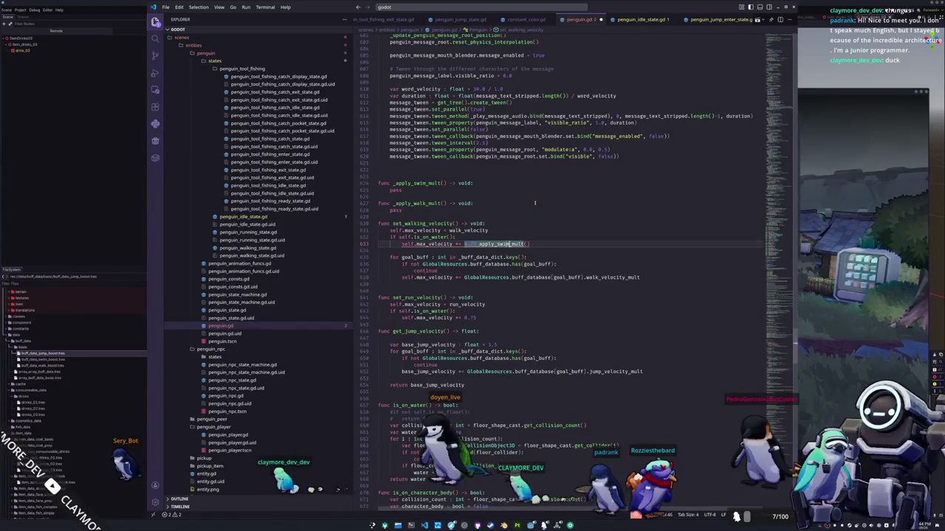
key("Return")
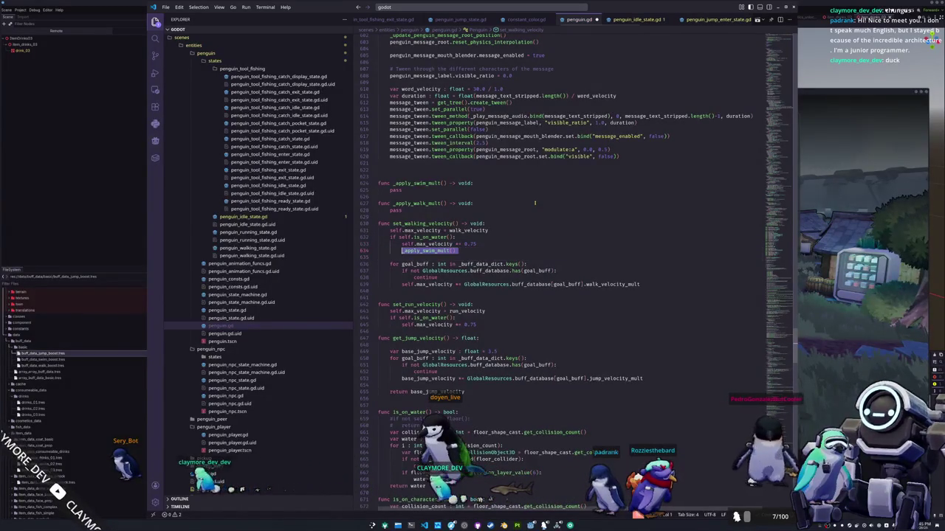
key("ctrl+c")
In set_run_velocity's water branch, call _apply_swim_mult(), return, then call _apply_walk_mult().
key("Down")
key("Down")
key("Down")
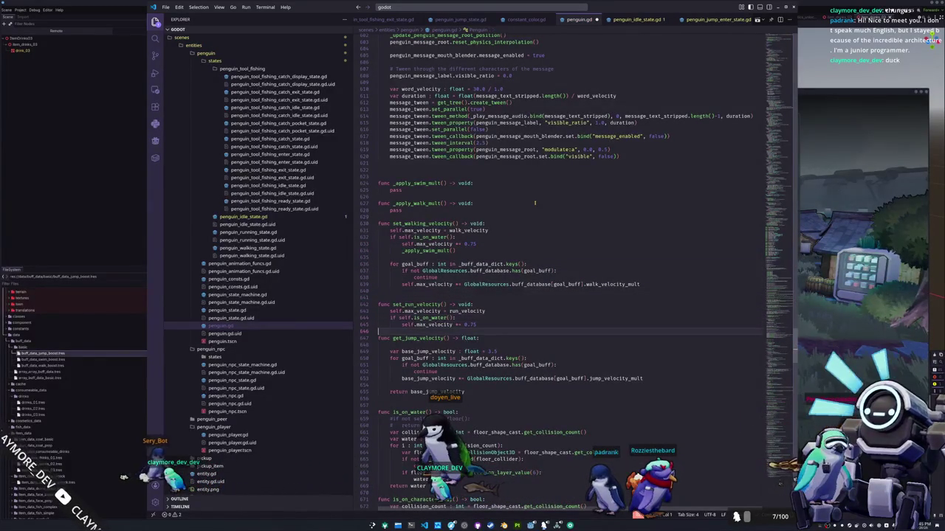
key("ctrl+v")
key("Return")
key("Up")
key("Tab")
key("End")
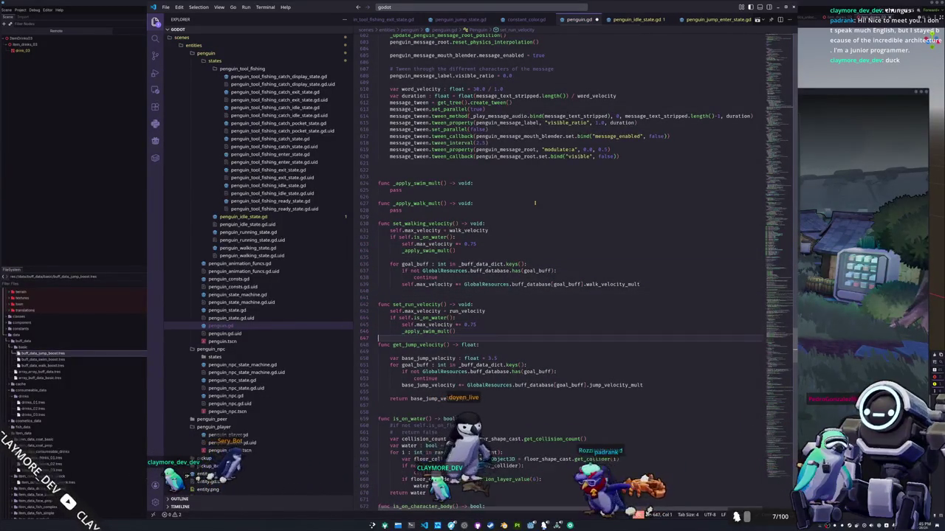
key("Return")
type("return")
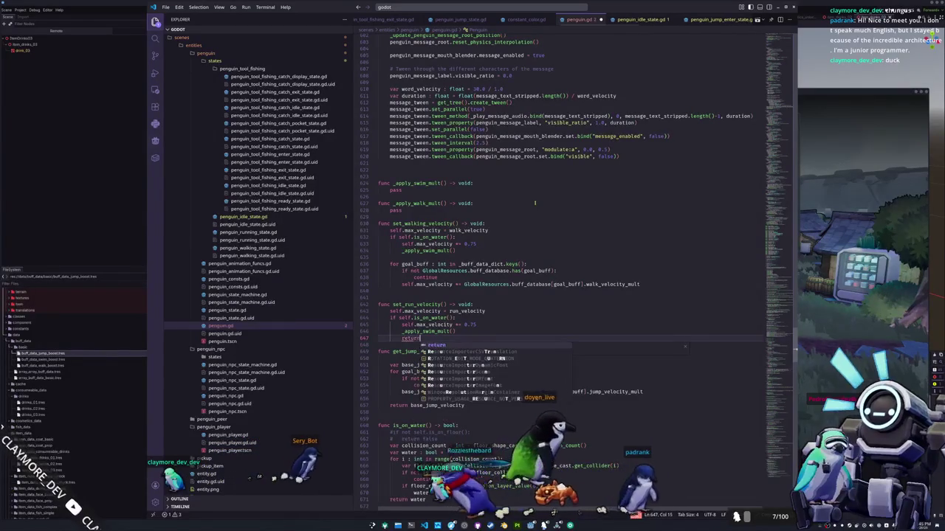
key("Return")
type("_apply_walk_mult(")
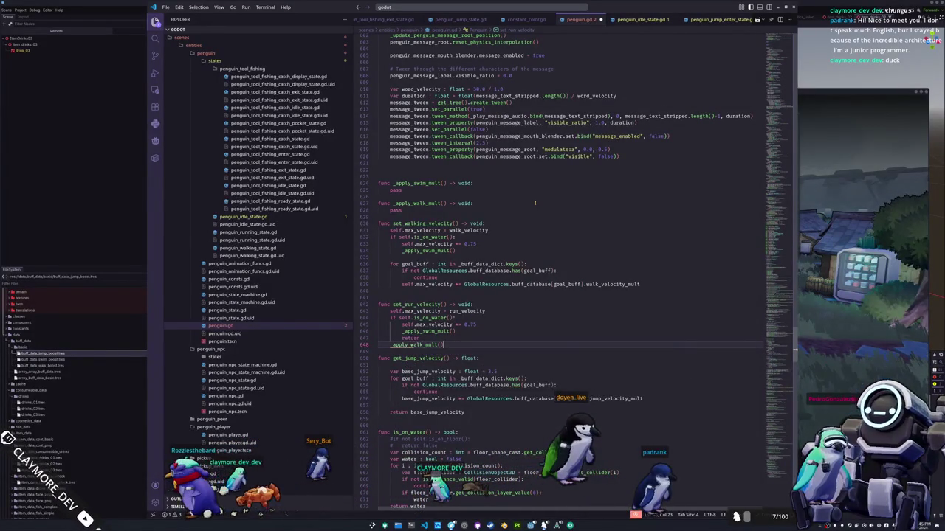
key("Return")
Copy the return and _apply_walk_mult() lines into set_walking_velocity's water branch.
key("shift+Up")
key("shift+Home")
key("shift+Home")
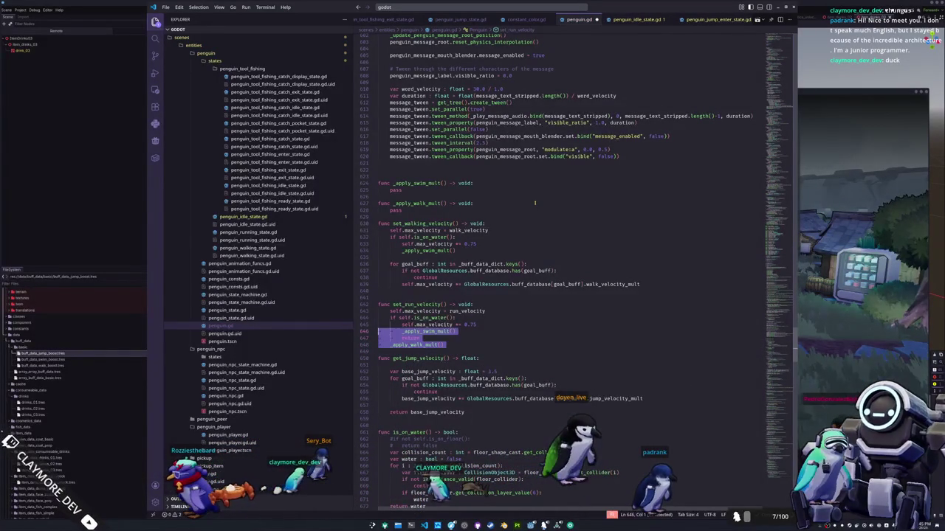
key("Up")
key("Up")
key("Up")
key("ctrl+v")
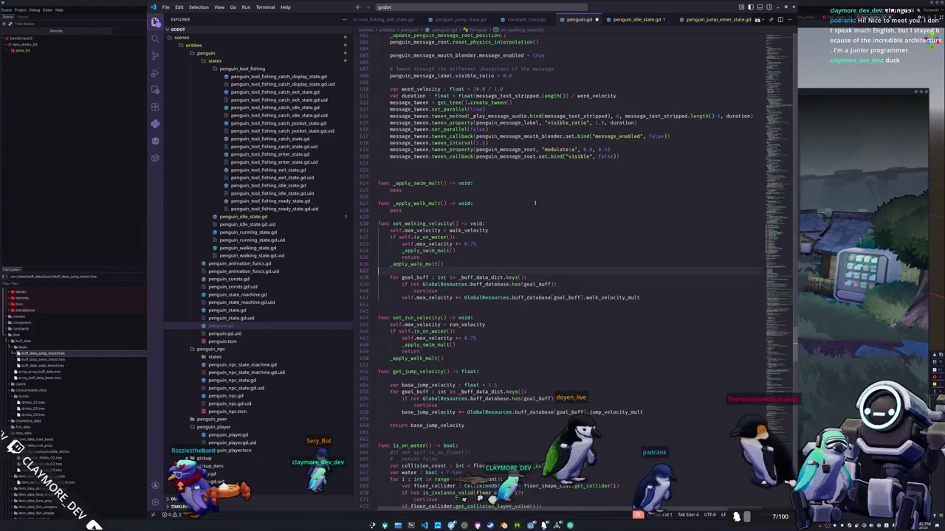
Cut the buff loop from set_walking_velocity and paste it into _apply_swim_mult.
key("shift+Down")
key("shift+Down")
key("shift+Down")
key("Delete")
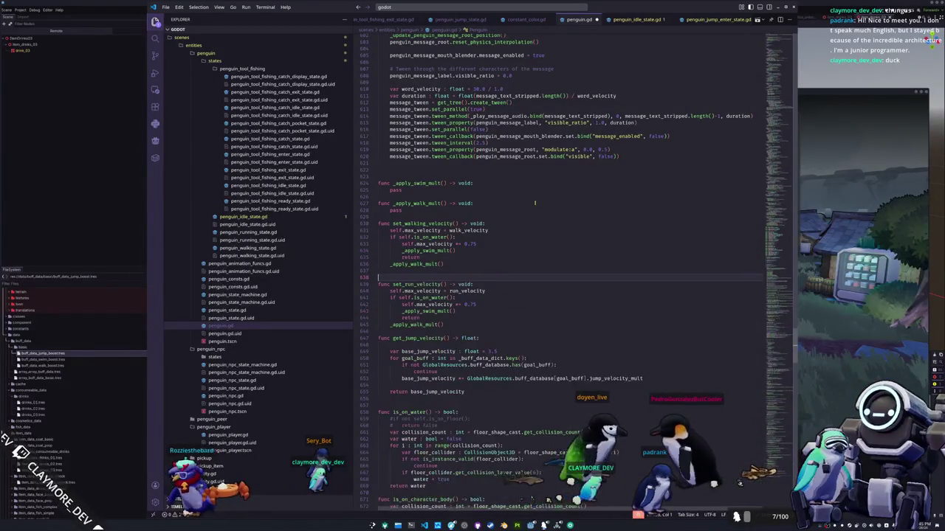
key("Up")
key("Up")
key("Up")
key("Up")
key("Up")
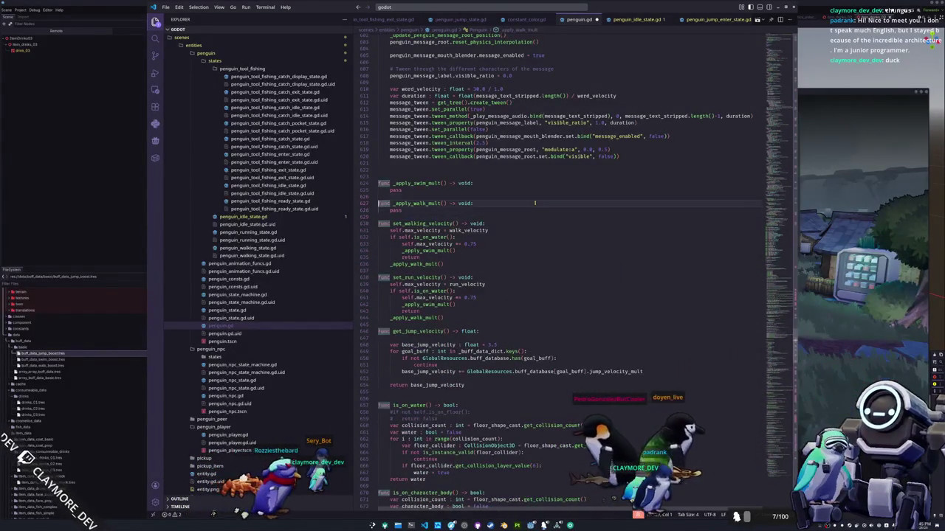
key("ctrl+v")
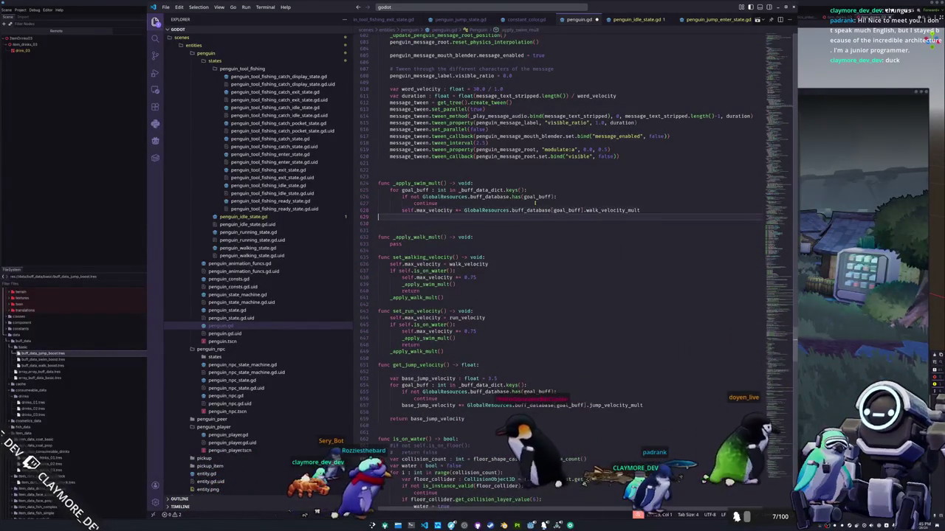
Copy the buff for-loop from _apply_swim_mult.
key("Up")
key("Up")
key("Up")
scroll(535, 203, "down", 1)
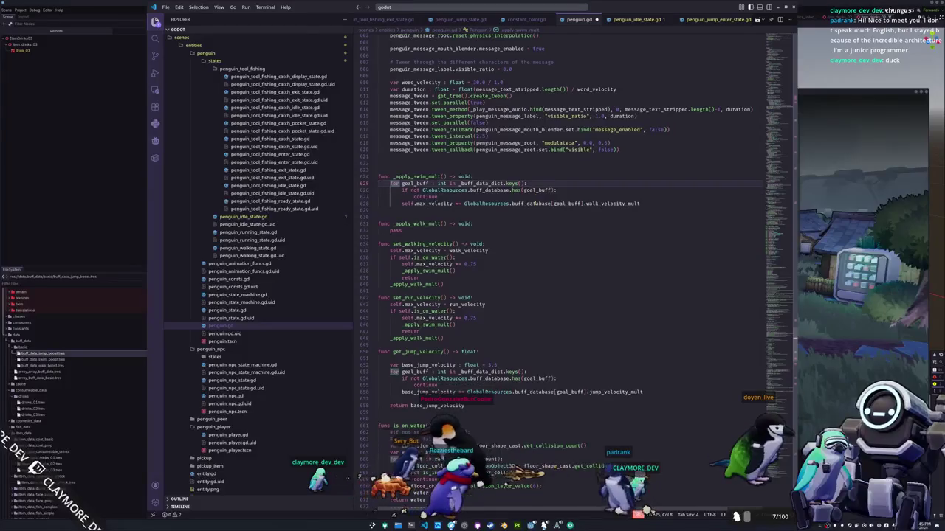
key("Down")
key("Down")
key("Down")
key("End")
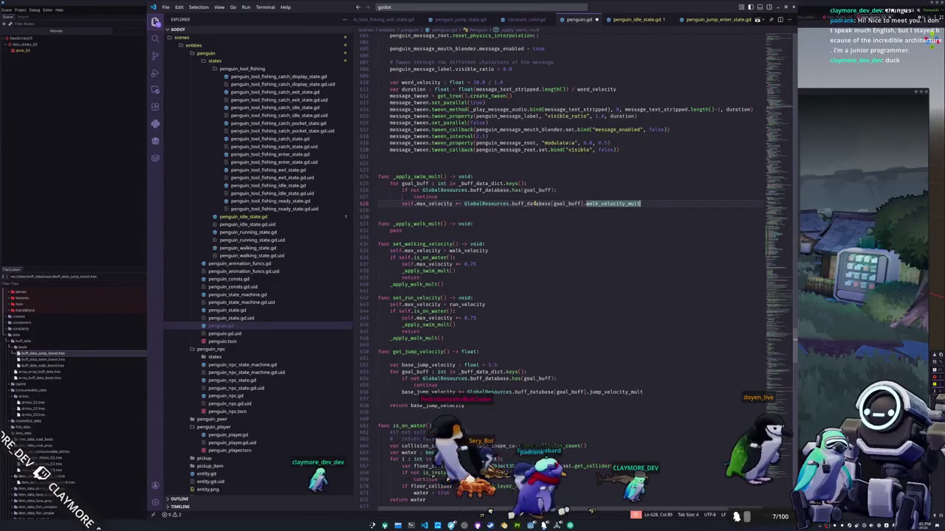
key("shift+Home")
key("shift+Up")
key("shift+Up")
key("shift+Up")
key("ctrl+c")
Paste the loop over pass in _apply_walk_mult using walk_velocity_mult, add blank lines, and run the game.
key("Down")
key("Down")
key("Down")
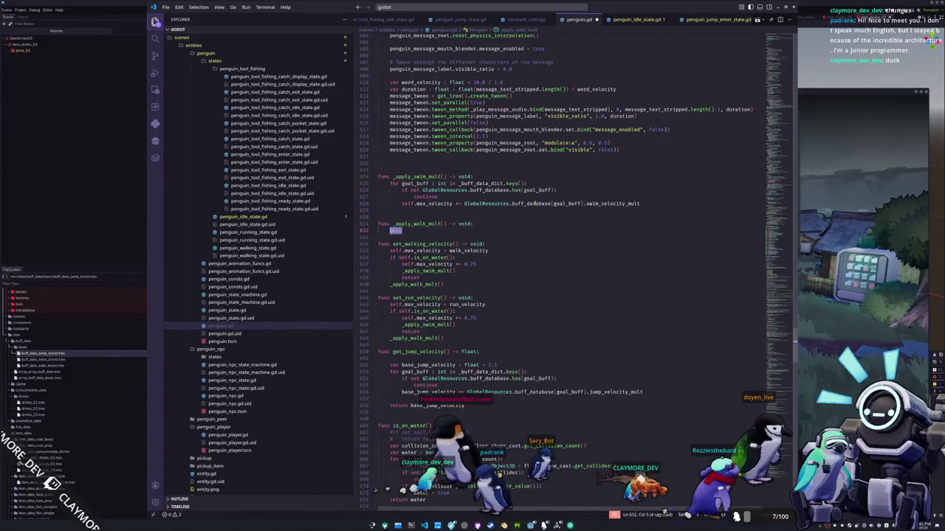
key("ctrl+v")
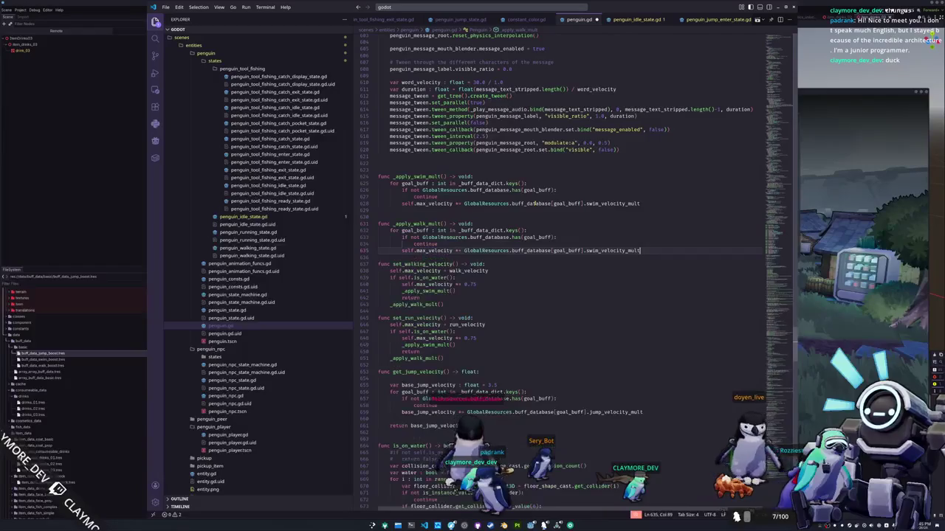
type("alk_velocity_mult")
key("Down")
key("Return")
key("Down")
key("Down")
key("Down")
key("Return")
key("Down")
key("Down")
key("Down")
key("Down")
key("Down")
key("Down")
key("F5")
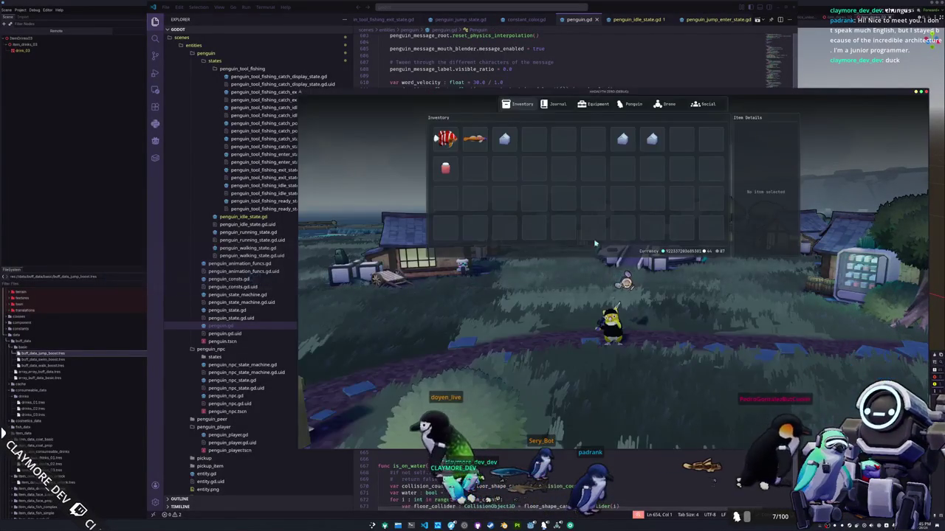
View the Red Algae Juice details, close the inventory, and return to the line after the walk loop.
left_click(447, 170)
left_click(455, 180)
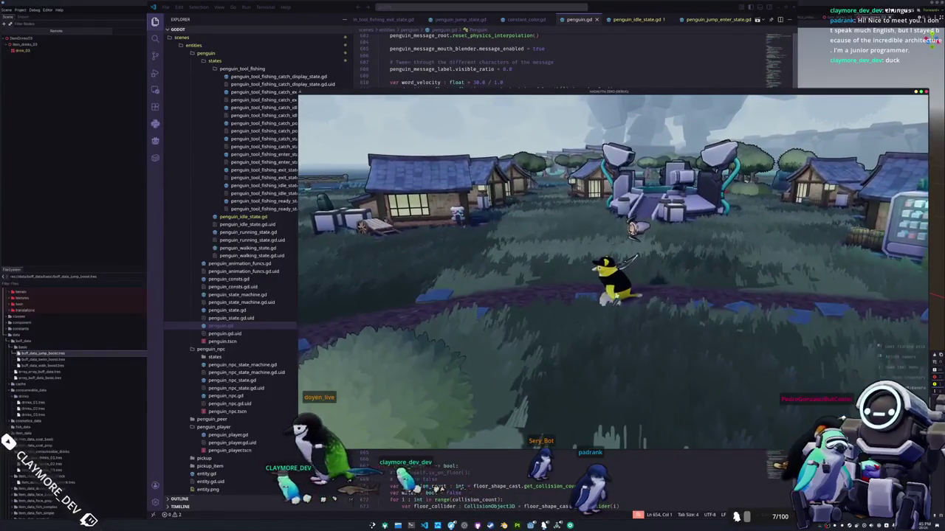
left_click(431, 473)
left_click(539, 255)
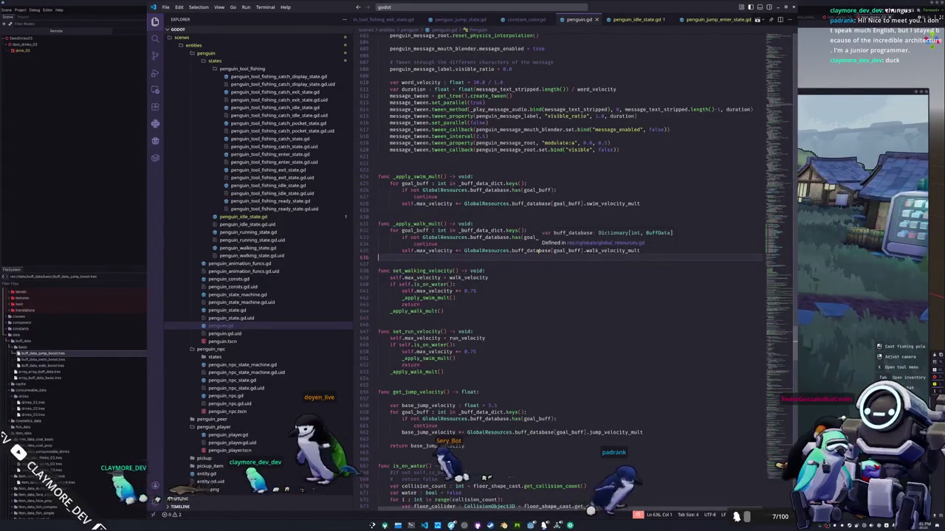
Highlight uses of _apply_walk_mult, max_velocity, buff_database and _apply_swim_mult, then switch to Godot.
left_click(457, 251)
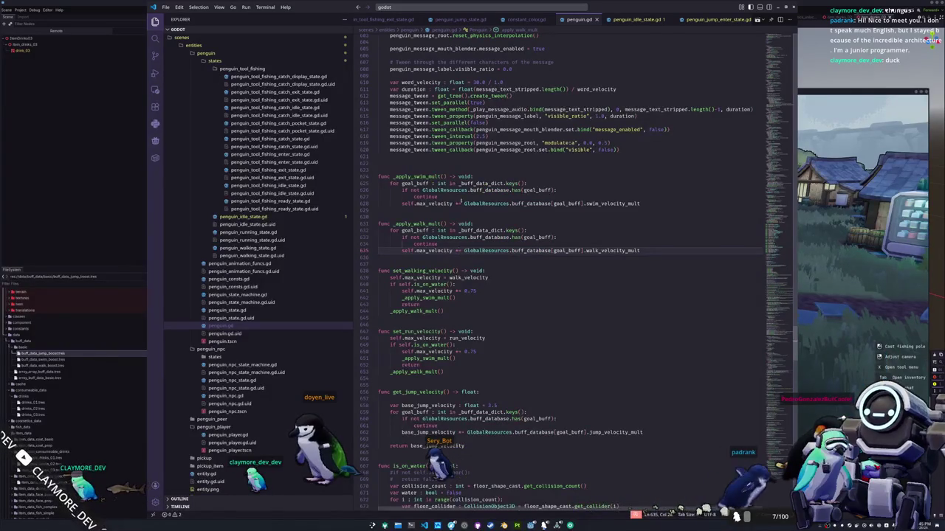
double_click(405, 223)
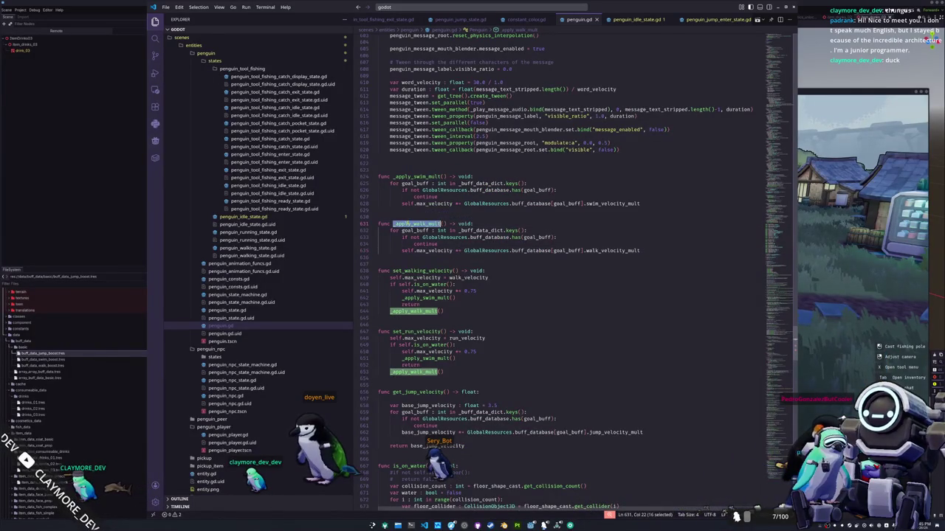
left_click(426, 251)
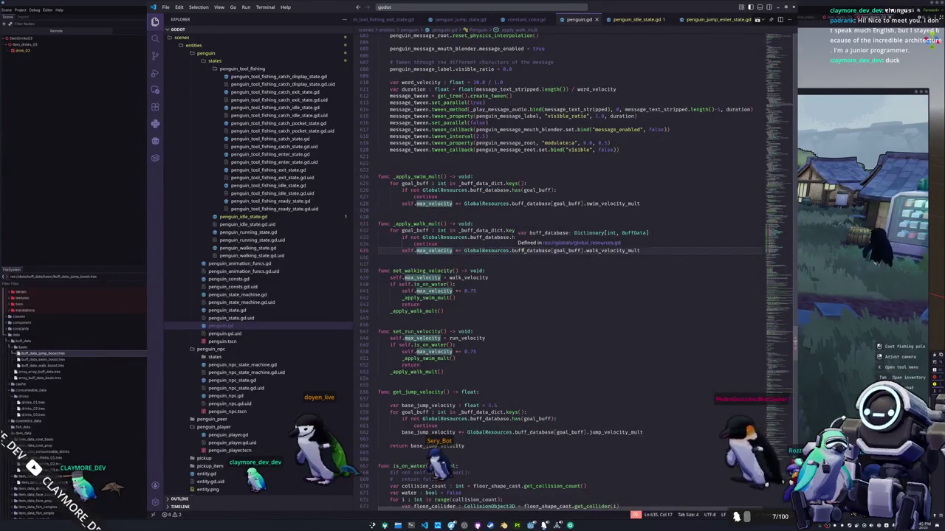
left_click(526, 251)
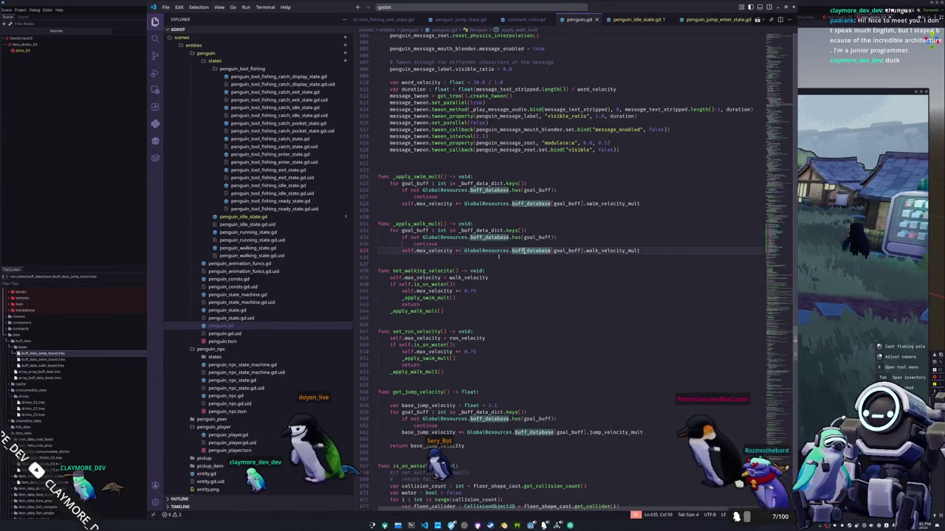
left_click(452, 311)
left_click(441, 298)
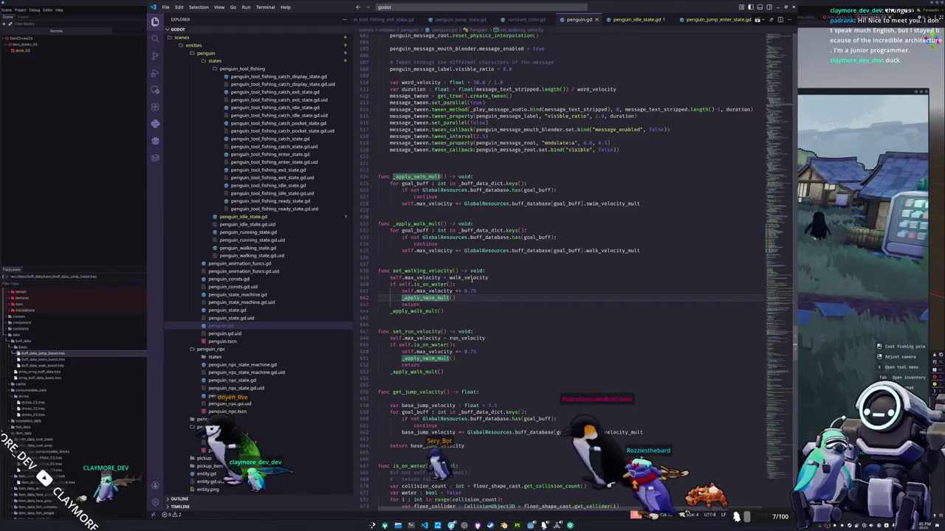
double_click(436, 298)
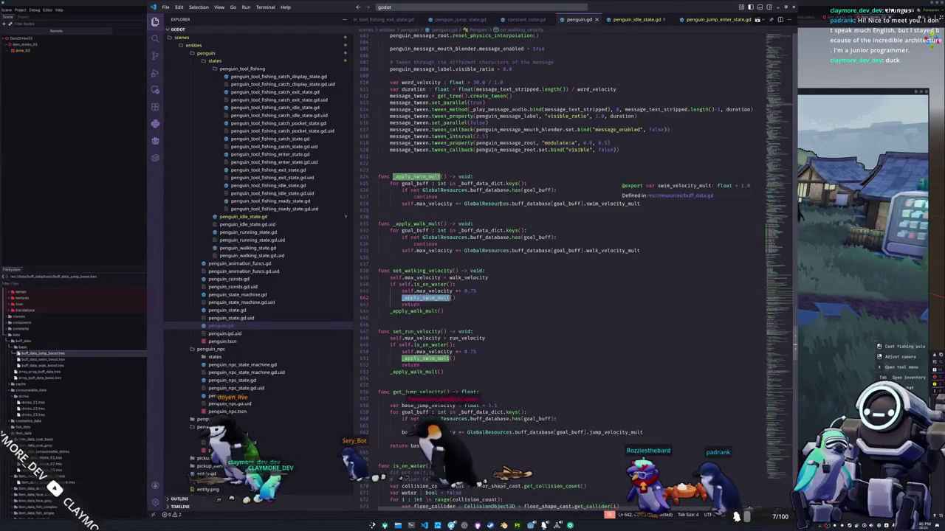
left_click(108, 261)
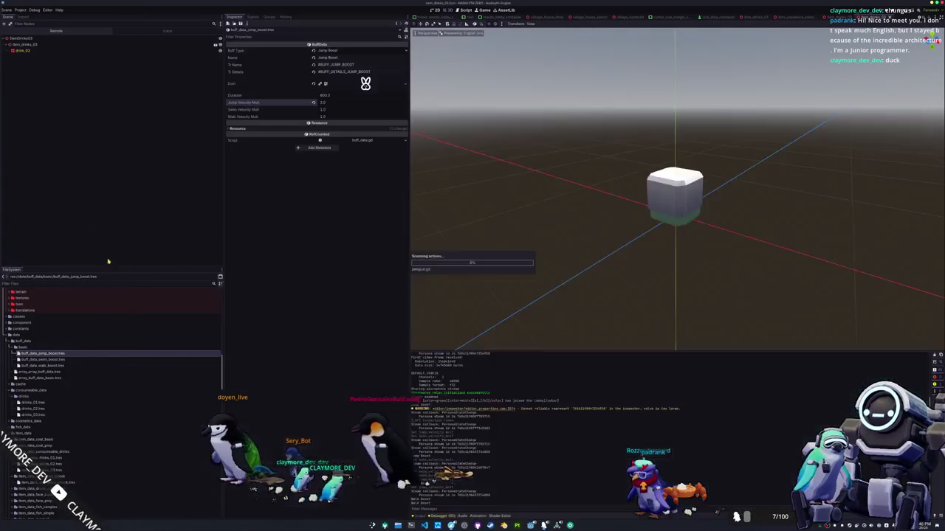
Inspect the swim and walk boost buff resources and start the game in debug.
left_click(67, 361)
left_click(68, 366)
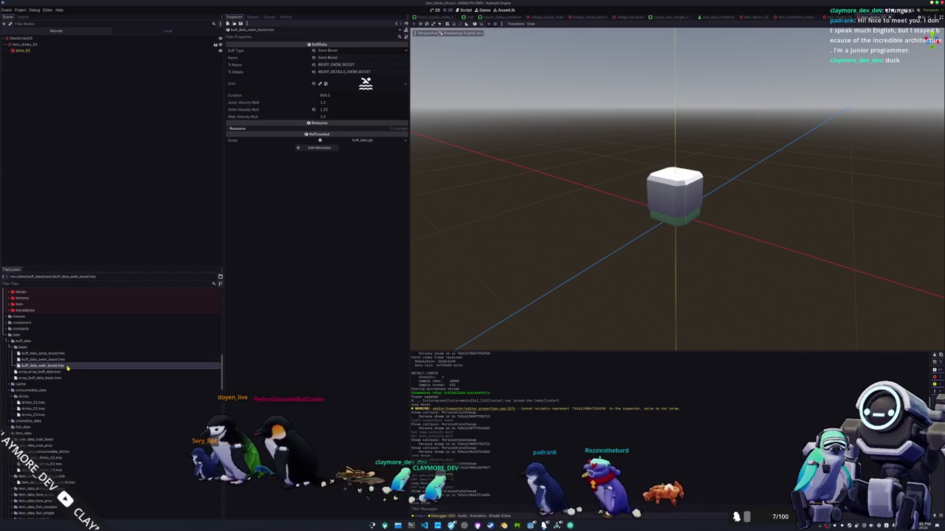
key("F5")
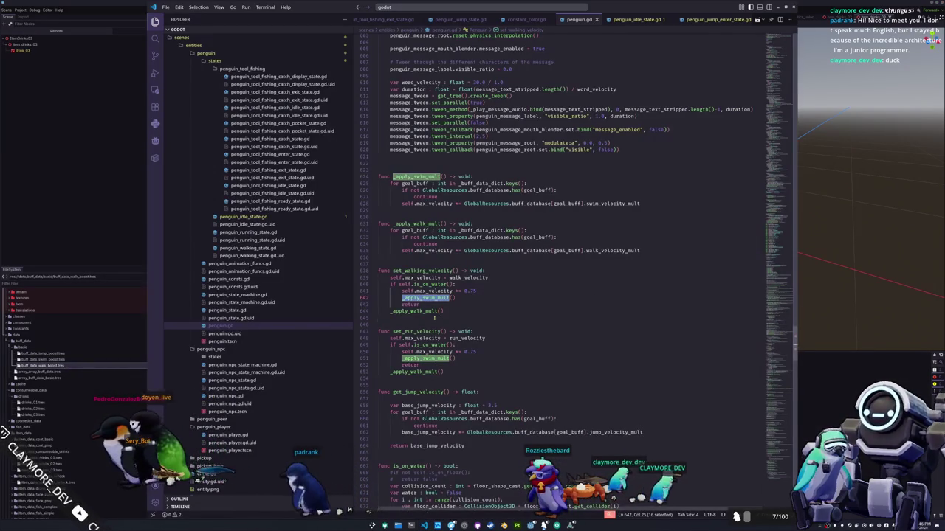
Inspect set_walking_velocity and the _apply_swim_mult call on line 642 in the code.
left_click(434, 318)
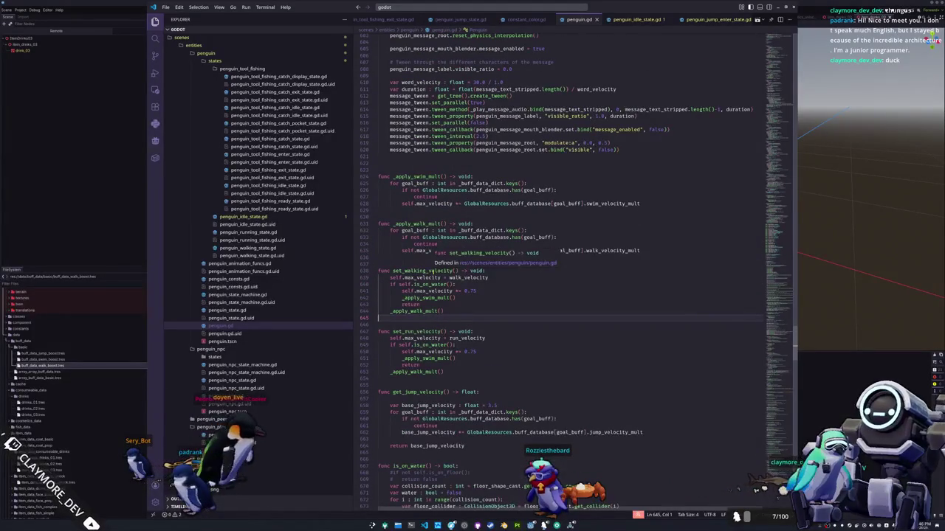
double_click(424, 271)
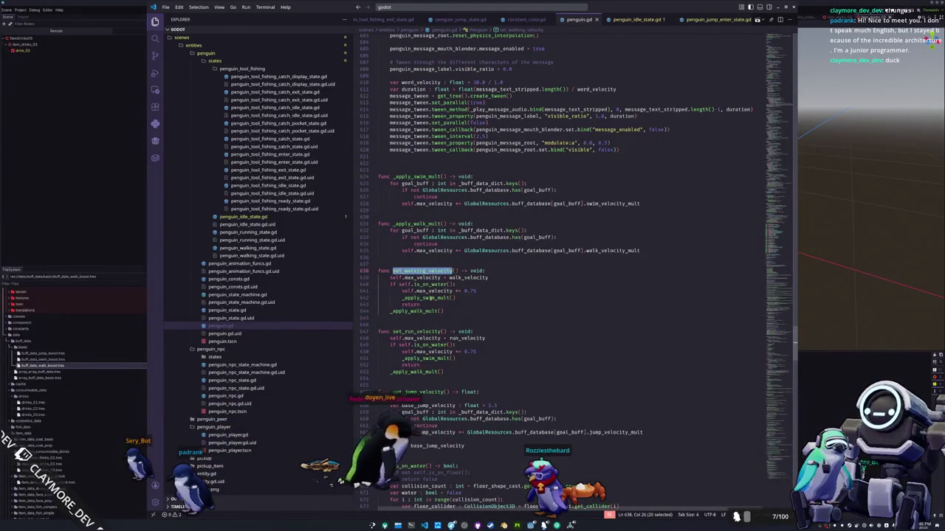
double_click(430, 299)
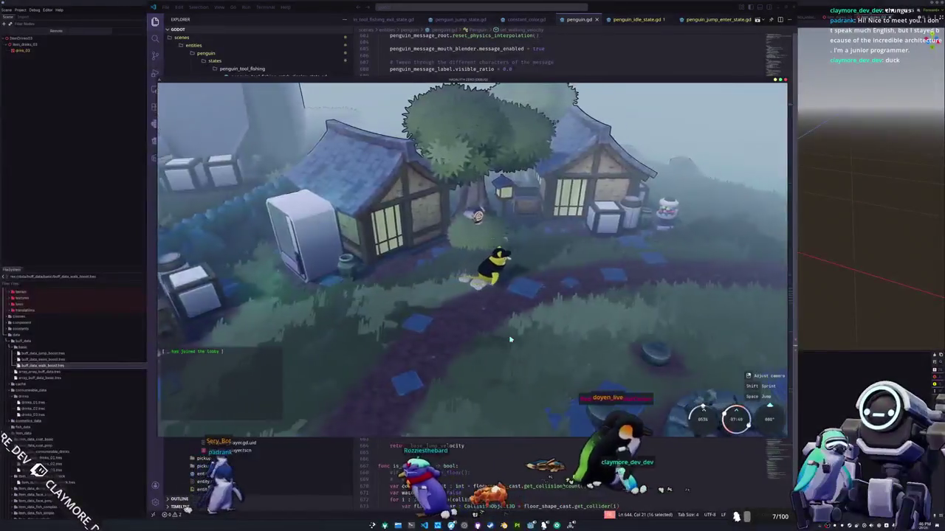
Walk the penguin to the vending machine, buy drinks, check the inventory, and head toward the houses.
key("d")
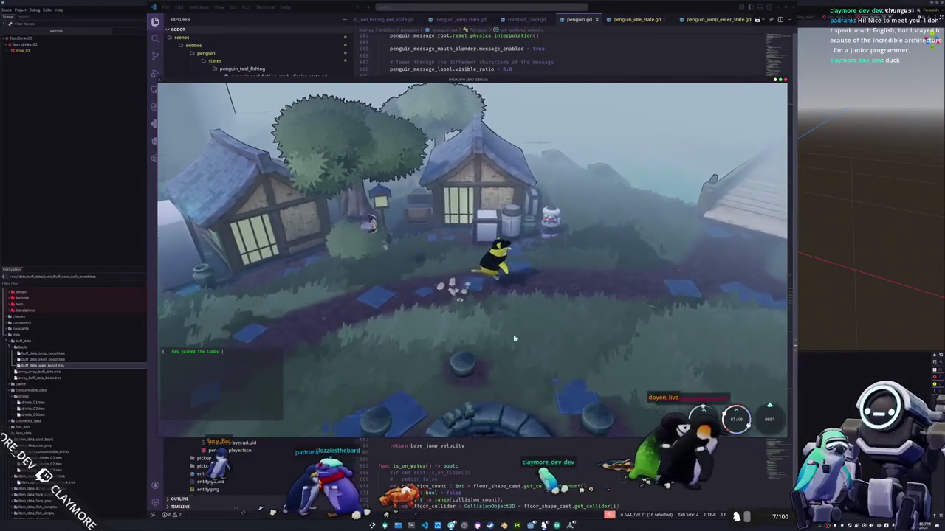
key("d")
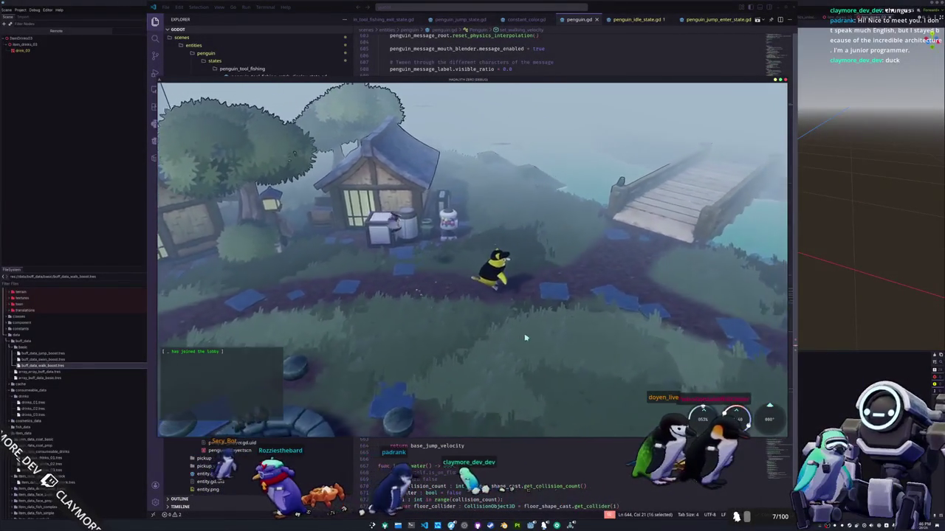
key("w")
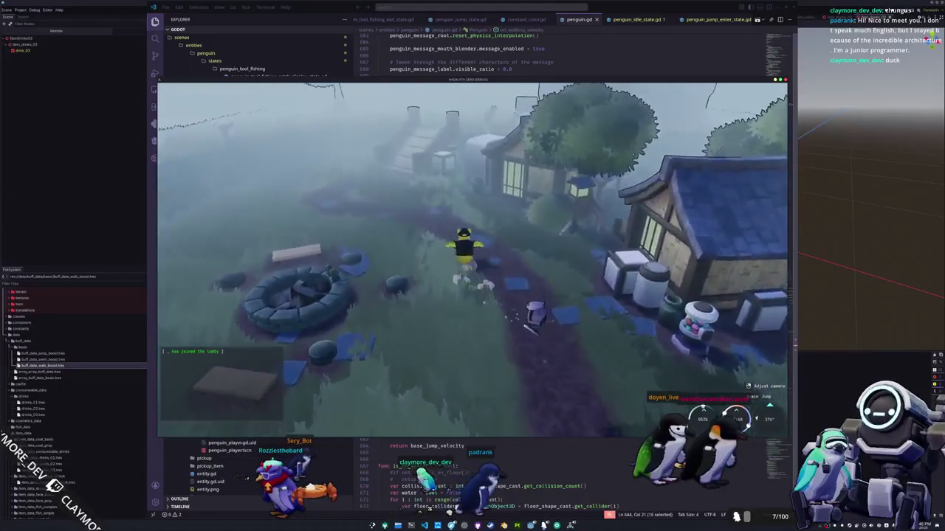
key("w")
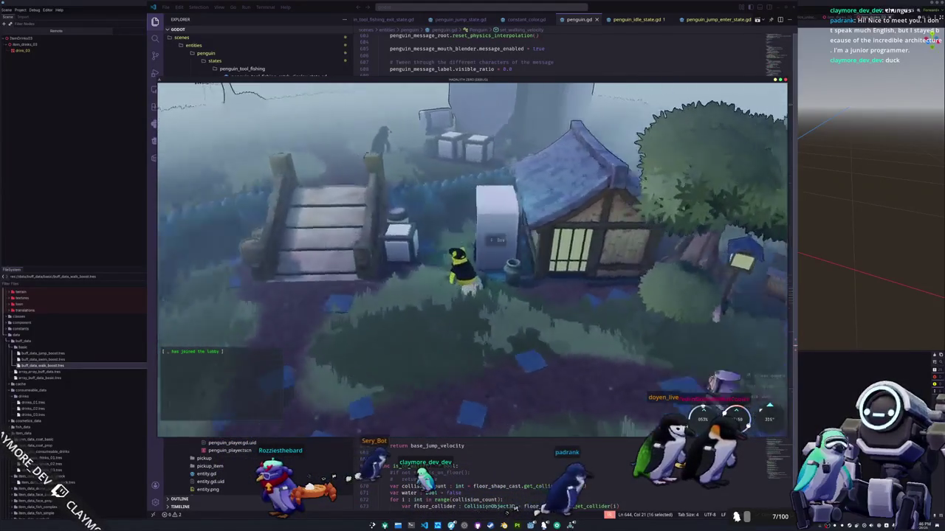
key("e")
left_click(363, 127)
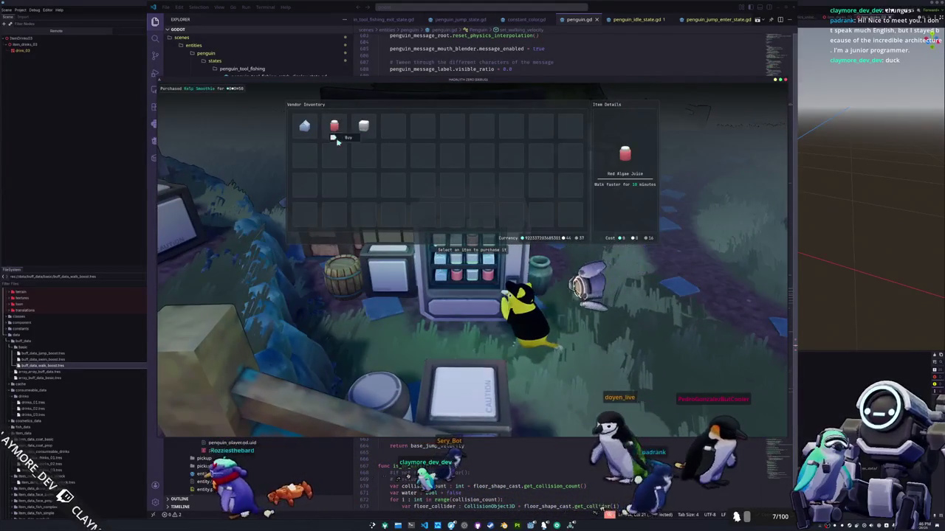
key("Escape")
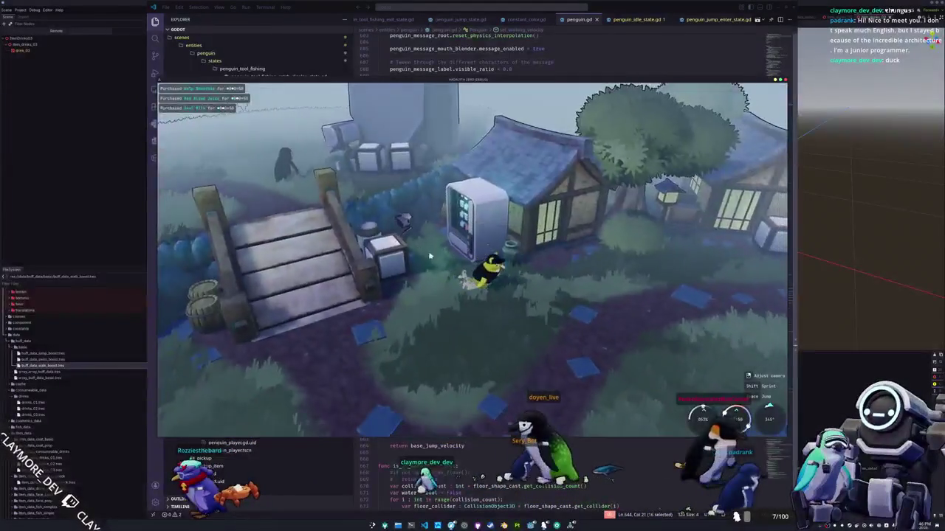
key("i")
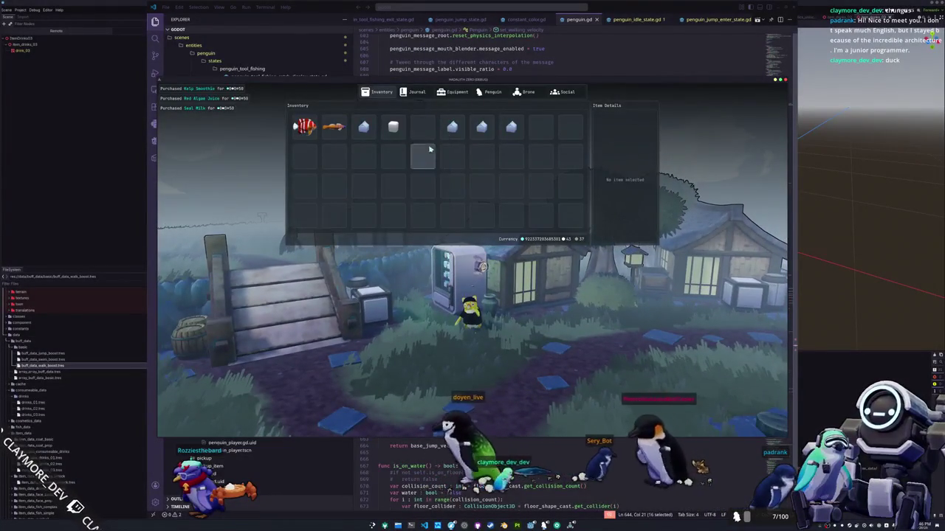
key("i")
key("w")
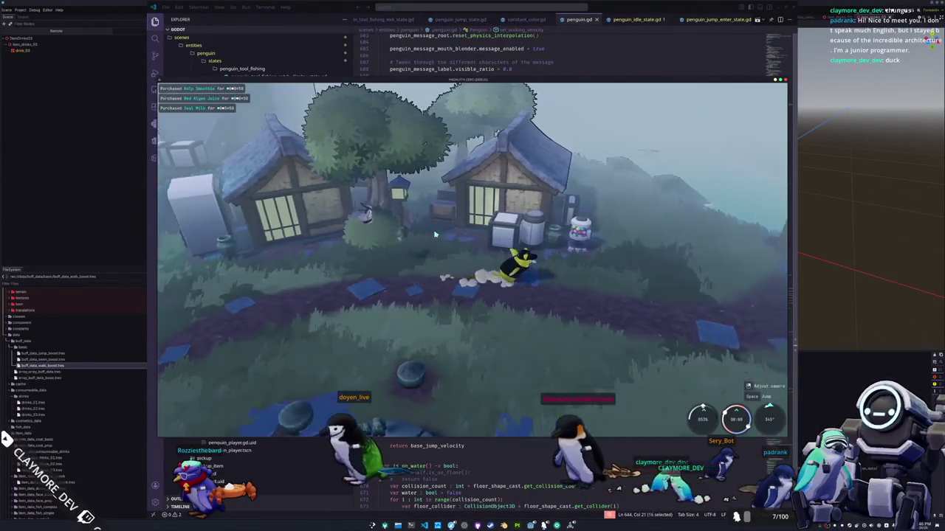
Run the penguin across the wooden bridge, along the shoreline, and into the water.
key("w")
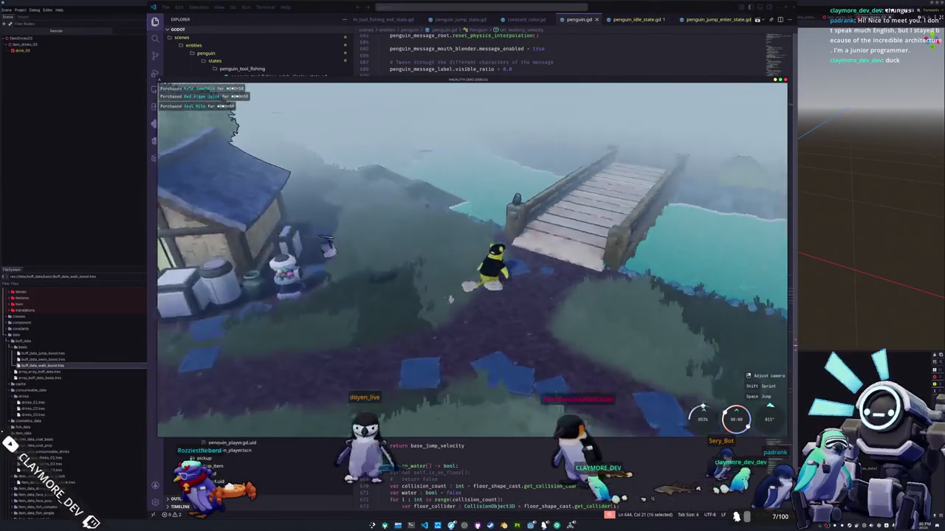
key("w")
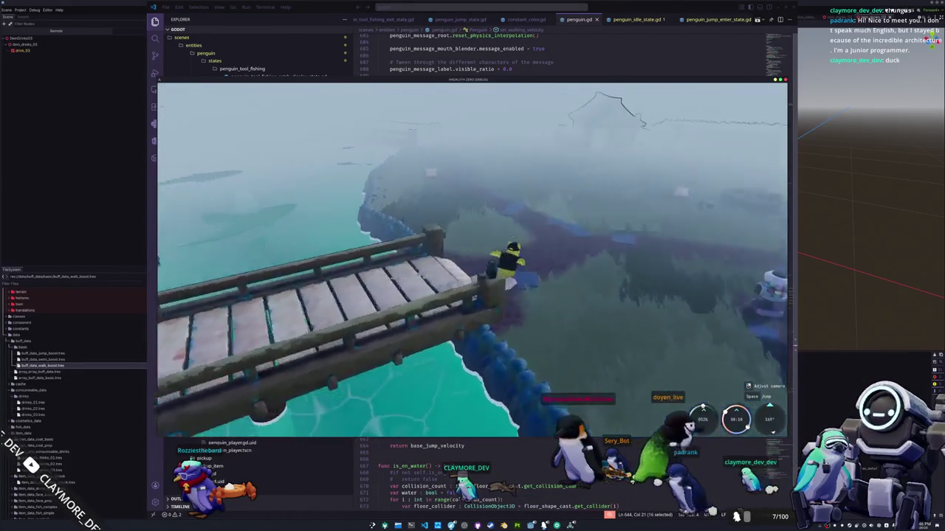
key("w")
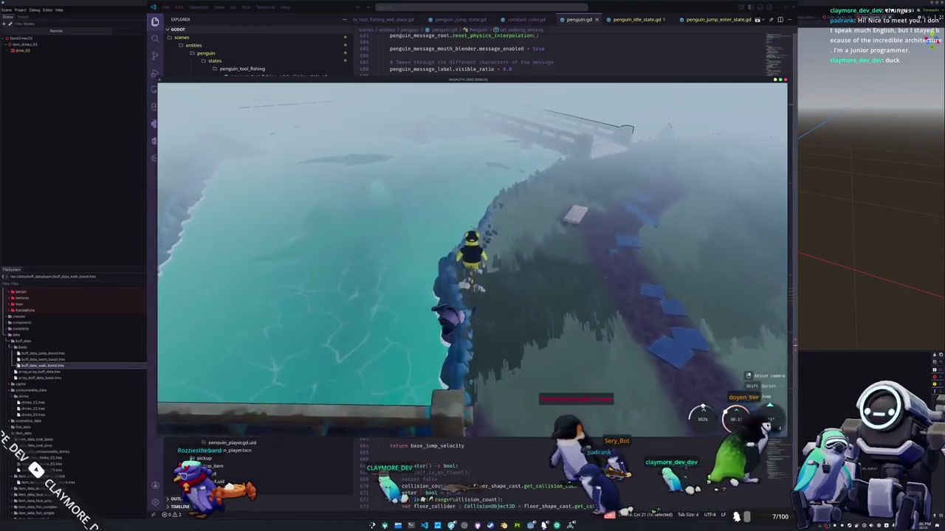
key("w")
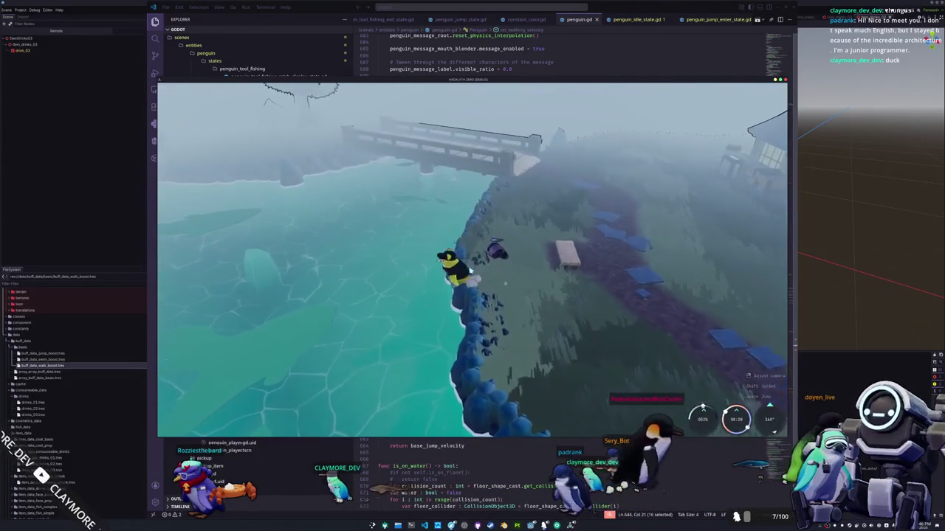
key("w")
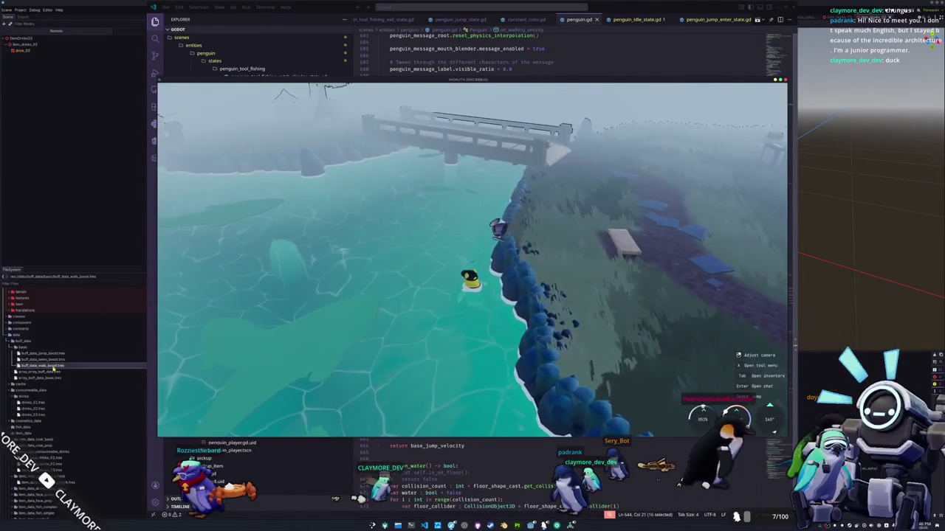
key("alt+F4")
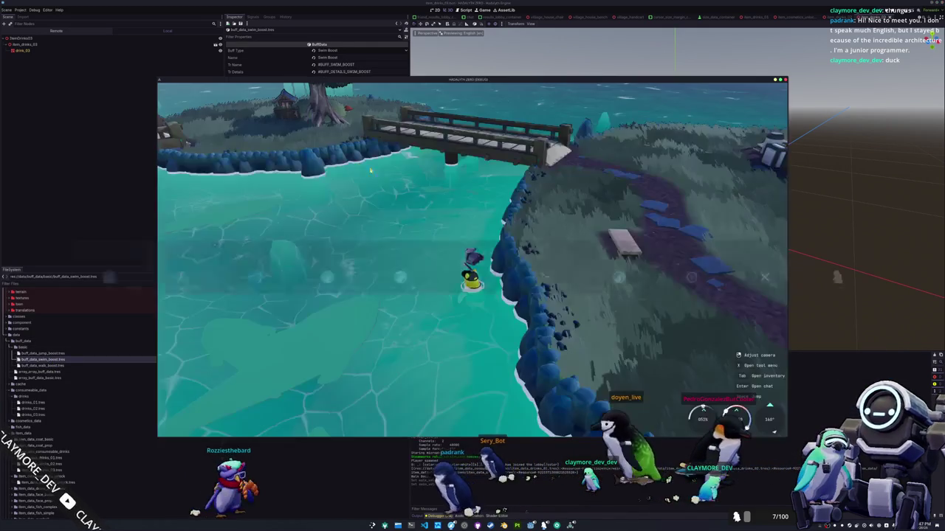
Rotate the camera around the penguin and run it across toward the river's far bank.
key("a")
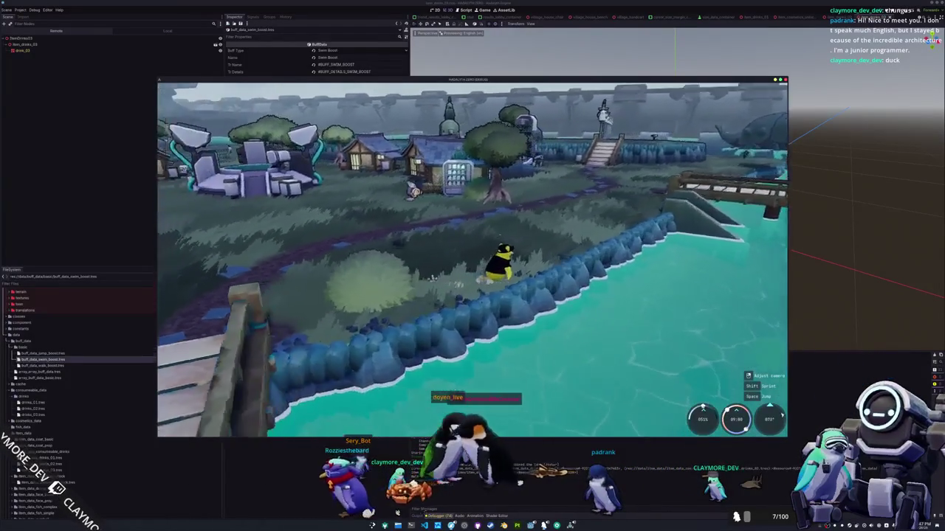
left_click_drag(473, 262, 295, 262)
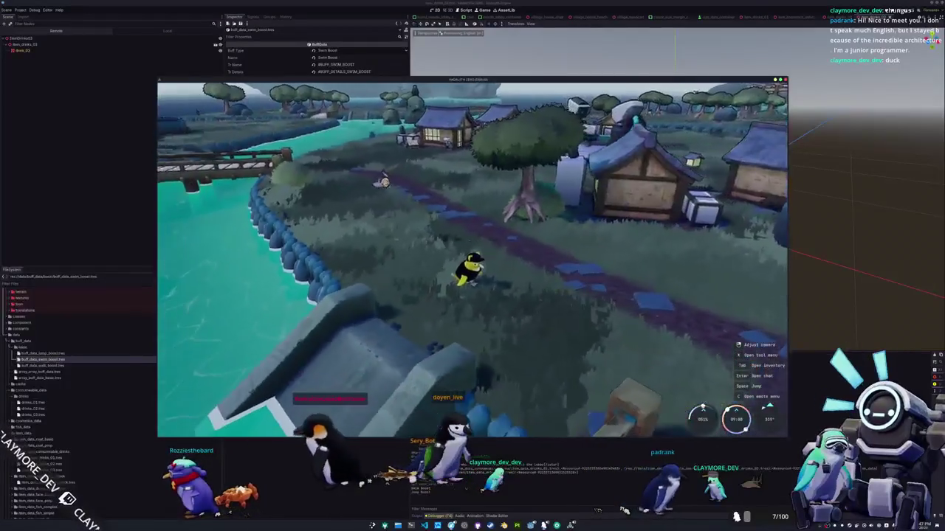
key("w")
mouse_move(472, 262)
left_mouse_down()
mouse_move(383, 262)
mouse_move(461, 262)
mouse_move(428, 262)
left_mouse_up()
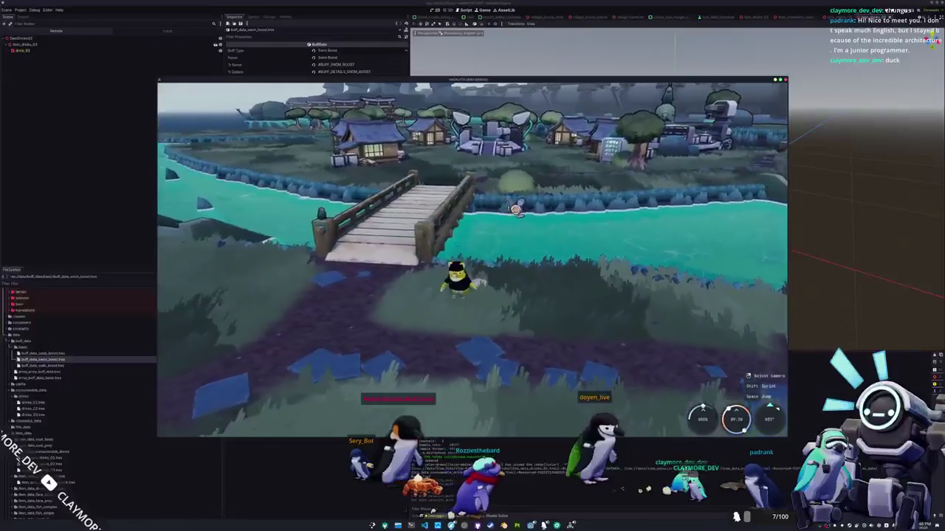
key("w")
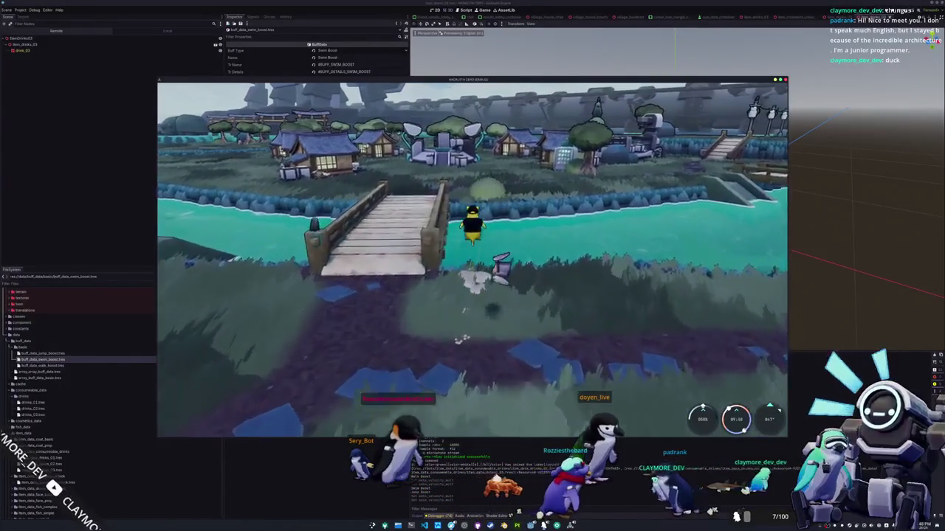
key("w")
Walk back and forth at the river, swim onto the island, then stop the game.
key("s")
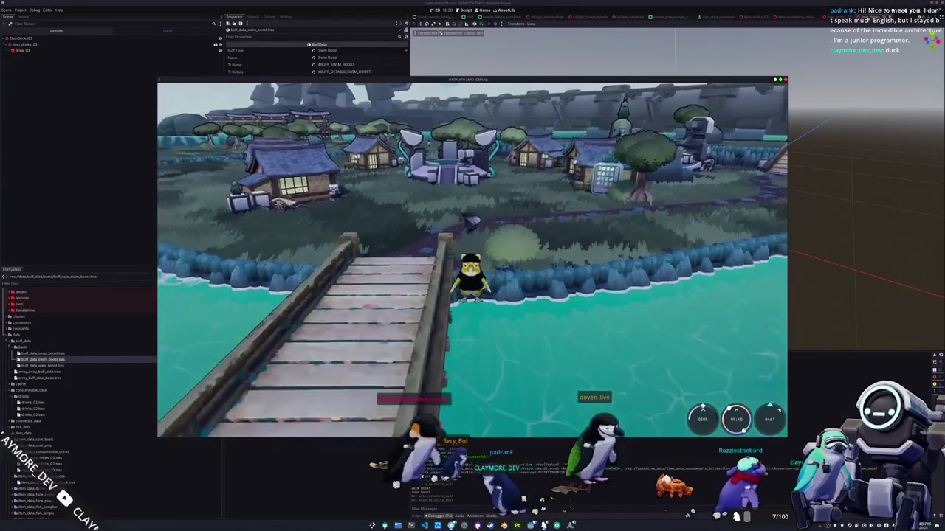
key("s")
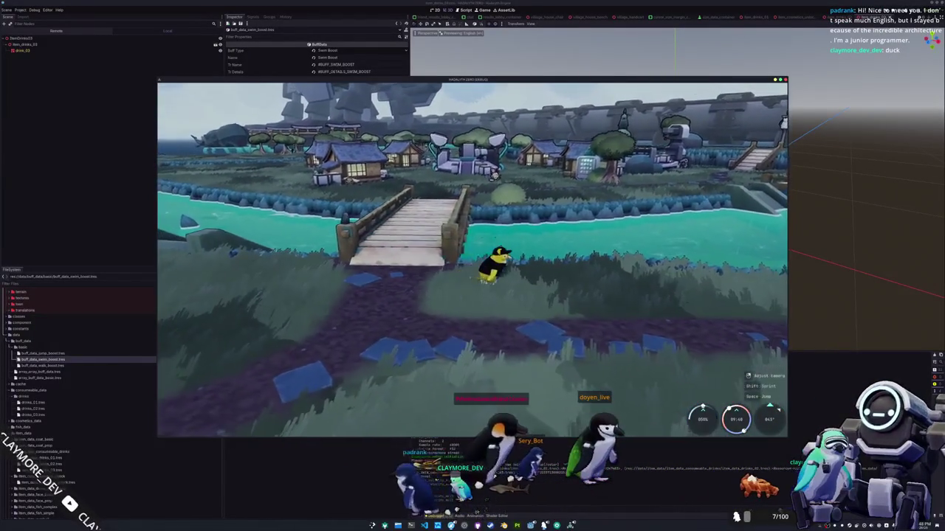
key("w")
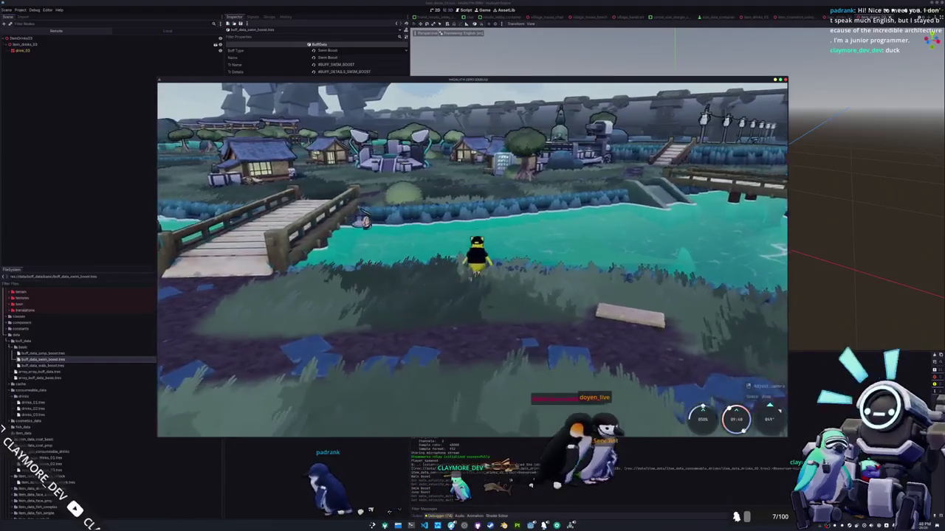
key("w")
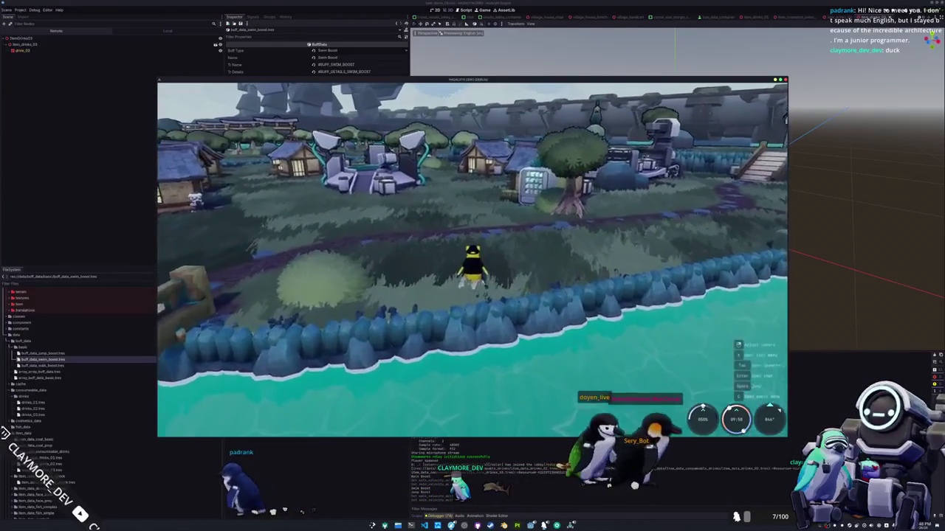
key("s")
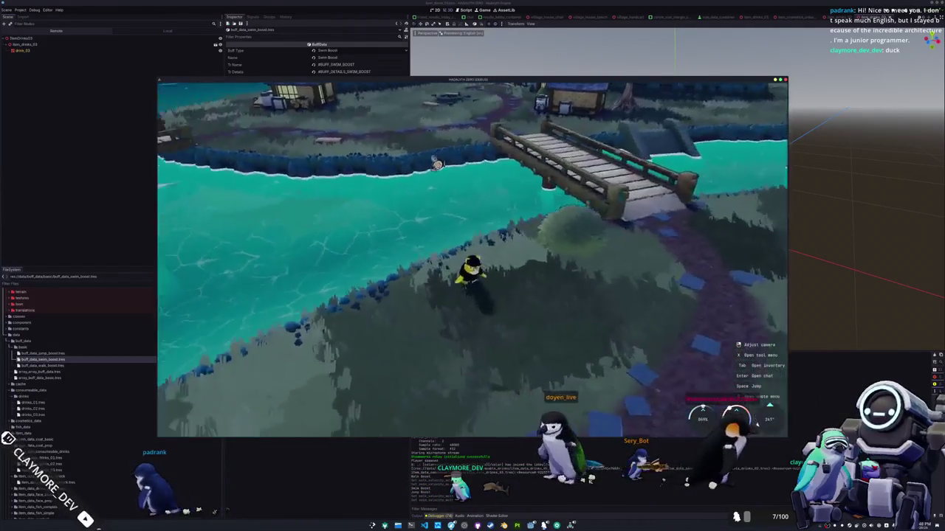
key("w")
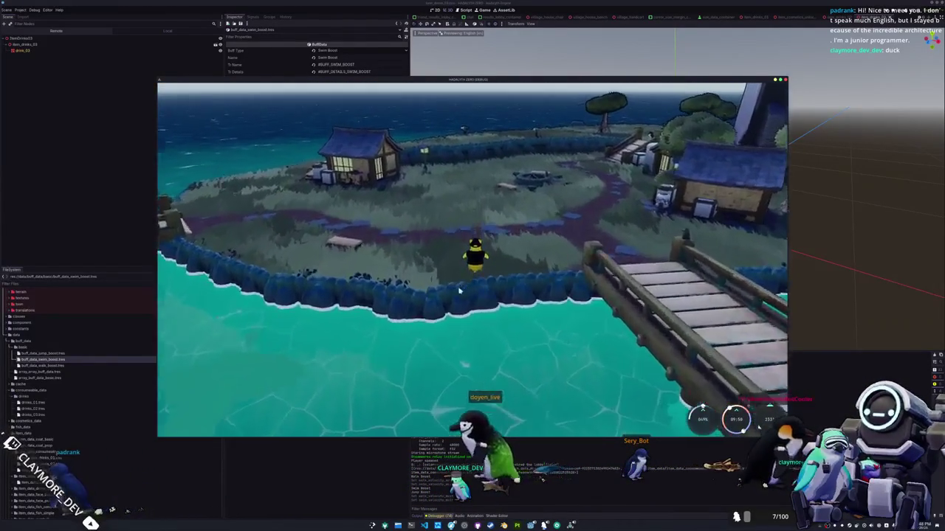
key("w")
key("F8")
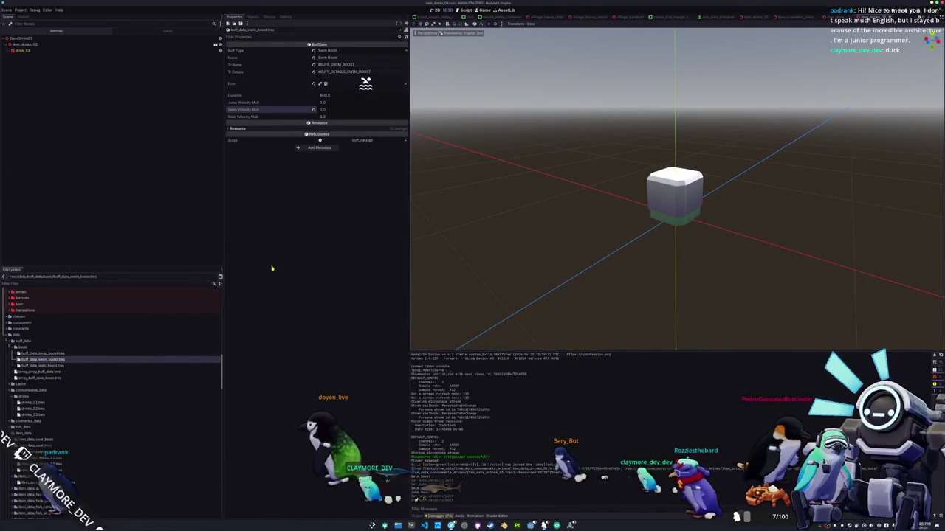
Change the walk, swim and jump boost velocity multipliers from 2.0 to 1.5 and save.
left_click(59, 366)
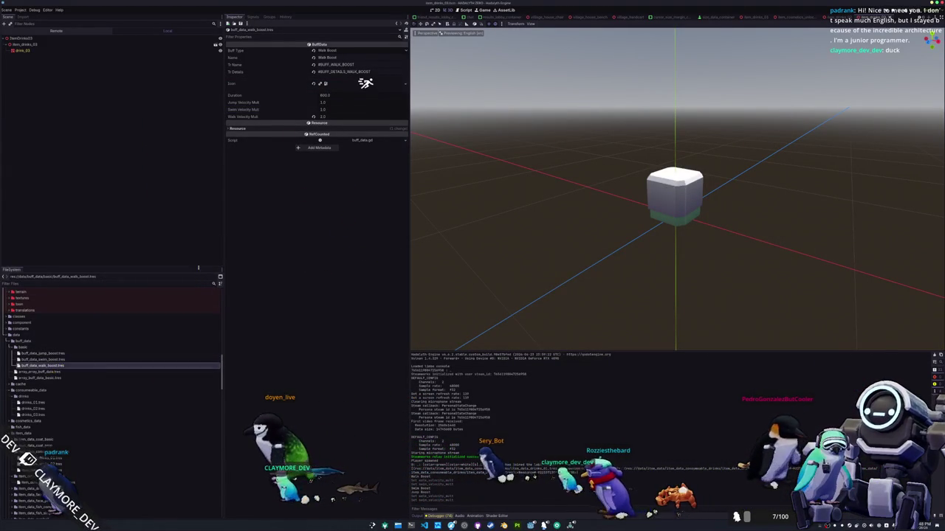
left_click_drag(333, 116, 320, 287)
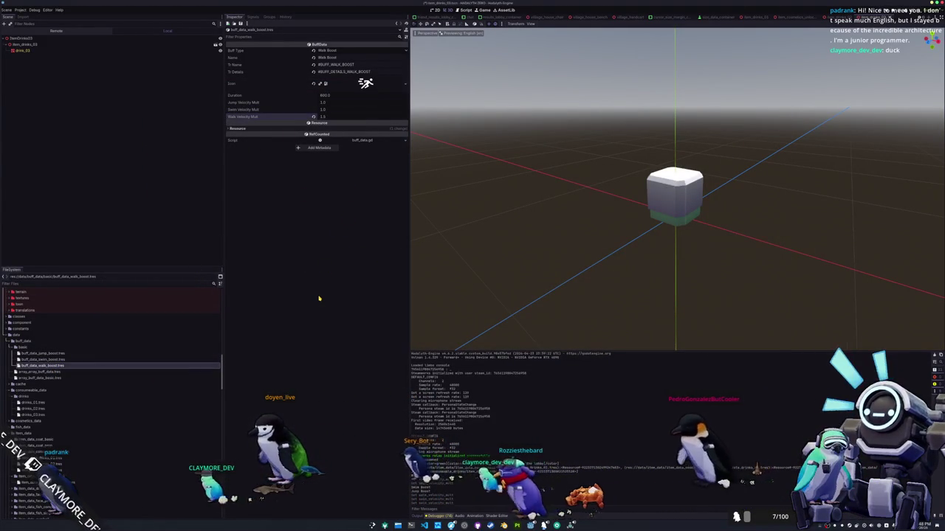
left_click(46, 359)
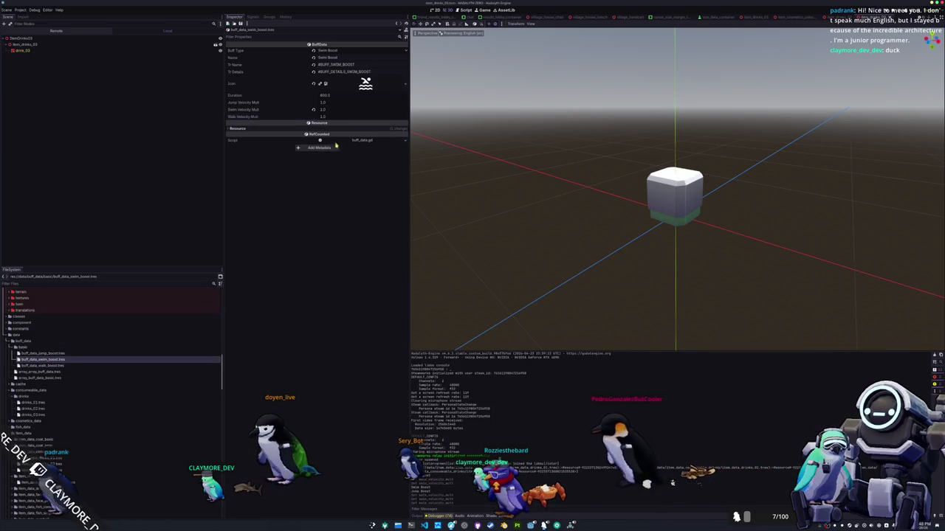
type("5")
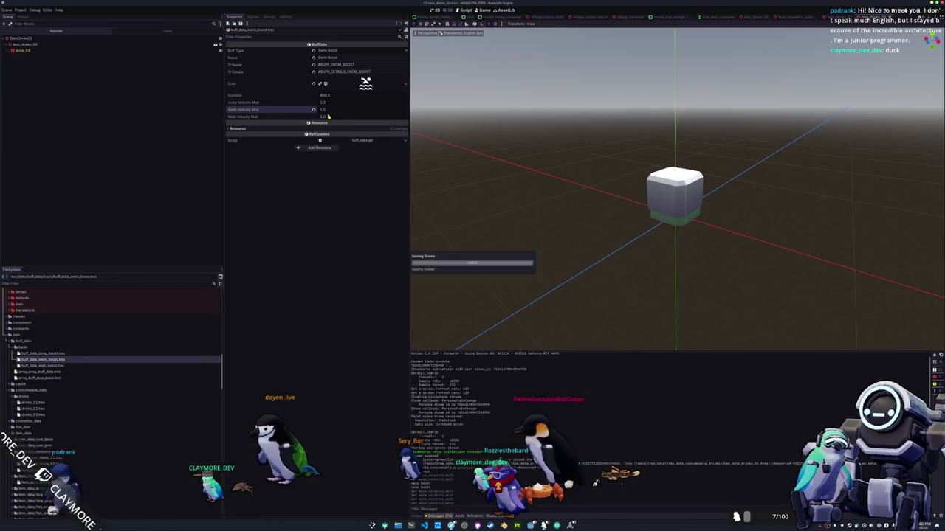
left_click(44, 354)
left_click(321, 102)
type("1.5")
key("ctrl+s")
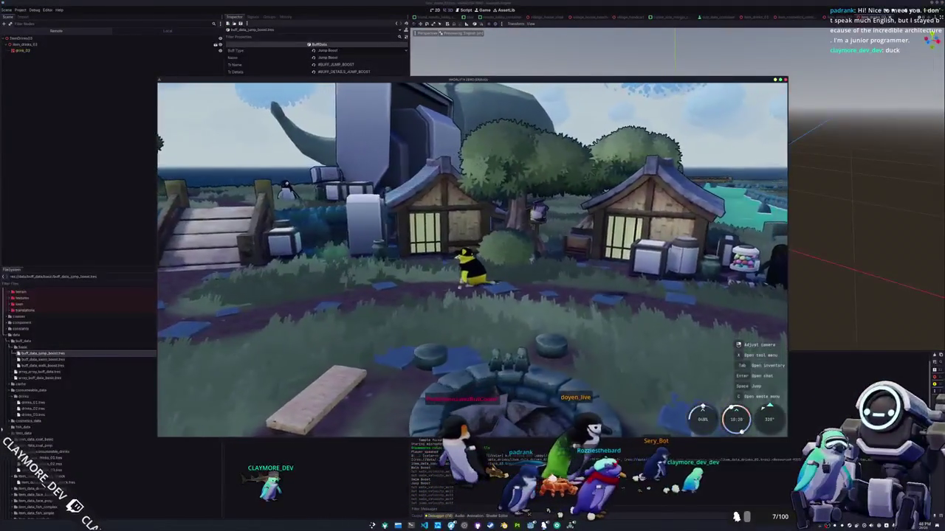
Open the in-game inventory, stop the game, and switch to penguin.gd in Visual Studio Code.
key("i")
key("i")
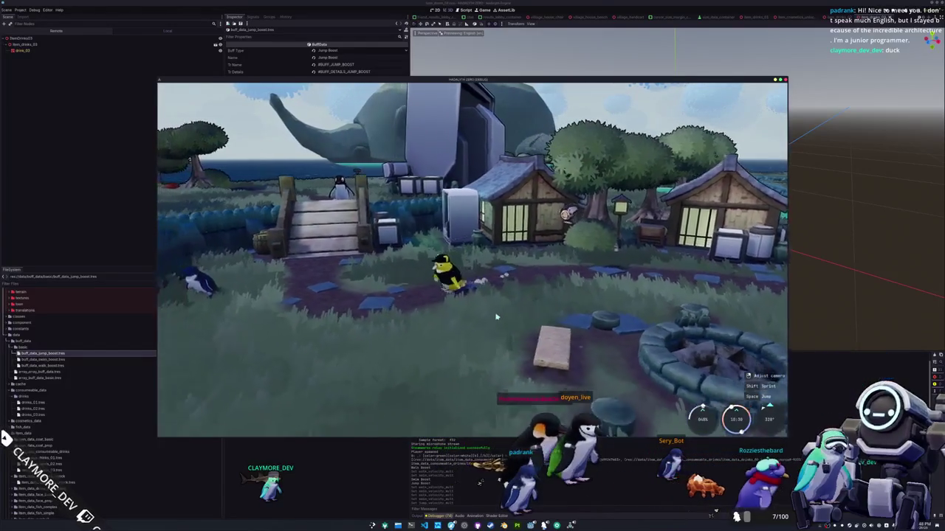
key("F8")
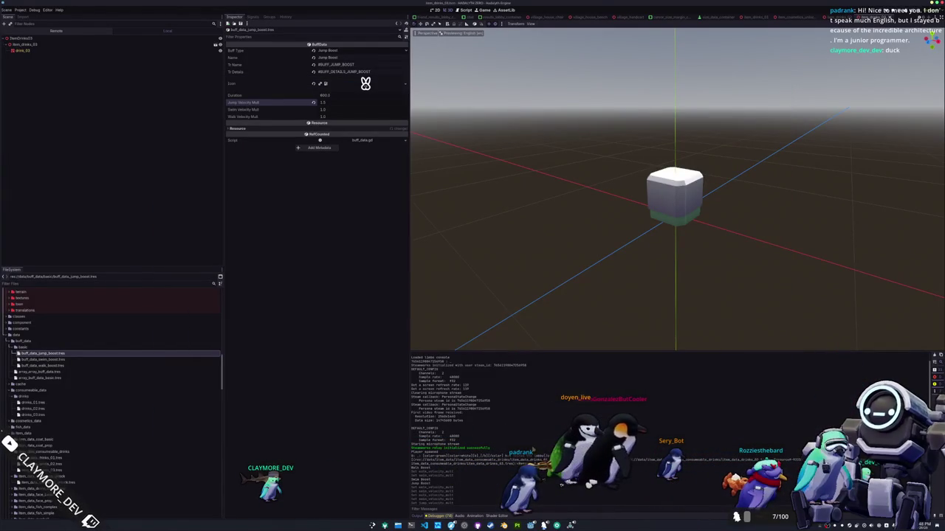
scroll(580, 249, "down", 3)
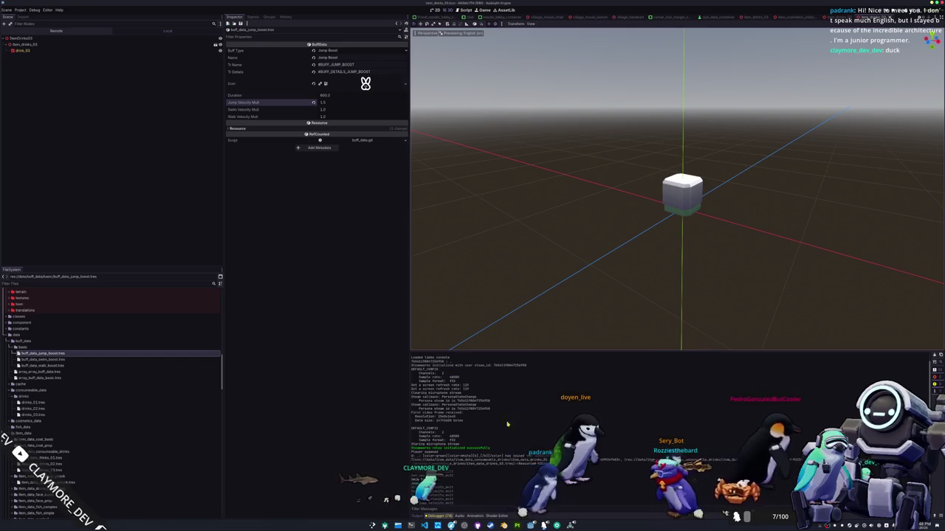
key("alt+Tab")
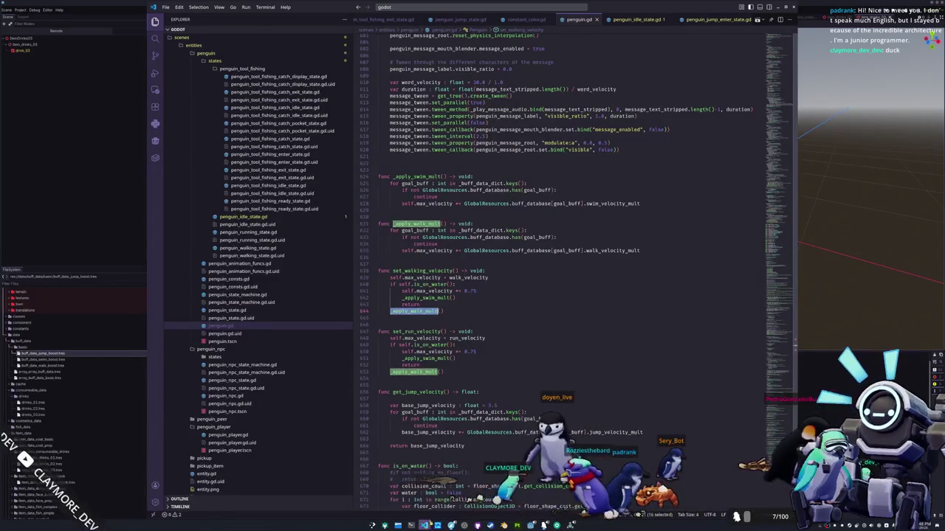
Scroll through the buff multiplier functions in penguin.gd.
left_click(419, 319)
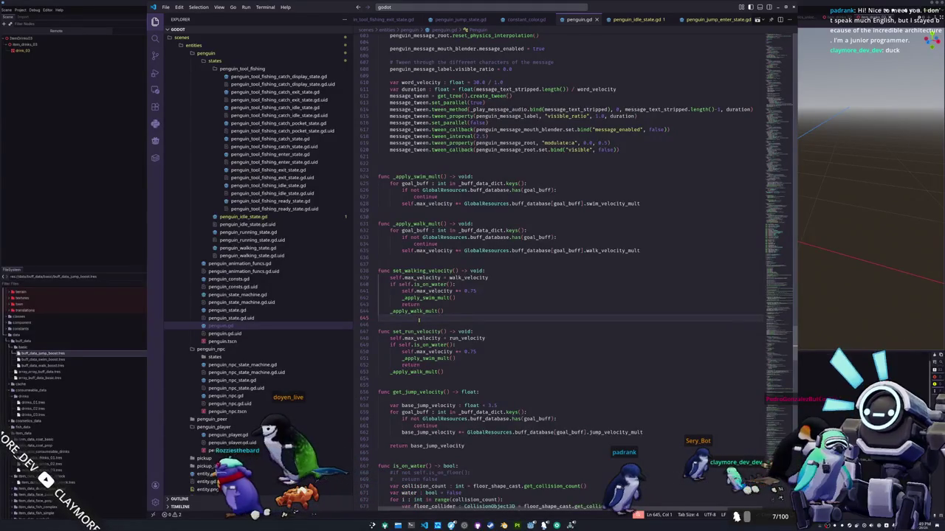
scroll(417, 267, "up", 2)
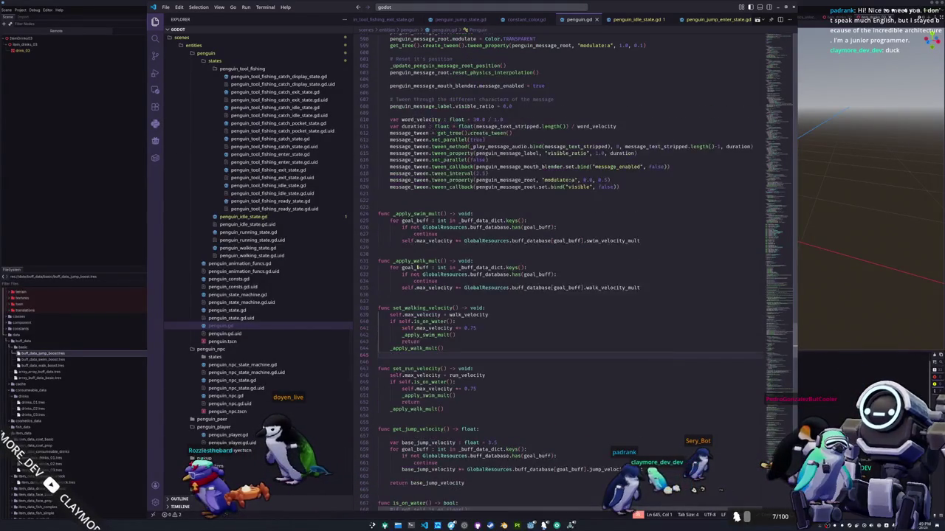
scroll(417, 257, "up", 7)
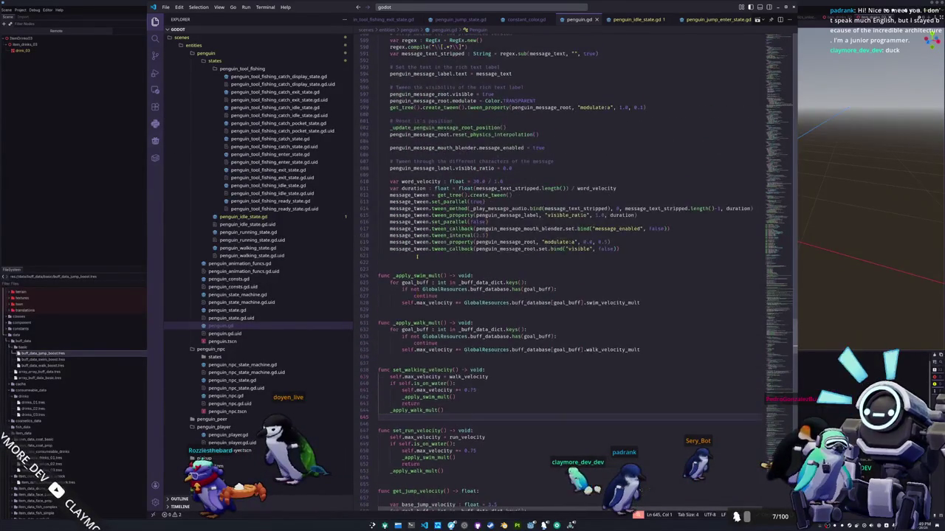
scroll(417, 256, "up", 15)
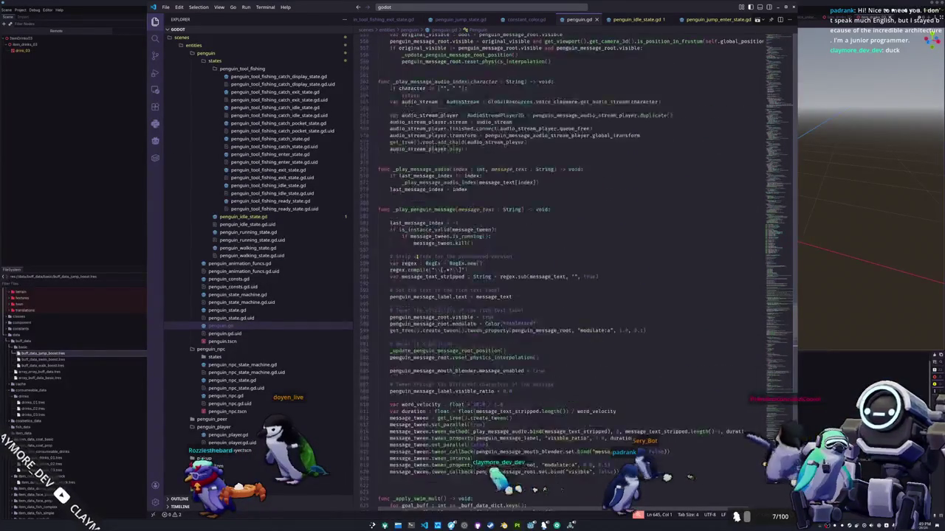
scroll(417, 257, "up", 11)
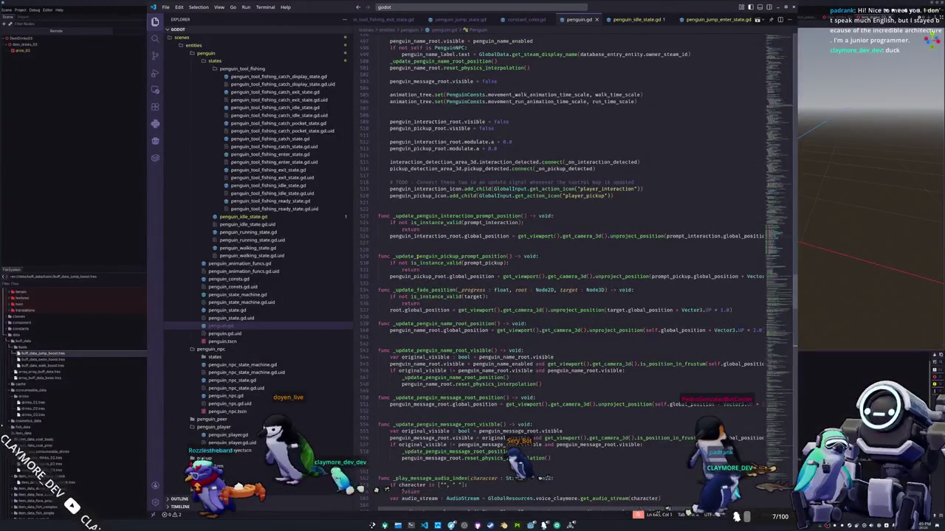
scroll(417, 257, "down", 12)
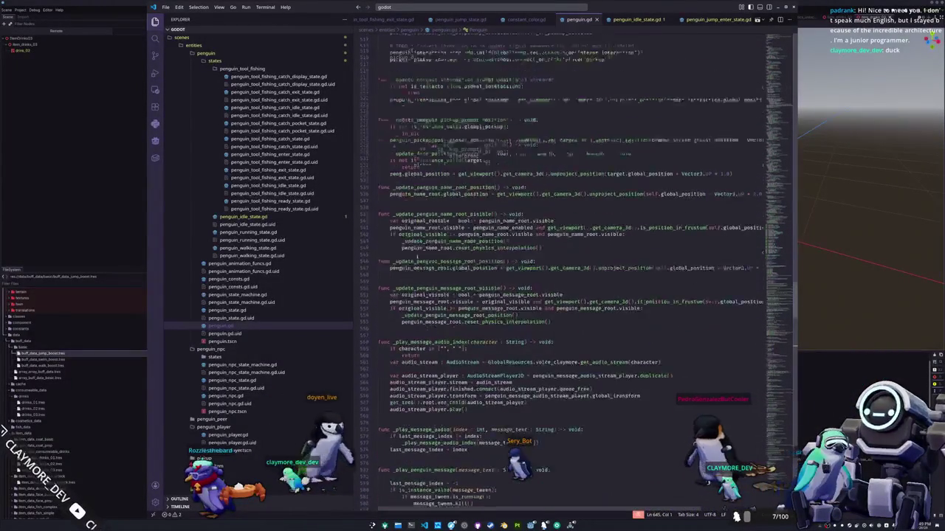
scroll(417, 257, "down", 3)
Review the velocity setters, then return to Godot and open a resource search for penguin files.
left_click(412, 251)
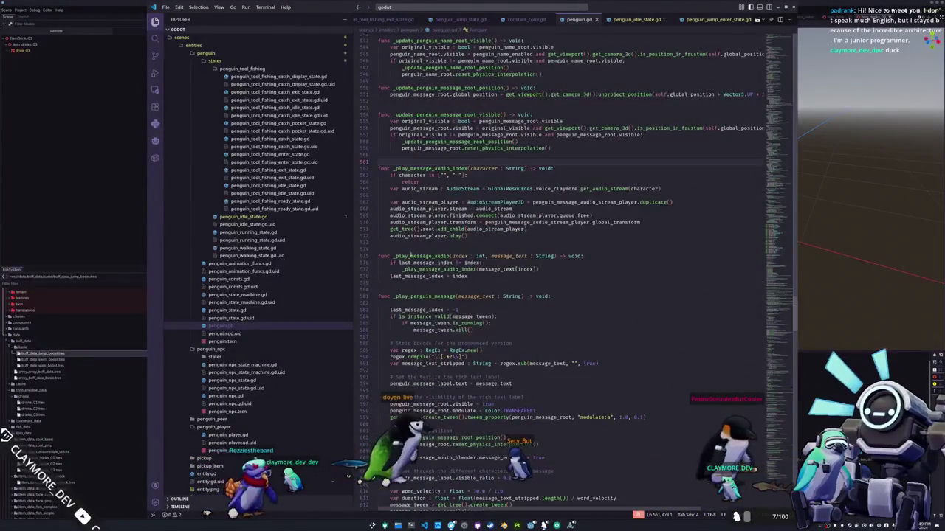
scroll(412, 251, "down", 14)
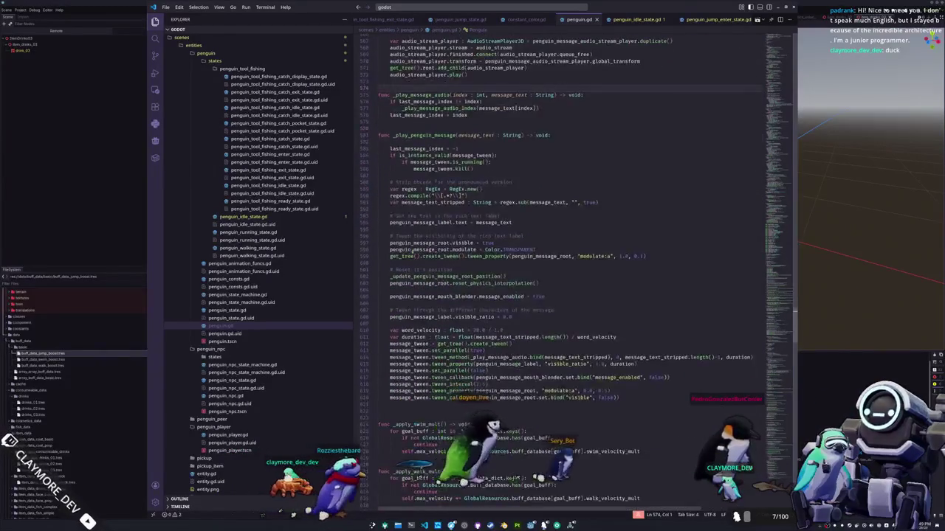
scroll(417, 263, "down", 8)
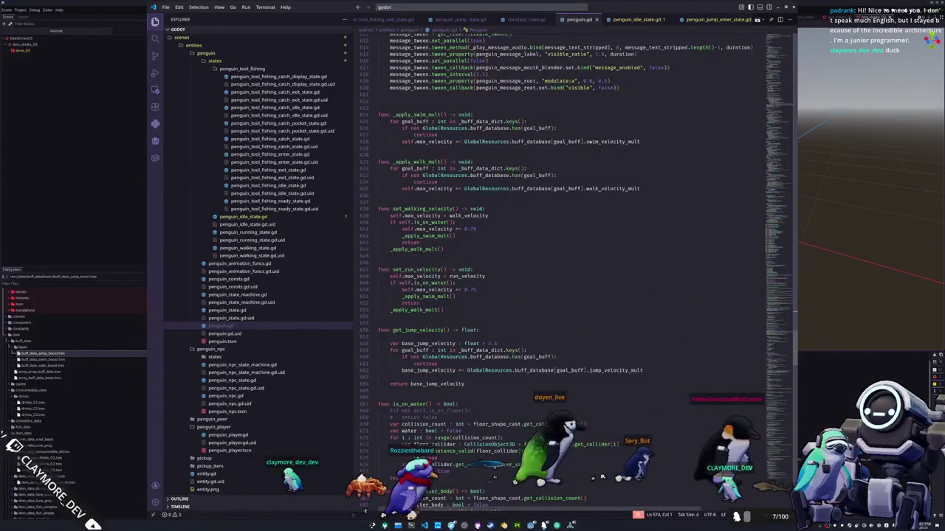
key("alt+Tab")
key("shift+alt+o")
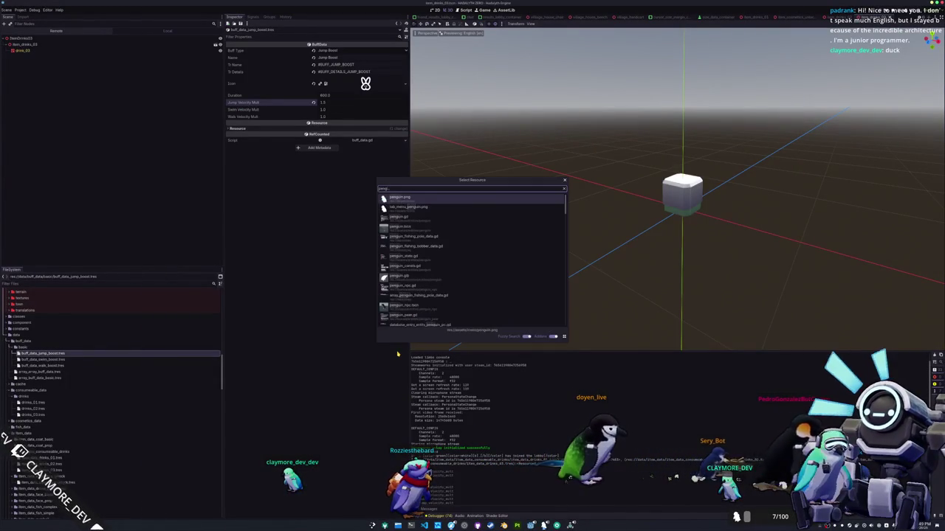
Open penguin.tscn and select its AnimationTree node.
key("Down")
key("Down")
key("Down")
key("Return")
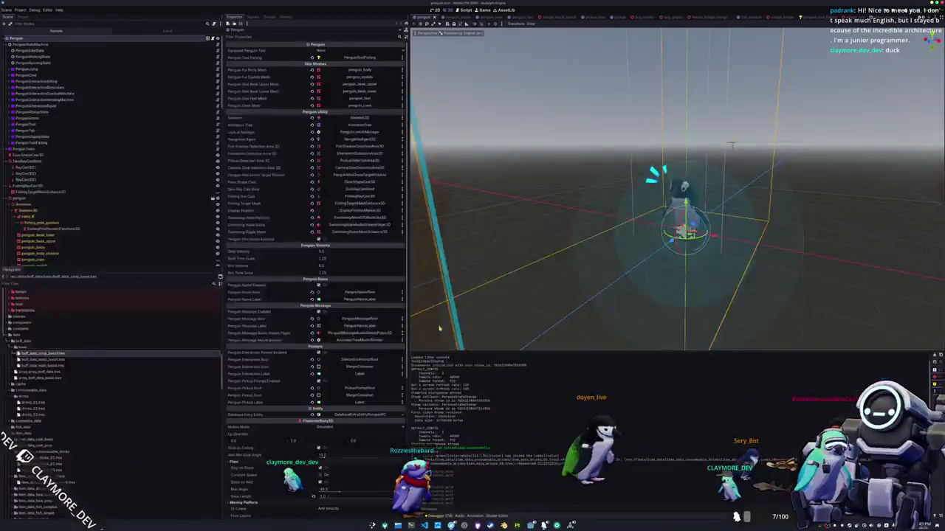
left_click(496, 517)
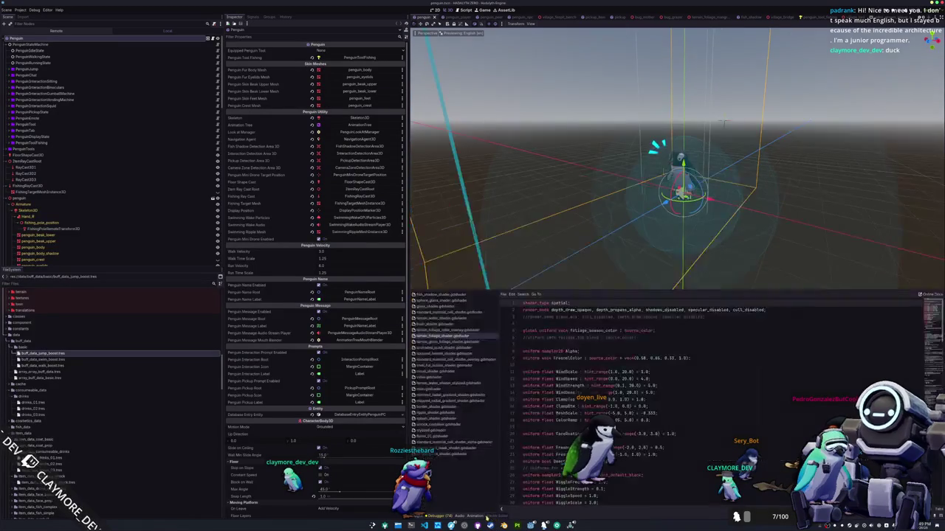
scroll(118, 178, "down", 10)
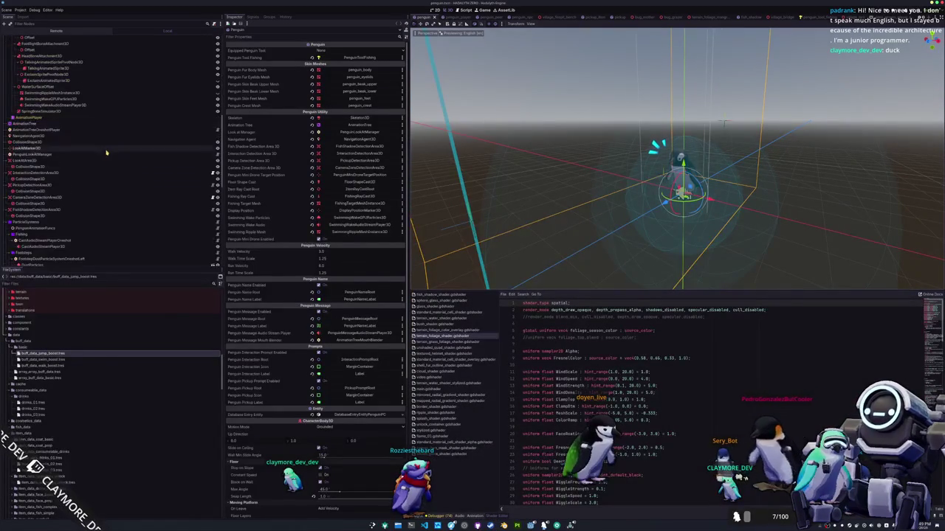
left_click(52, 124)
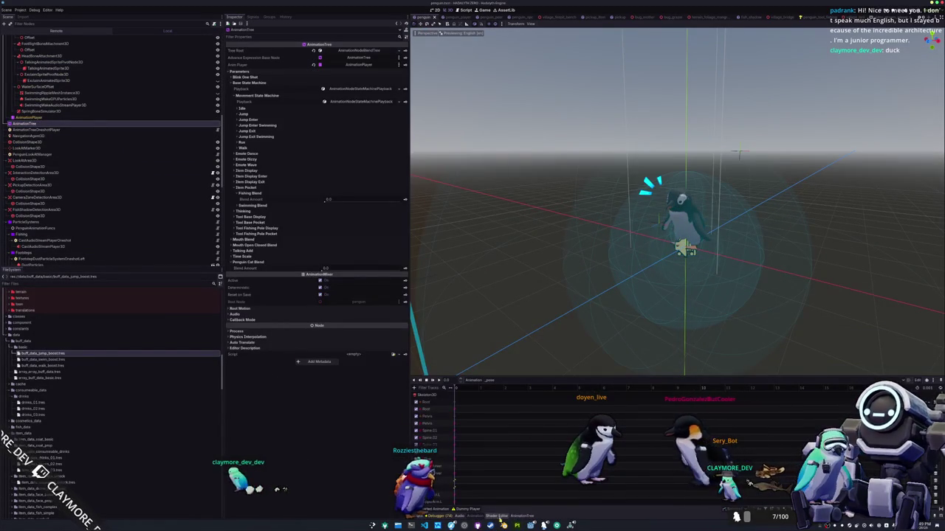
Go through StateMachine and Movement into the walk blend tree, then duplicate its TimeScale node.
left_click(521, 517)
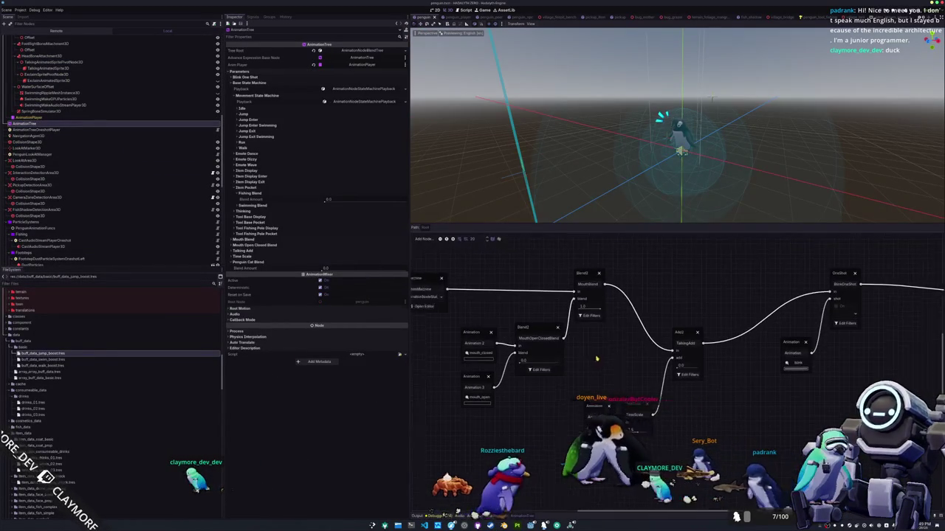
left_click(520, 330)
scroll(520, 329, "up", 2)
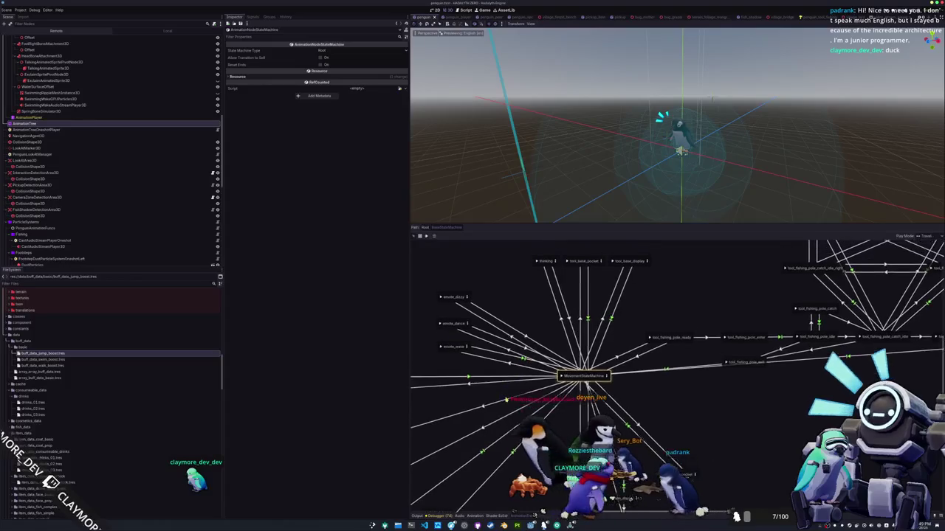
left_click(607, 397)
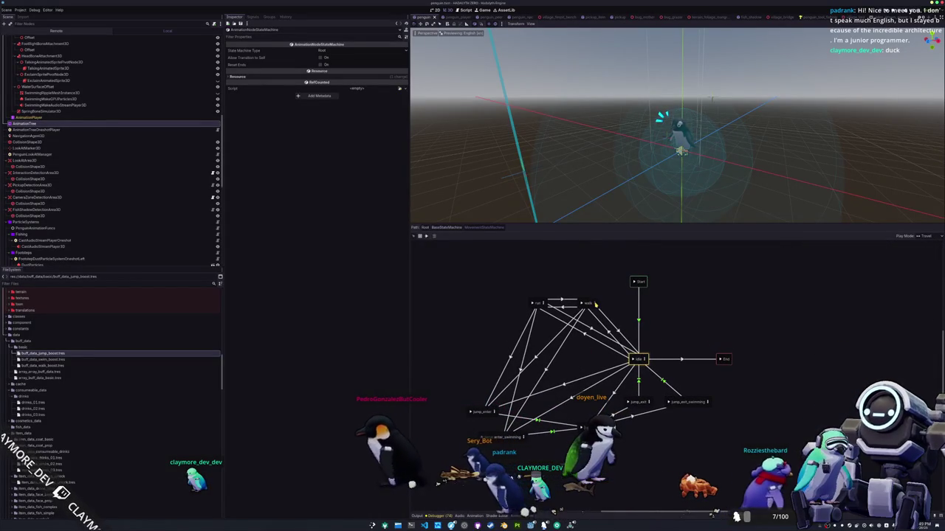
left_click(594, 303)
scroll(590, 329, "up", 2)
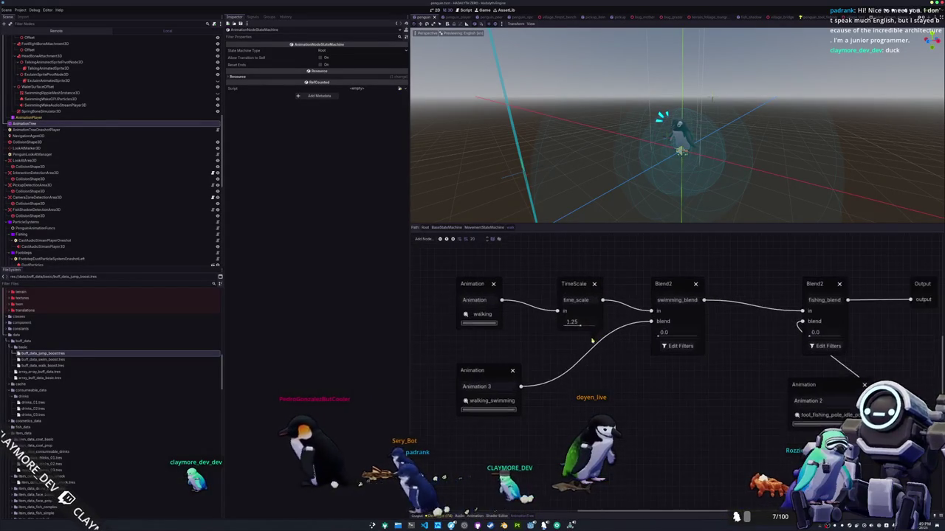
left_click(582, 283)
key("ctrl+d")
In the walk blend tree, chain a copied TimeScale after time_scale and name it mult_time_scale.
left_click_drag(583, 284, 551, 283)
scroll(607, 409, "up", 1)
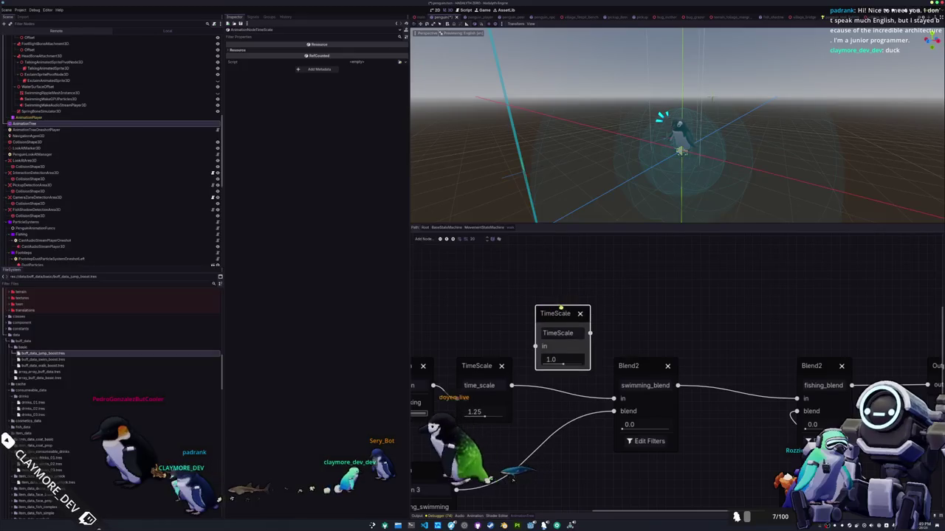
left_click_drag(612, 399, 536, 346)
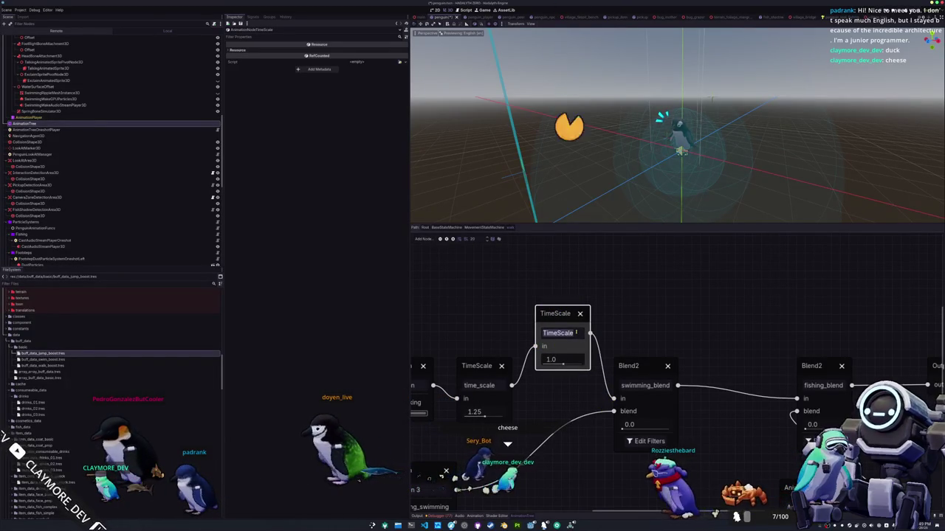
type("mult_time_scale")
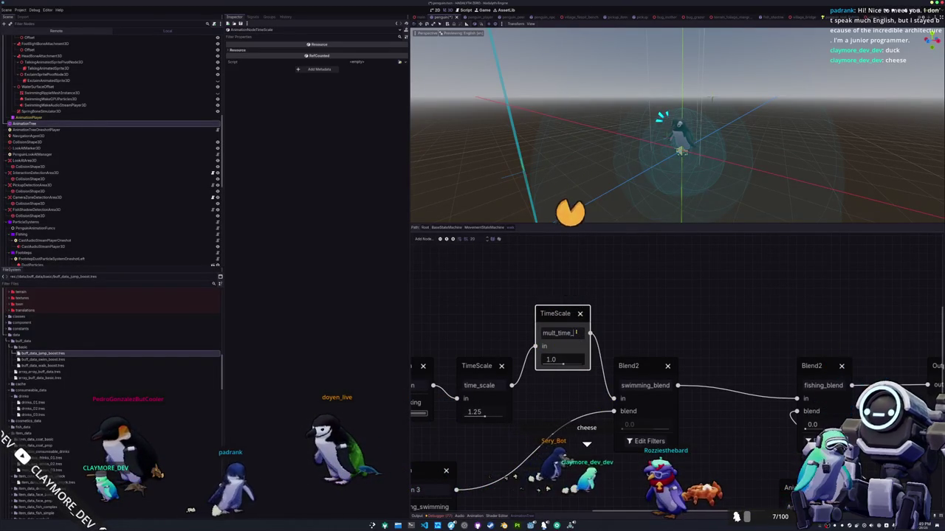
left_click_drag(557, 312, 559, 364)
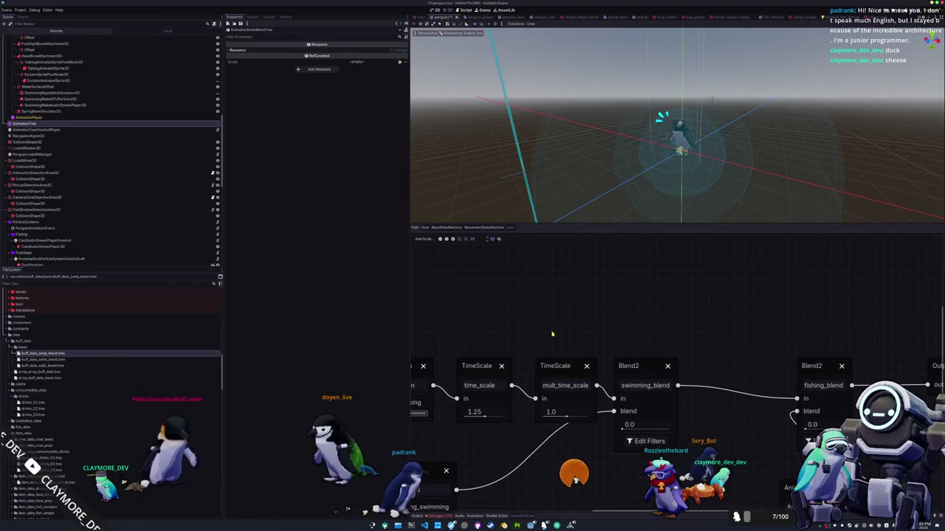
In the run state's blend tree, add a second TimeScale node beside the 1.25 TimeScale.
left_click(483, 227)
left_click(544, 303)
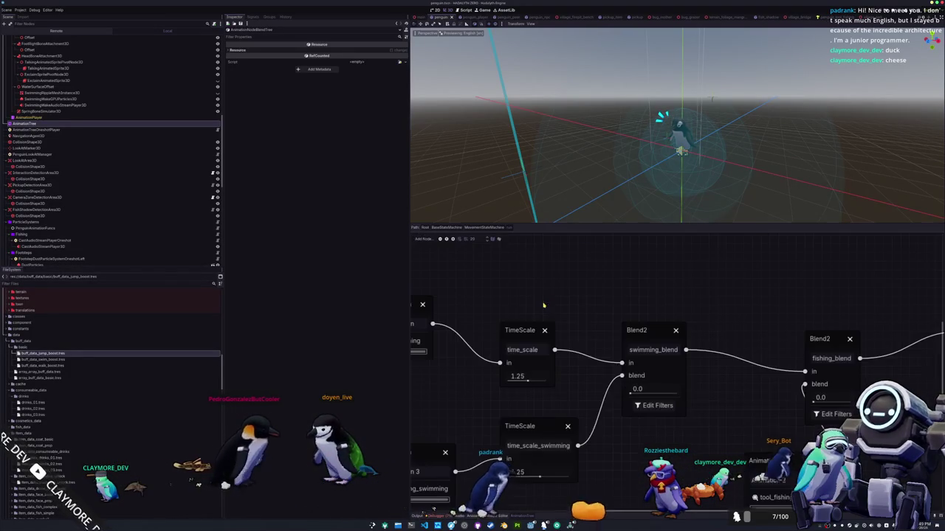
scroll(618, 334, "left", 3)
left_click_drag(618, 334, 558, 307)
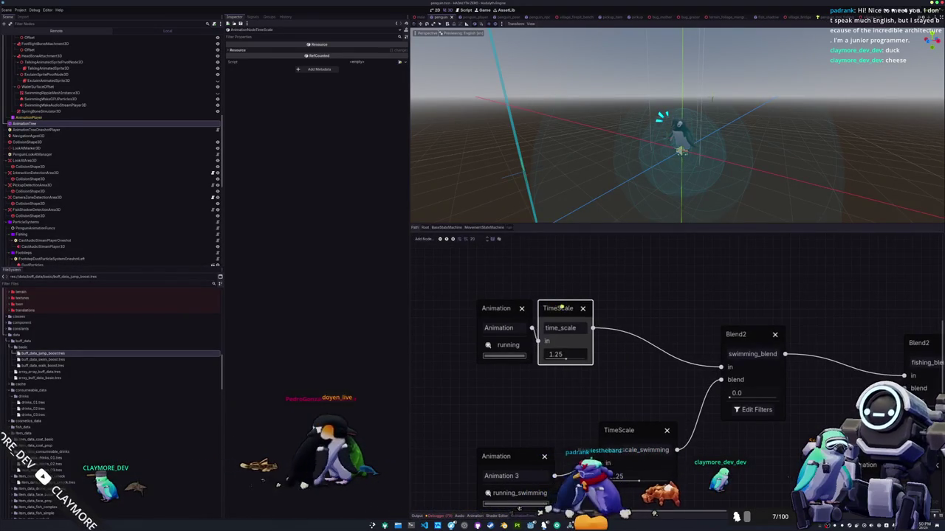
right_click(637, 278)
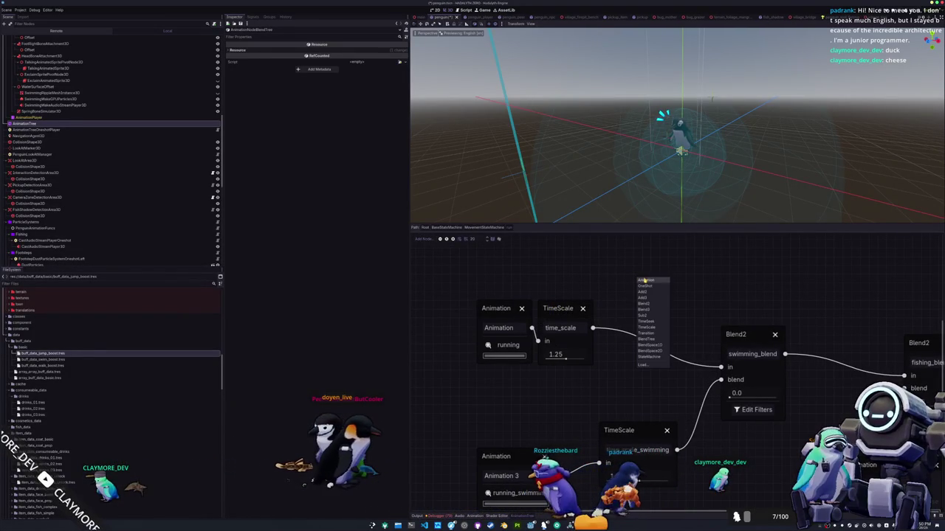
left_click(645, 327)
left_click_drag(657, 294, 660, 323)
type("mult_tim")
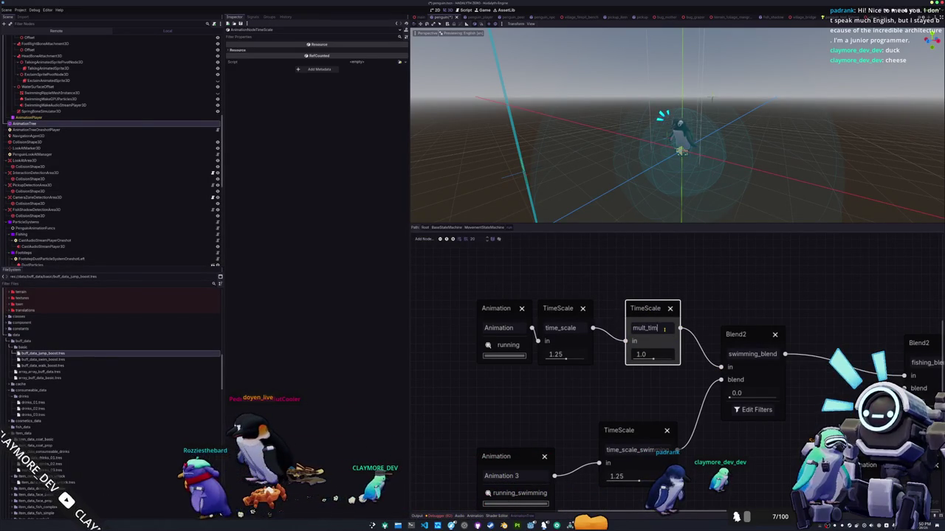
Finish renaming the run tree's new TimeScale to mult_time_scale and go back to MovementStateMachine.
type("e_scale")
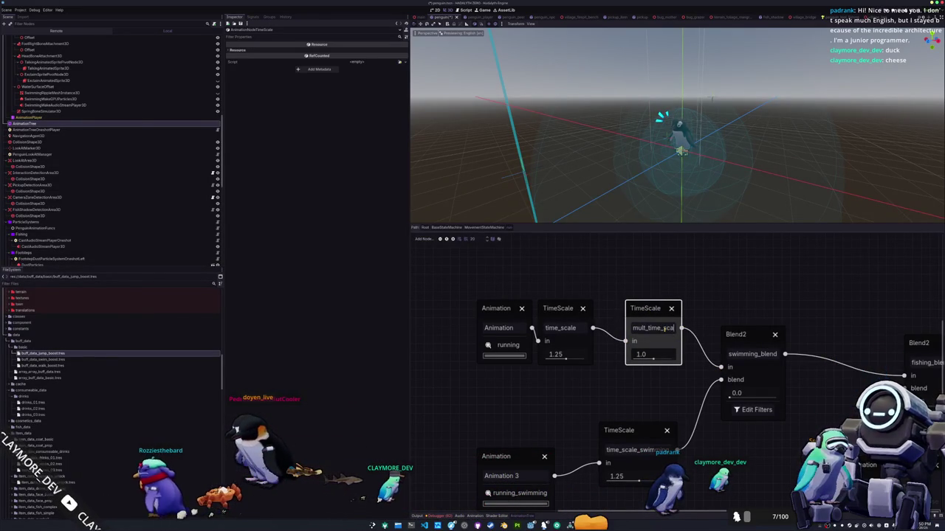
left_click(600, 409)
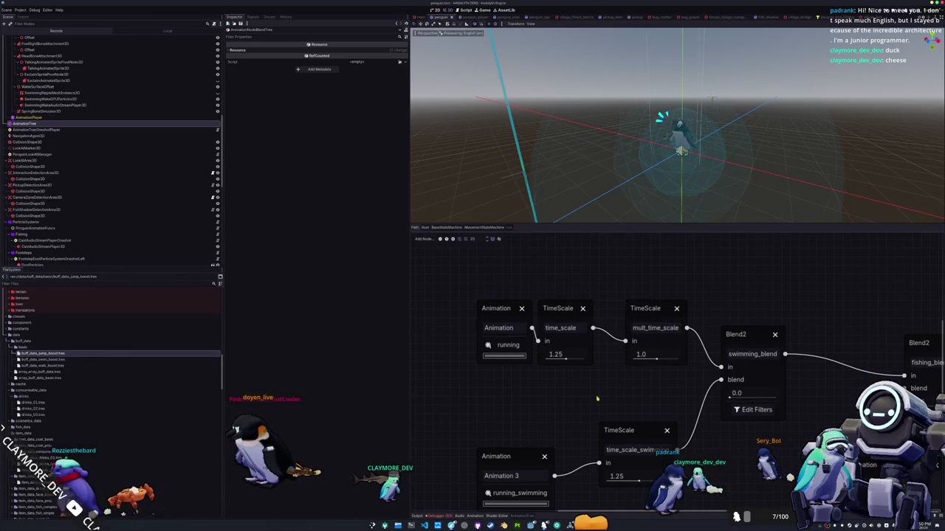
left_click(484, 227)
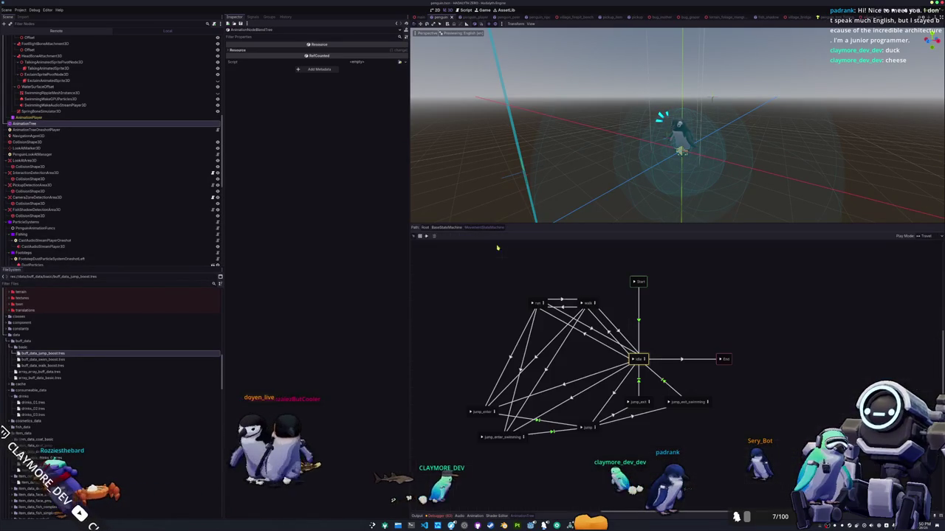
Recheck the walk state's blend tree, then return to the movement state graph.
left_click(594, 303)
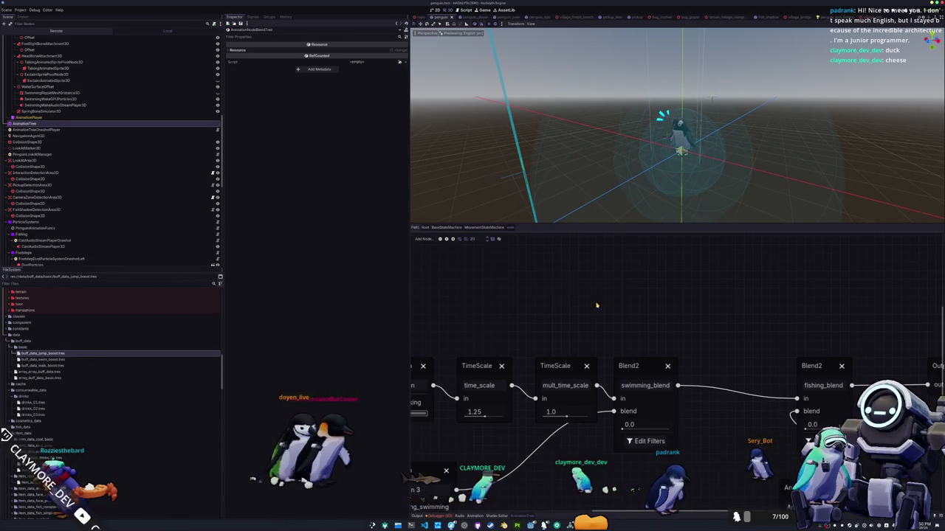
left_click(477, 228)
left_click_drag(670, 330, 673, 324)
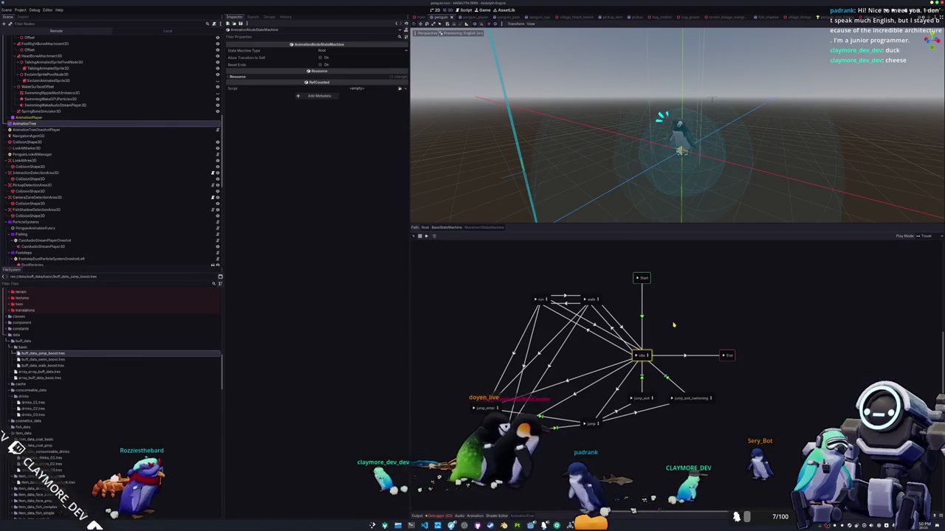
Go up to the root blend tree, view the MouthBlend nodes, and collapse the AnimationTree panel.
left_click(446, 227)
left_click(426, 227)
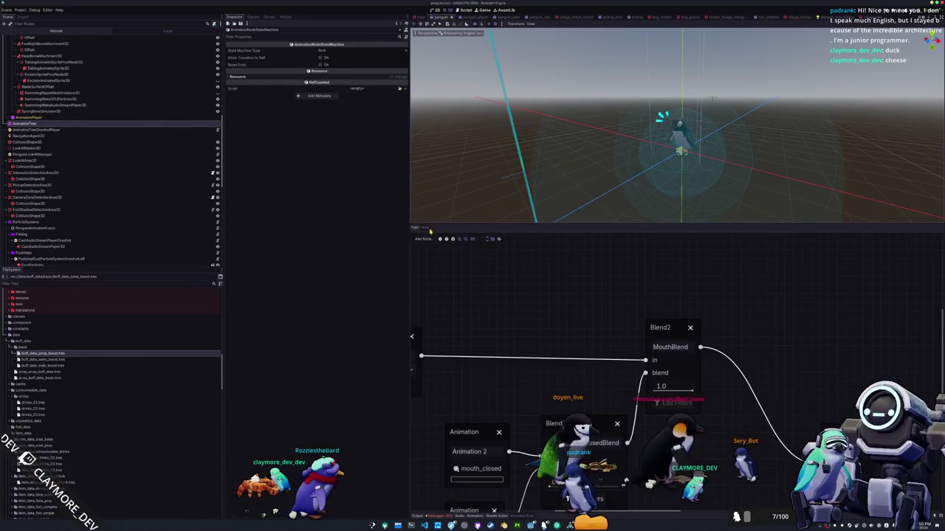
scroll(620, 385, "down", 5)
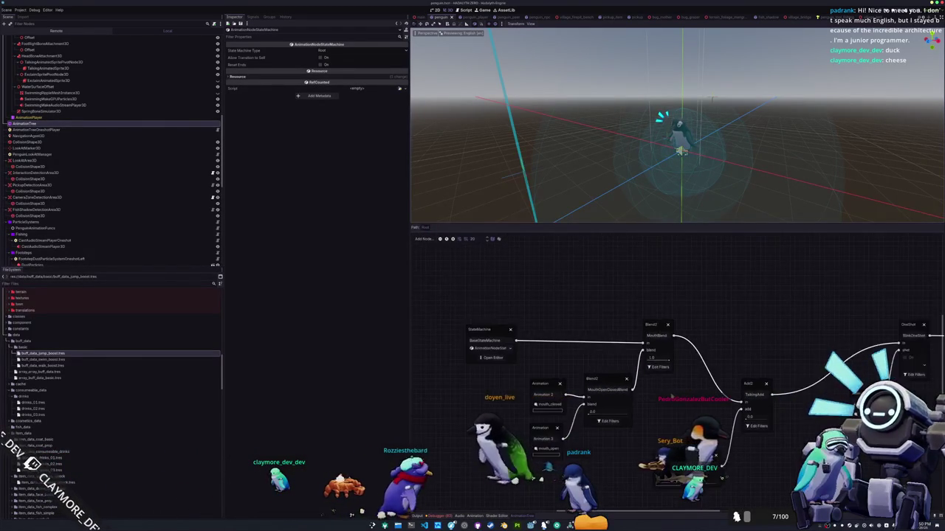
scroll(634, 369, "right", 5)
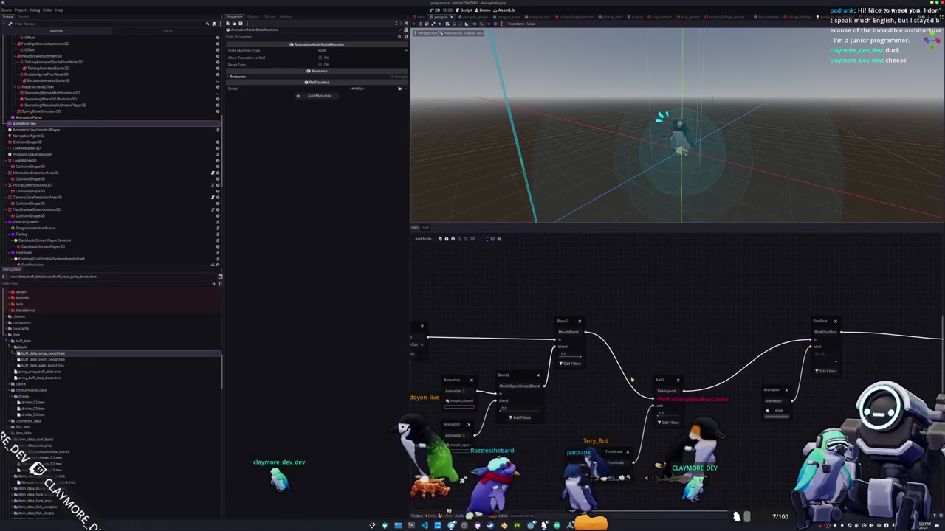
scroll(635, 369, "right", 5)
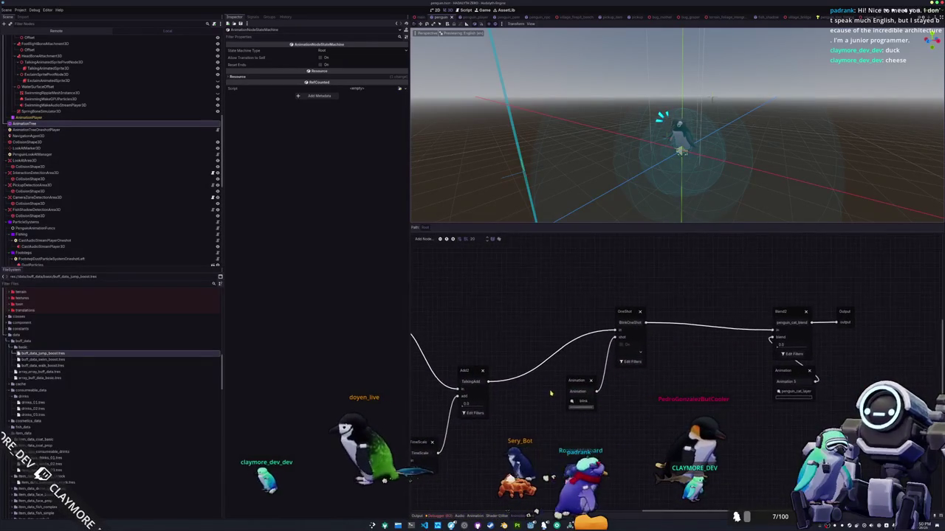
left_click_drag(552, 393, 740, 411)
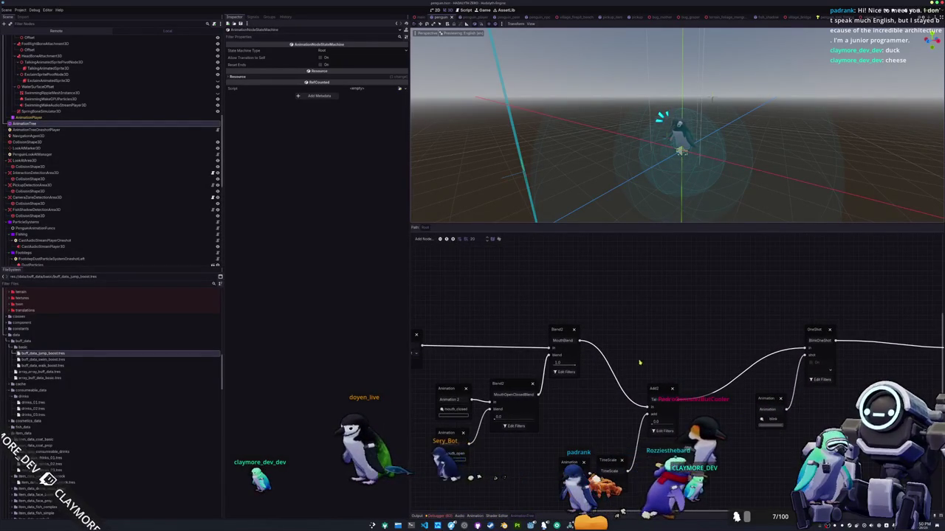
left_click(521, 516)
scroll(575, 360, "up", 5)
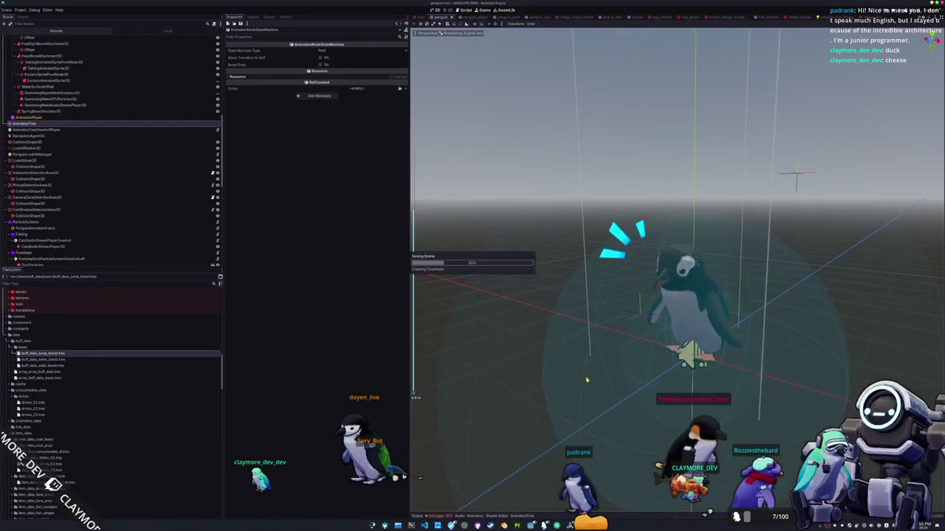
Squash the penguin mesh's Scale Y to 0.686, then select Skeleton3D to view its bones.
scroll(575, 357, "up", 2)
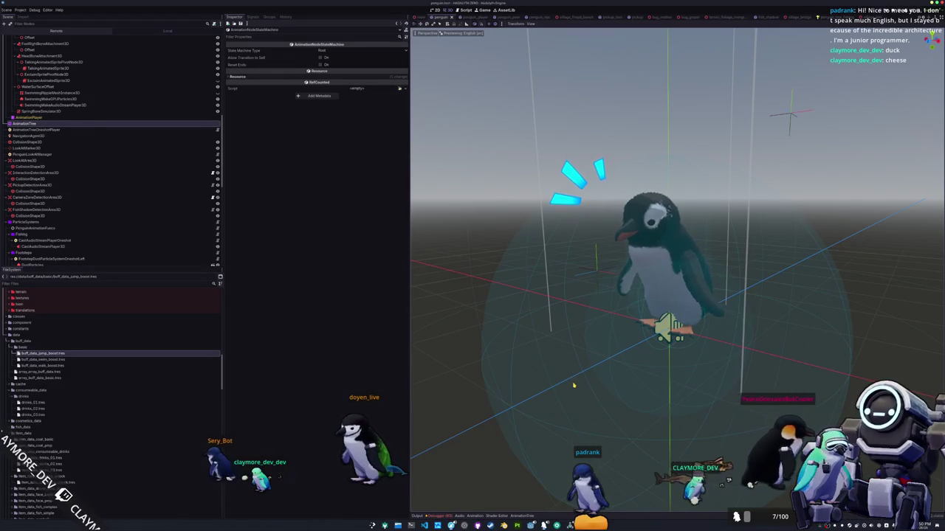
scroll(105, 178, "up", 6)
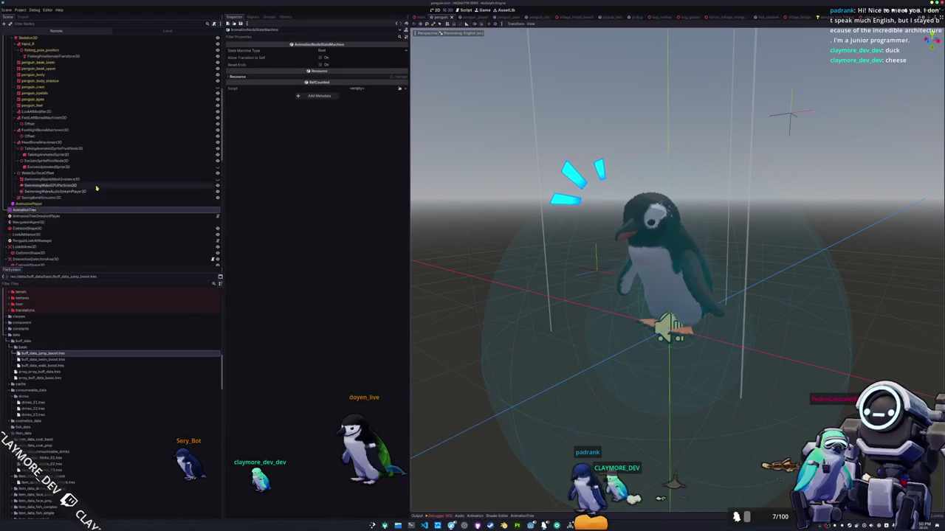
left_click(51, 161)
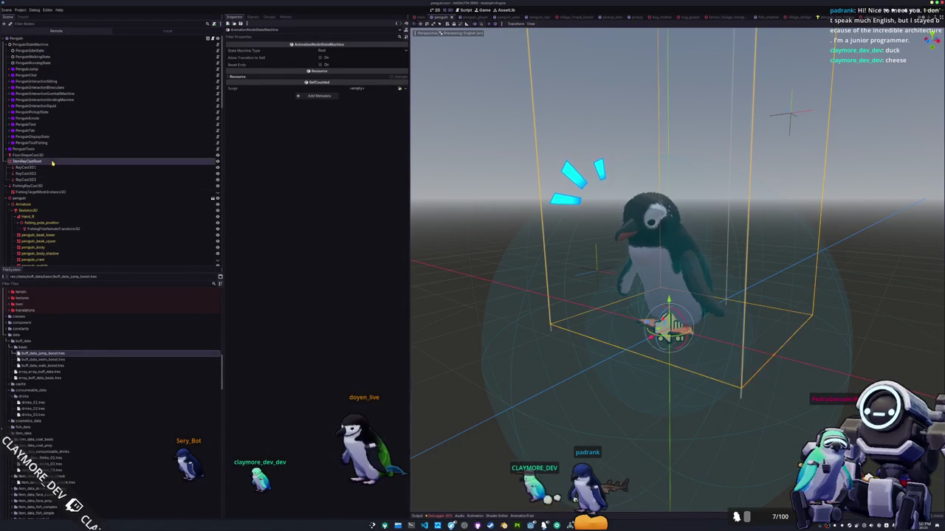
left_click(34, 199)
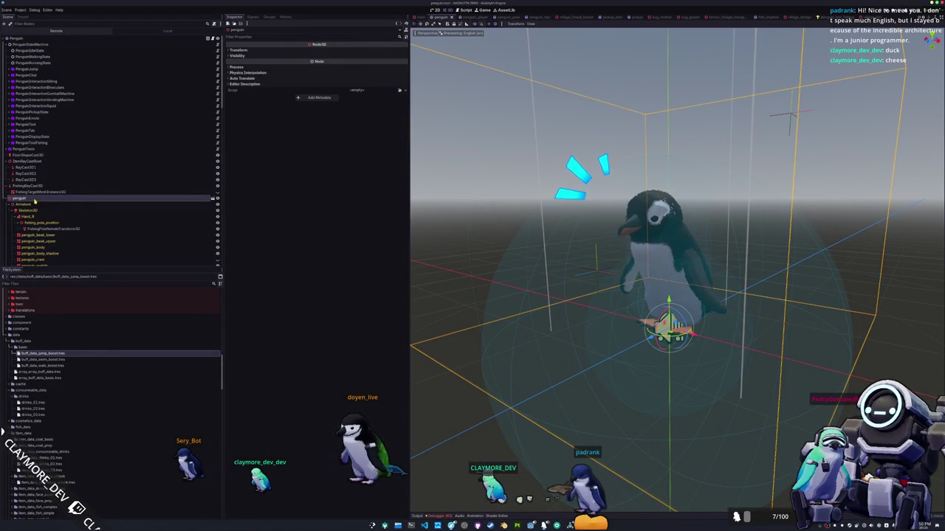
left_click(250, 50)
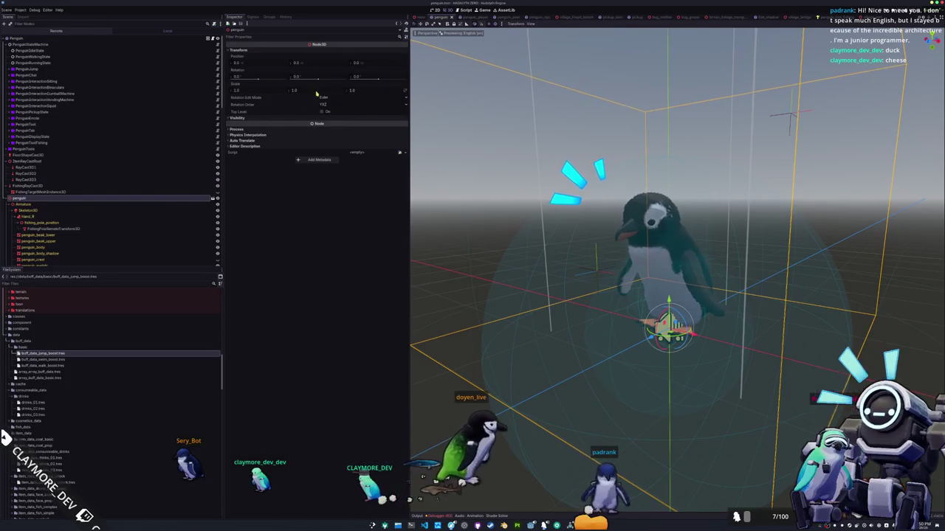
left_click_drag(315, 94, 295, 94)
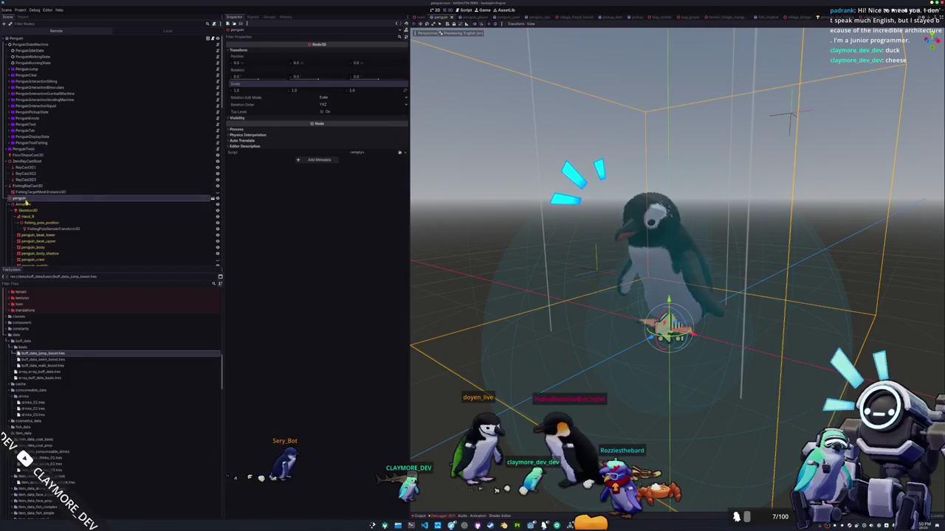
left_click(77, 211)
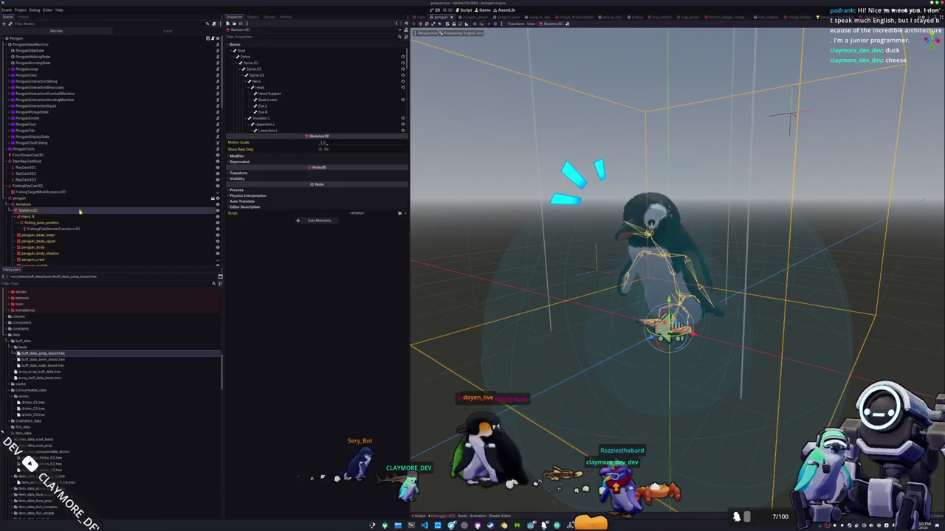
Run the game with F5, walk the penguin through the village, and open the cosmetics menu.
key("F5")
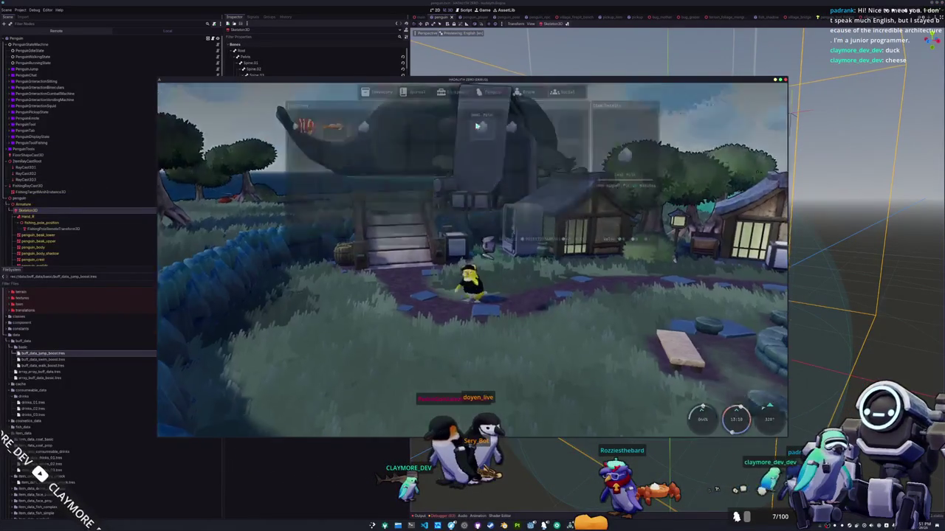
scroll(427, 205, "down", 6)
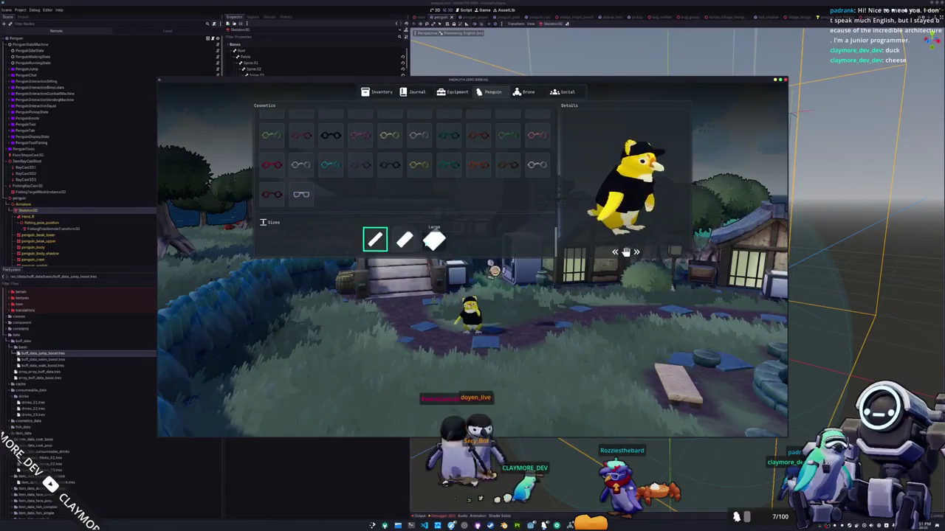
key("Escape")
key("s")
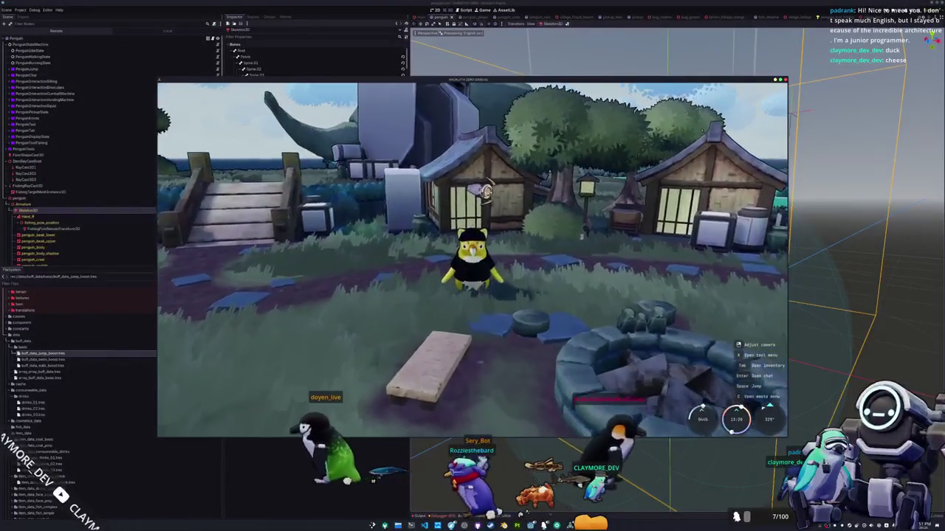
key("Tab")
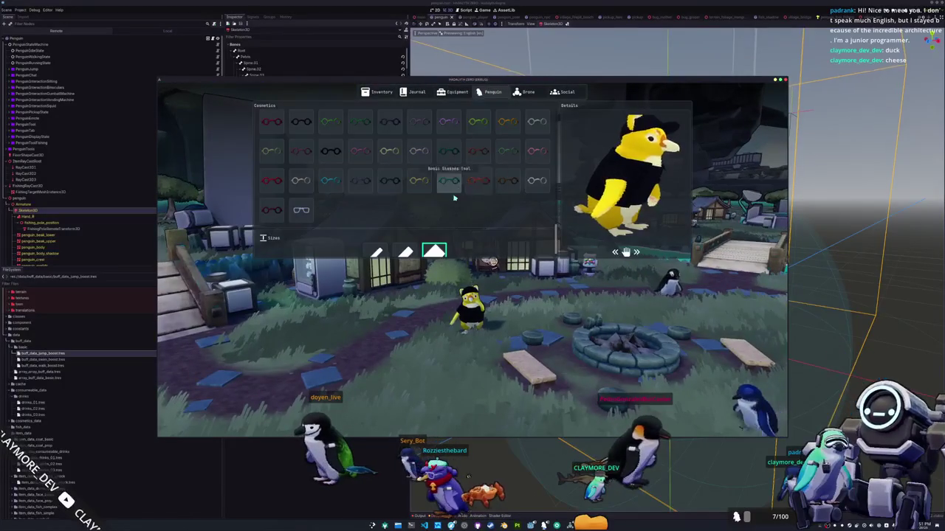
scroll(438, 214, "up", 3)
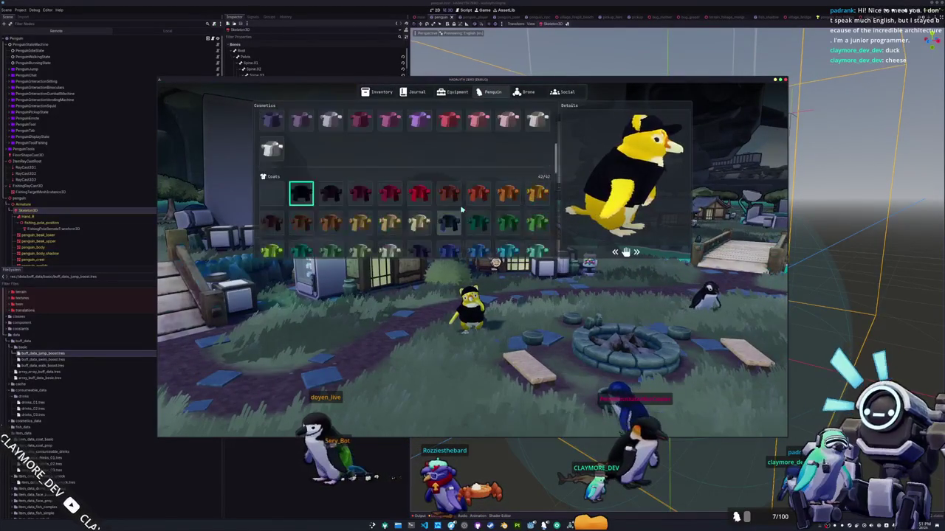
scroll(462, 209, "up", 3)
Try the teal, orange and purple penguin skins in the cosmetics menu.
left_click(449, 135)
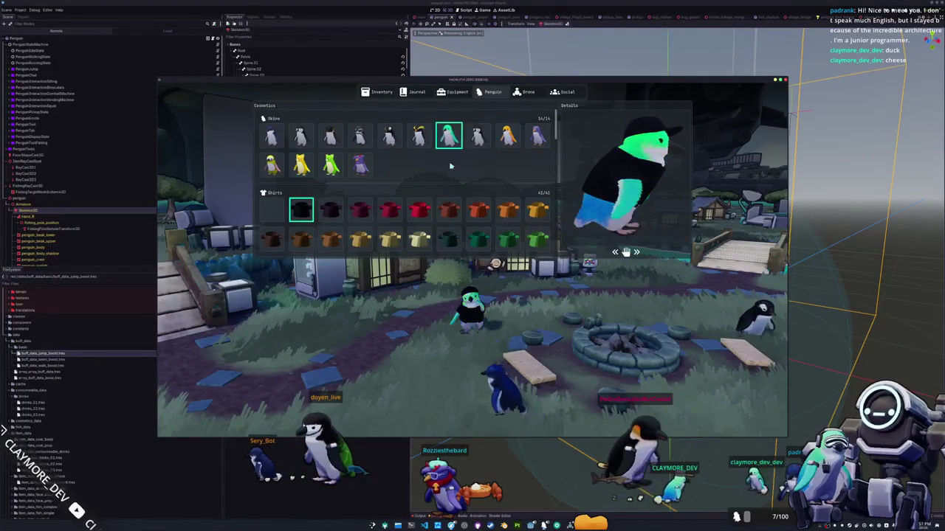
left_click(477, 135)
left_click(507, 135)
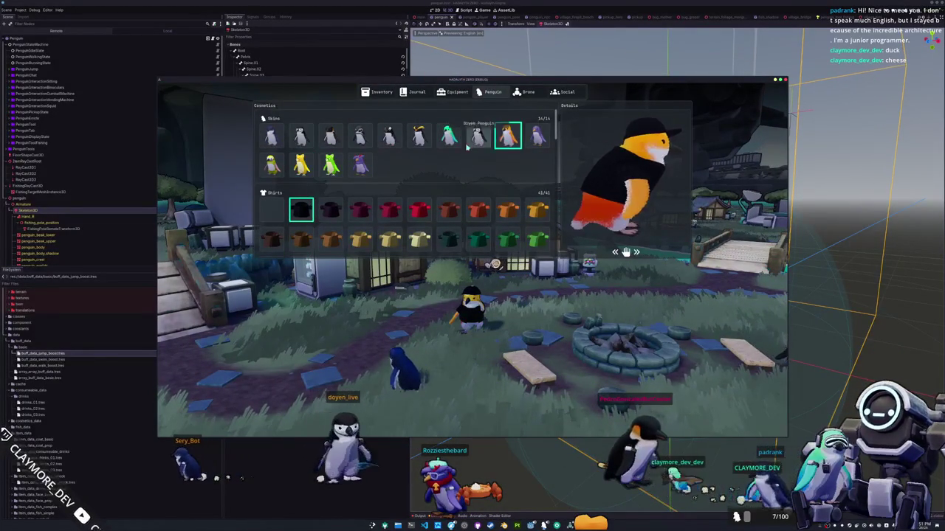
left_click(360, 164)
scroll(310, 192, "down", 3)
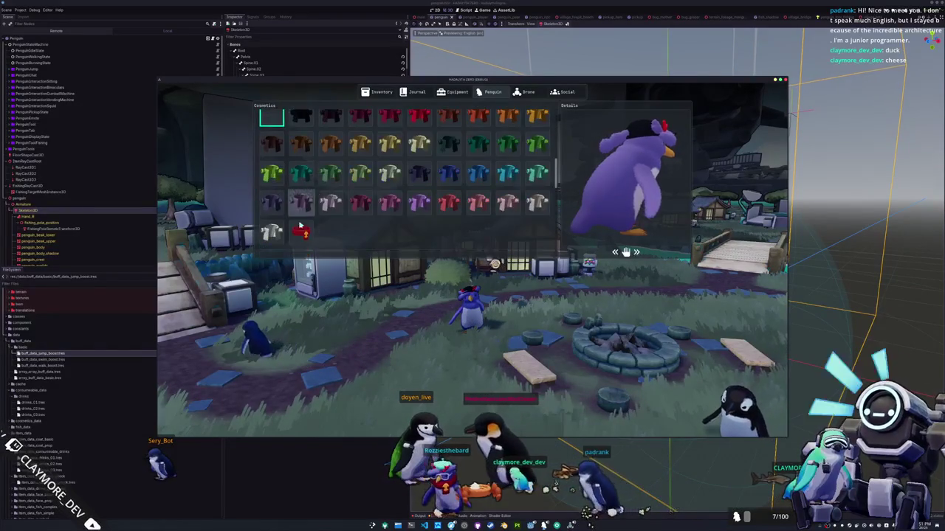
scroll(277, 189, "down", 3)
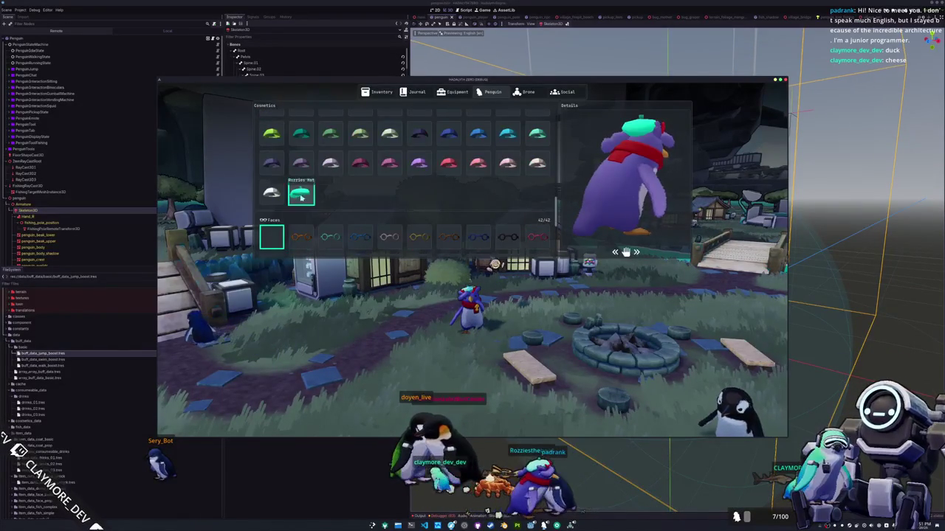
scroll(301, 198, "down", 4)
Close the cosmetics menu, walk toward the fire pit, and stop the game with F8.
key("Tab")
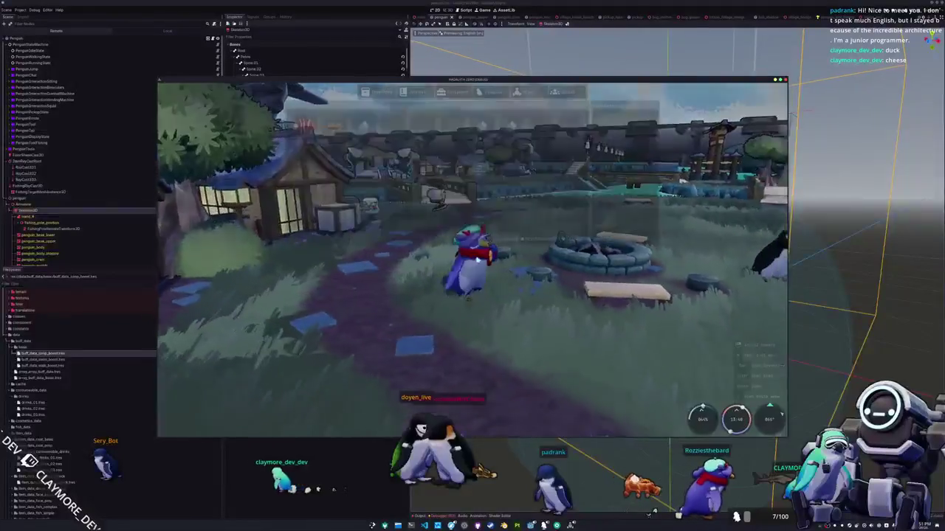
key("Tab")
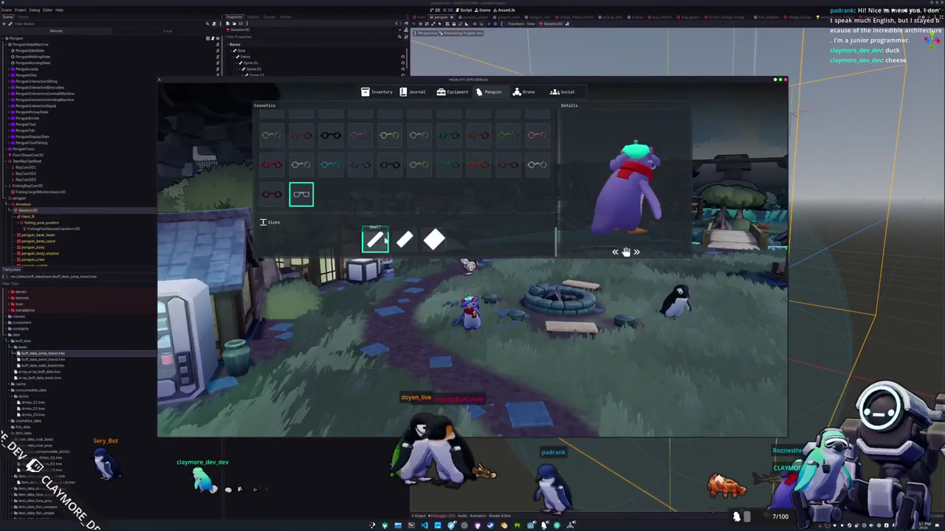
key("Tab")
key("w")
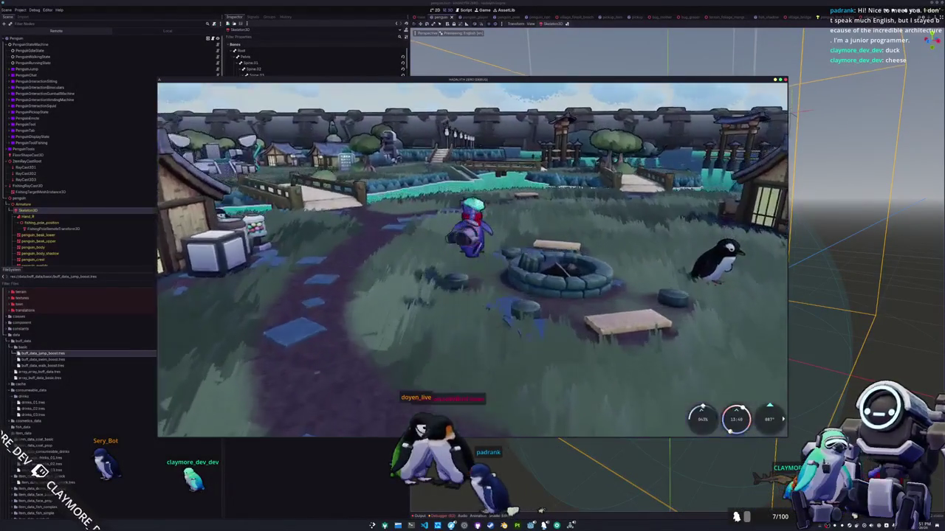
key("F8")
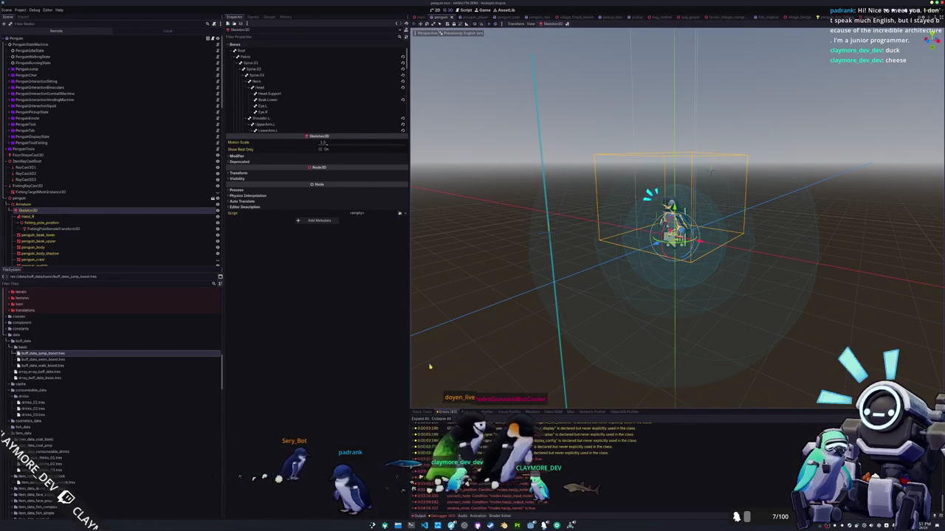
Select the Penguin root node to view its script properties, then switch to penguin.gd in VS Code.
left_click(146, 39)
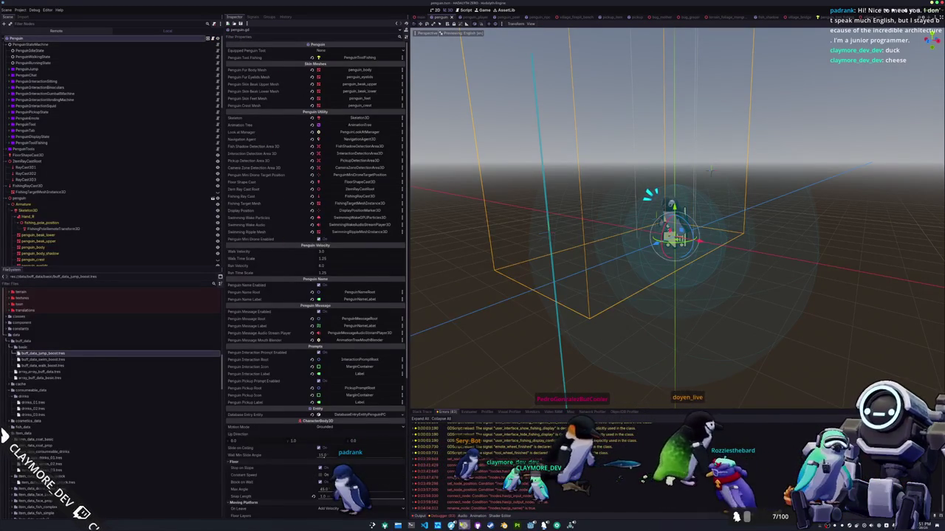
key("alt+Tab")
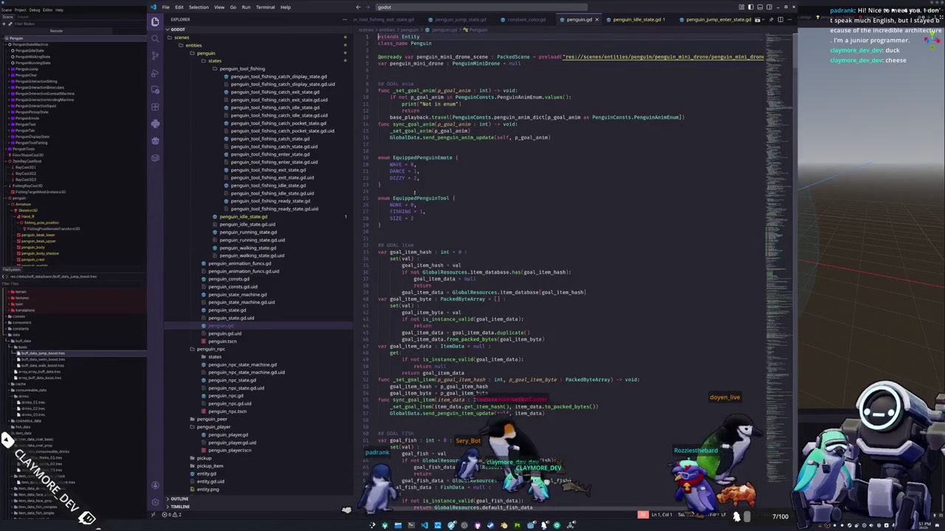
scroll(421, 72, "down", 20)
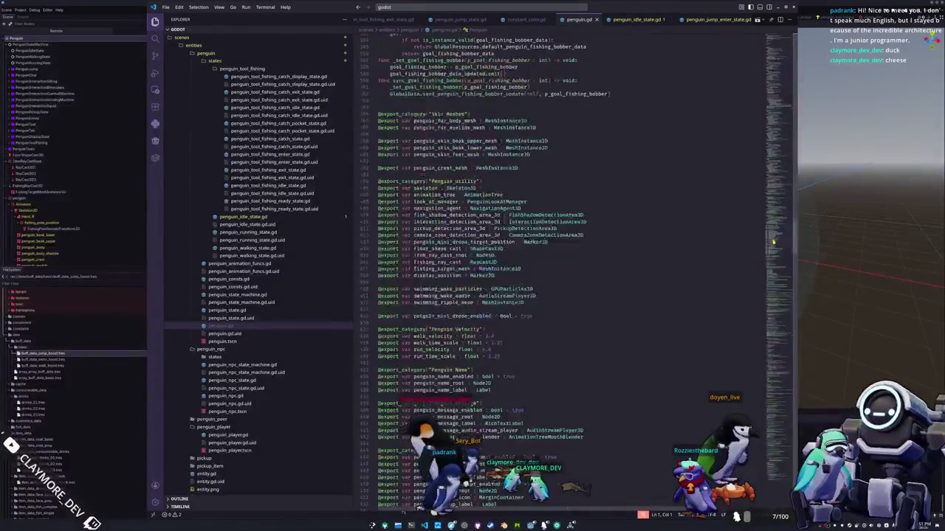
scroll(415, 262, "down", 1)
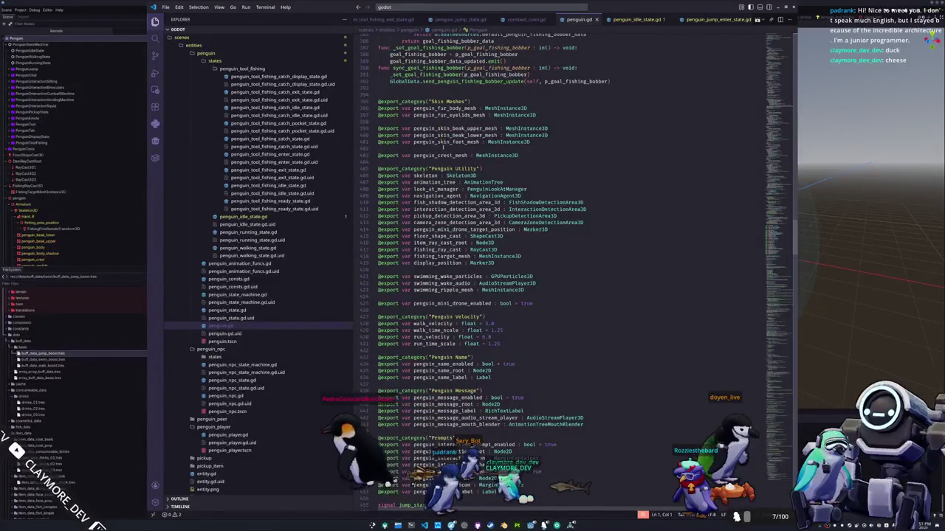
key("Return")
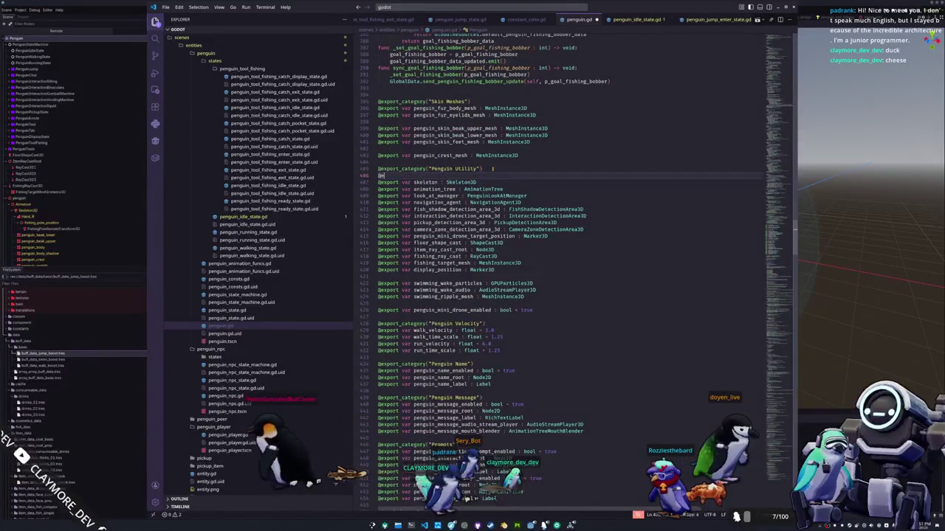
type("@export var mesh_root")
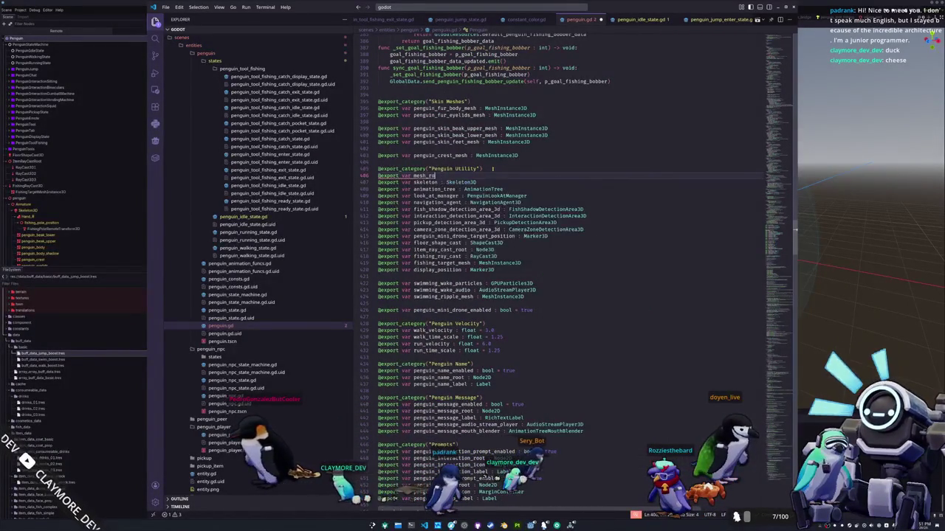
type(" : Node3D")
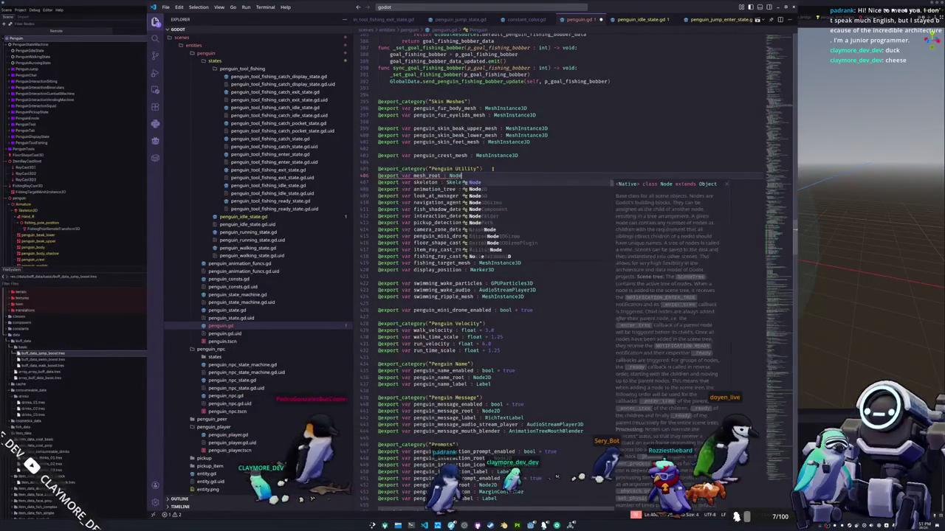
key("F5")
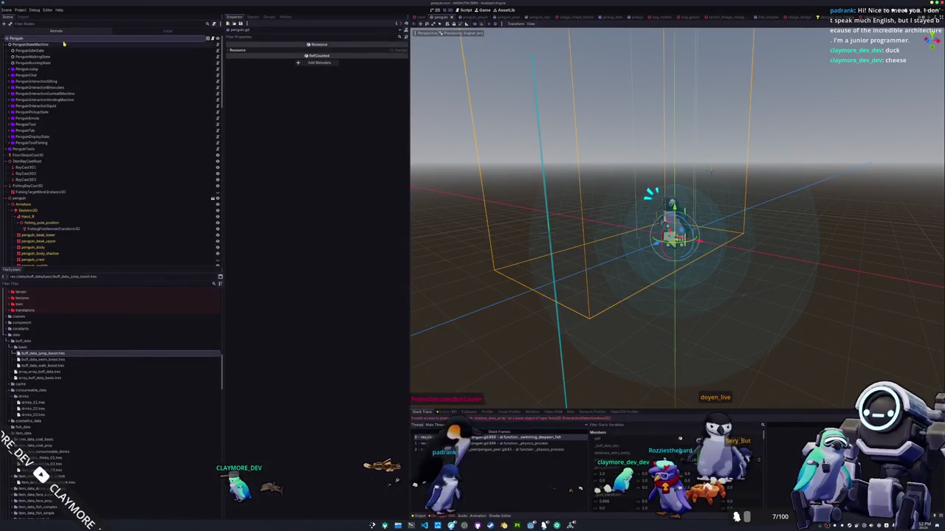
left_click(63, 38)
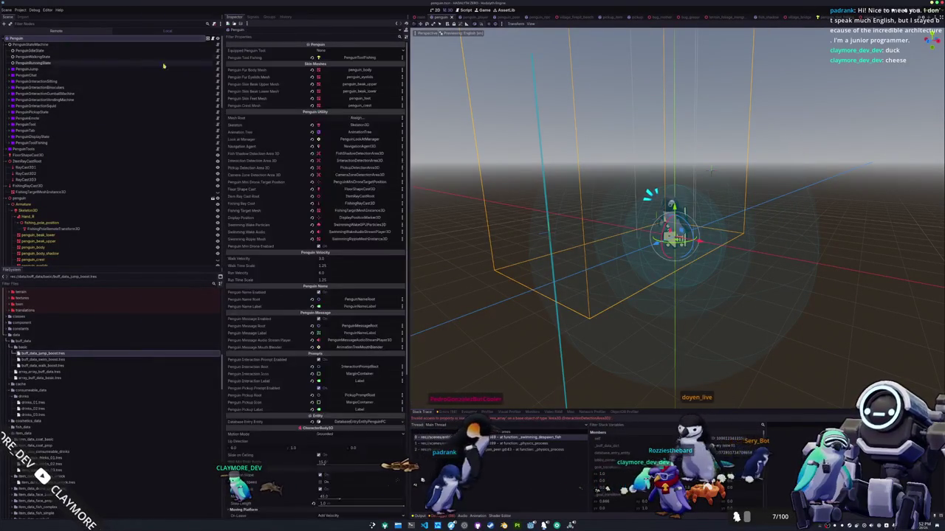
Assign the Armature node to the Penguin's Mesh Root property.
left_click(356, 118)
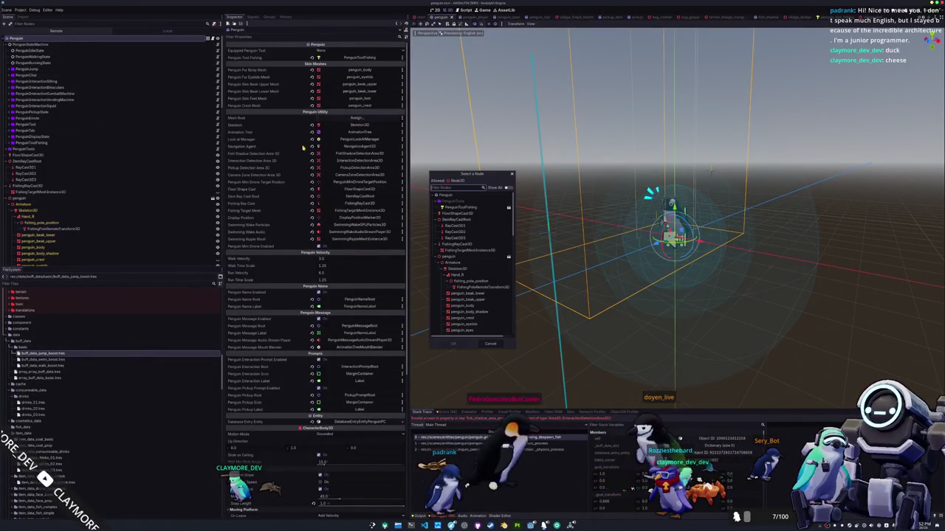
double_click(459, 264)
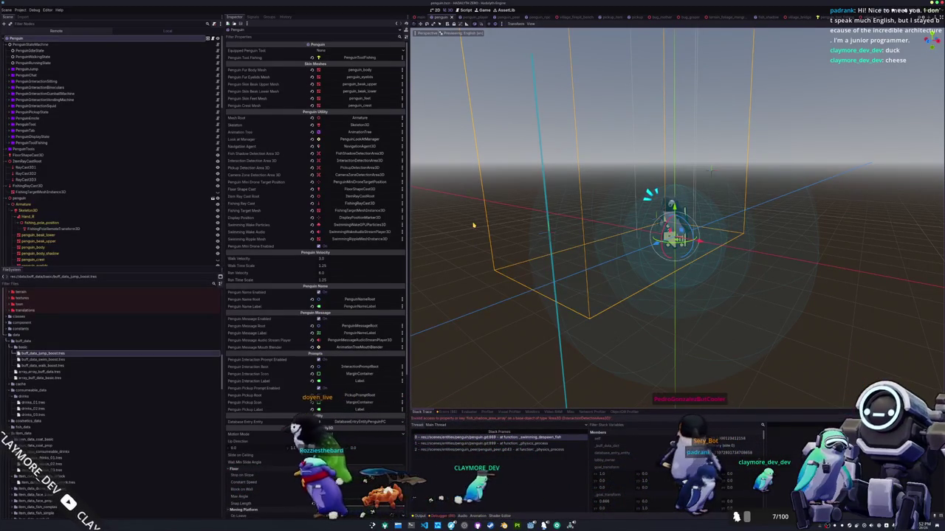
scroll(473, 225, "up", 2)
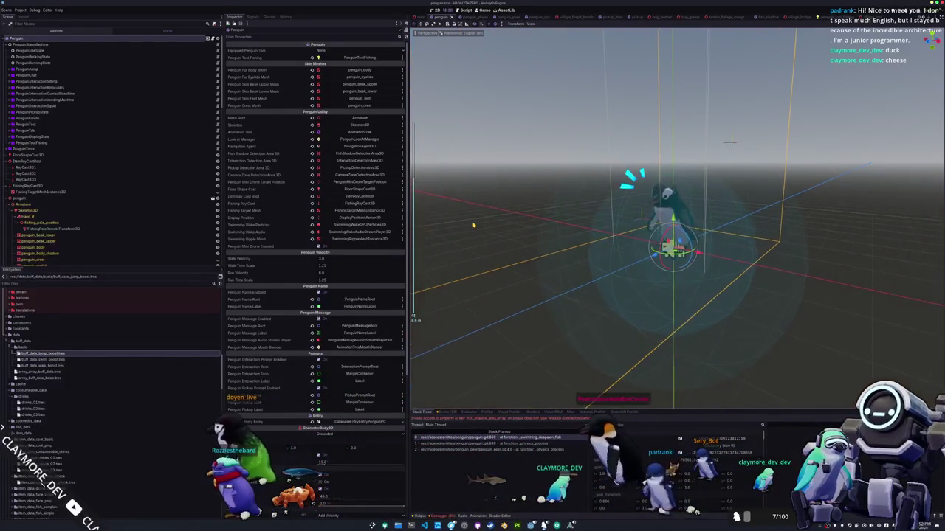
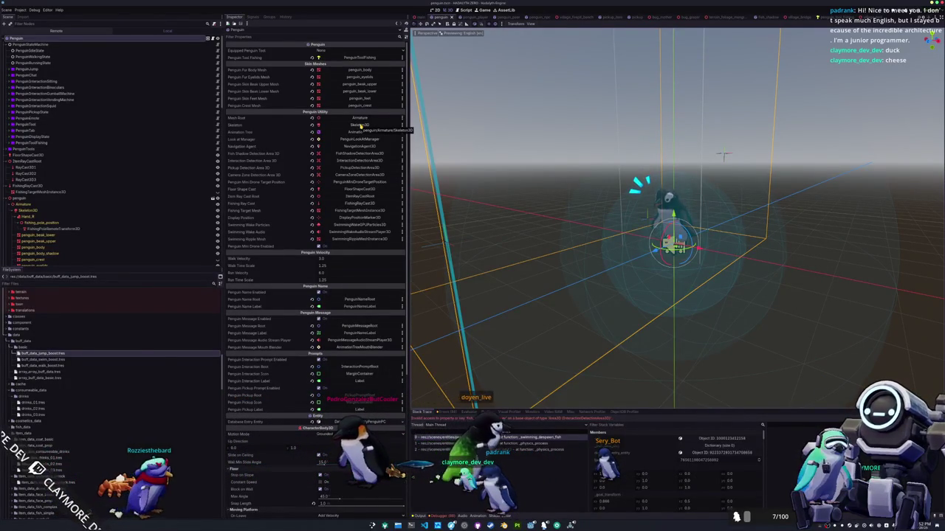
Switch to VS Code and scroll penguin.gd's exported penguin properties.
left_click(350, 124, "ctrl")
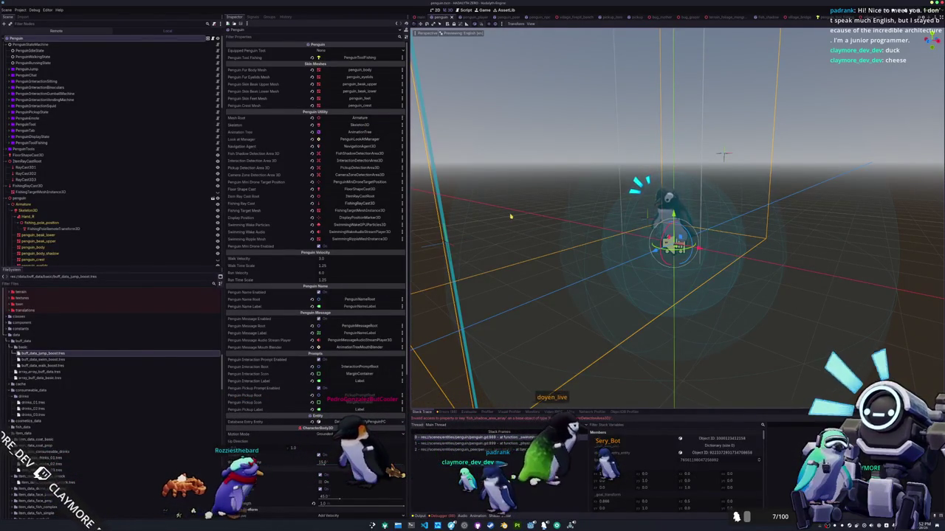
scroll(251, 318, "down", 2)
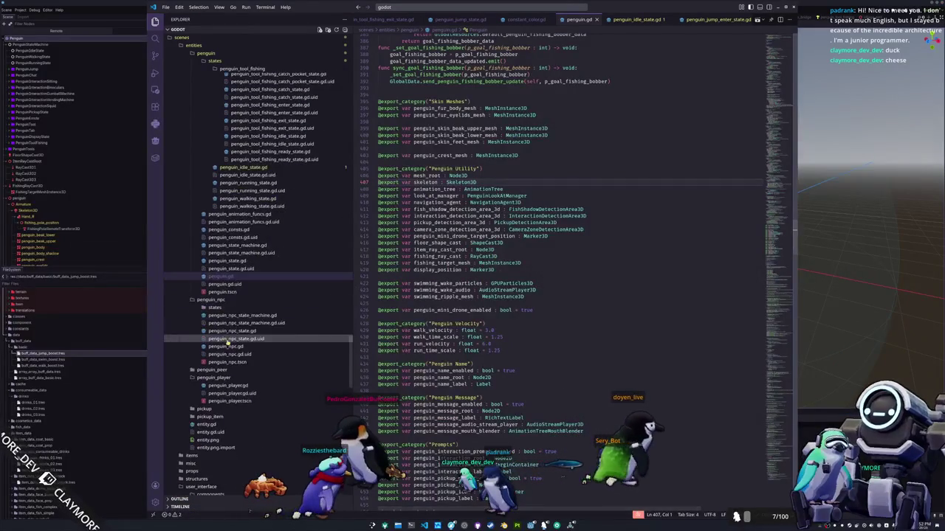
Open penguin_consts.gd and scroll down to the walk and run animation constants.
left_click(243, 214)
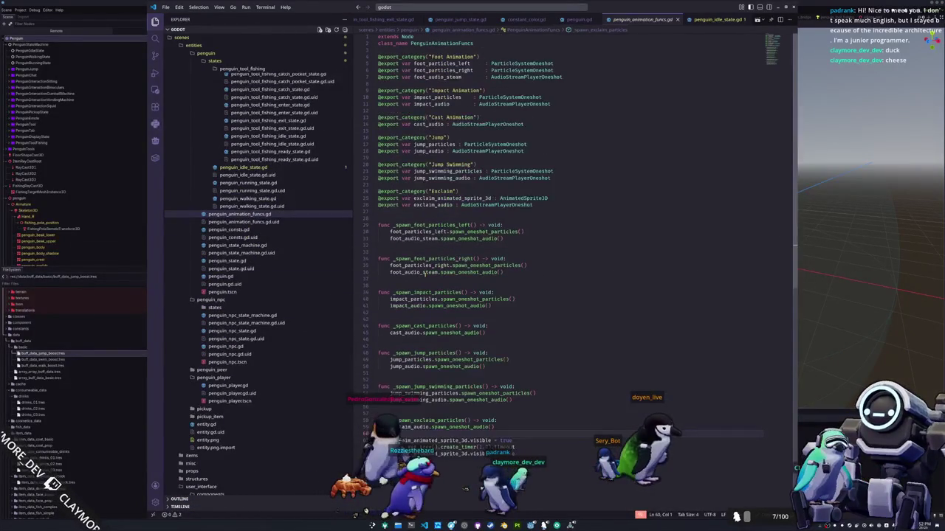
left_click(229, 229)
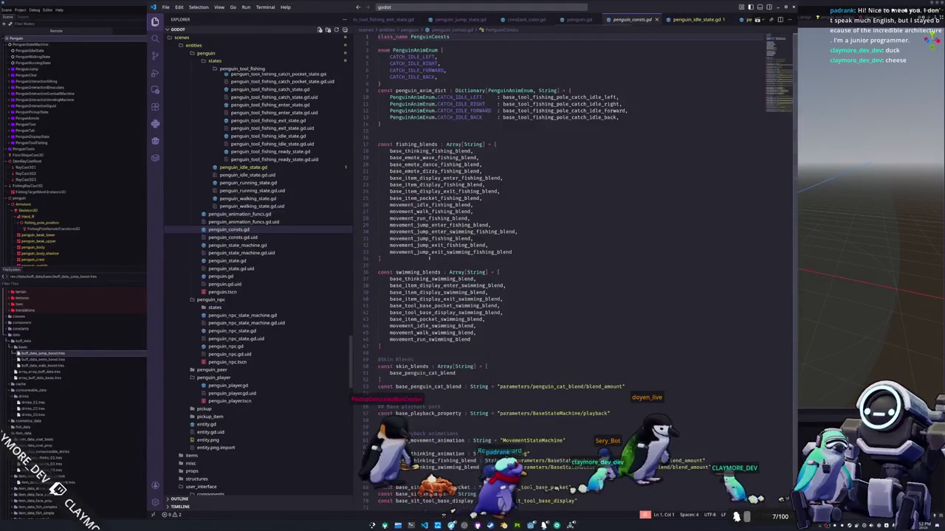
scroll(438, 264, "down", 20)
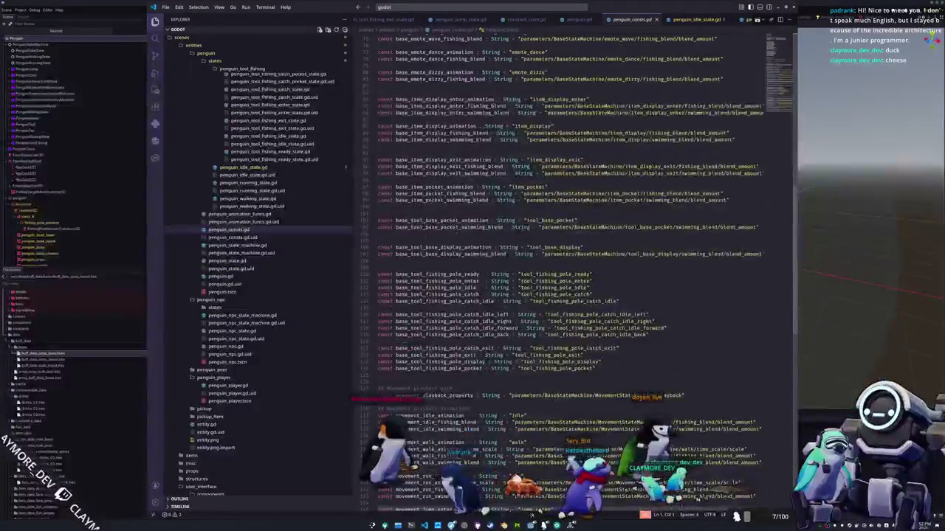
scroll(426, 285, "down", 3)
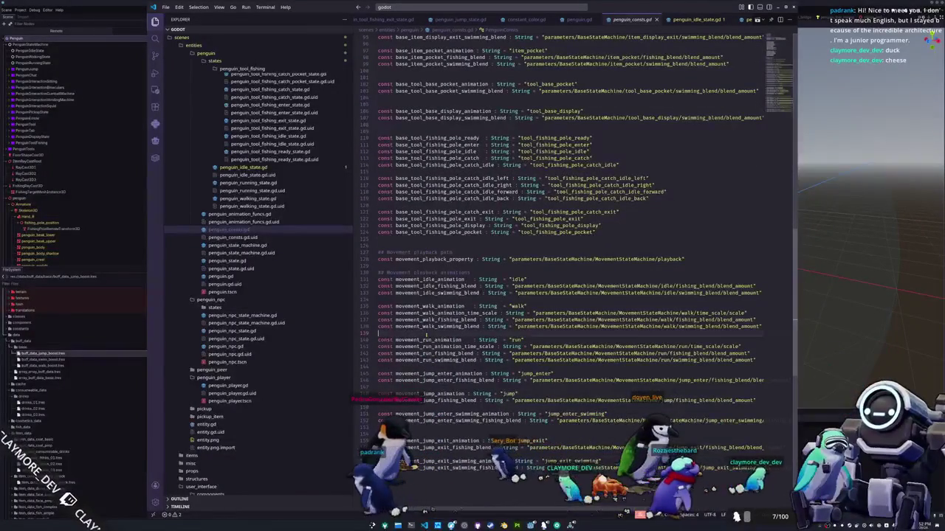
Add a movement_walk_animation_mult_time_scale String constant using the copied walk parameter path.
key("Return")
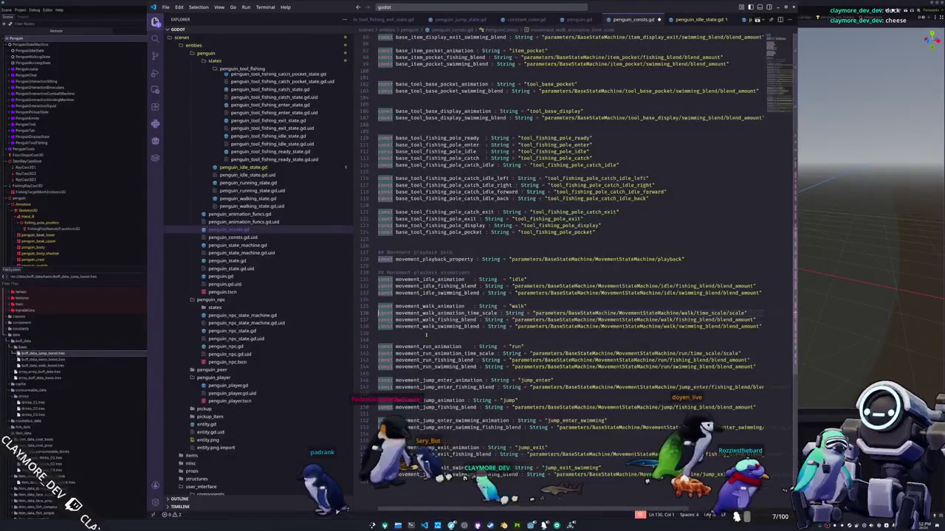
key("Down")
key("Return")
type("const movement_w")
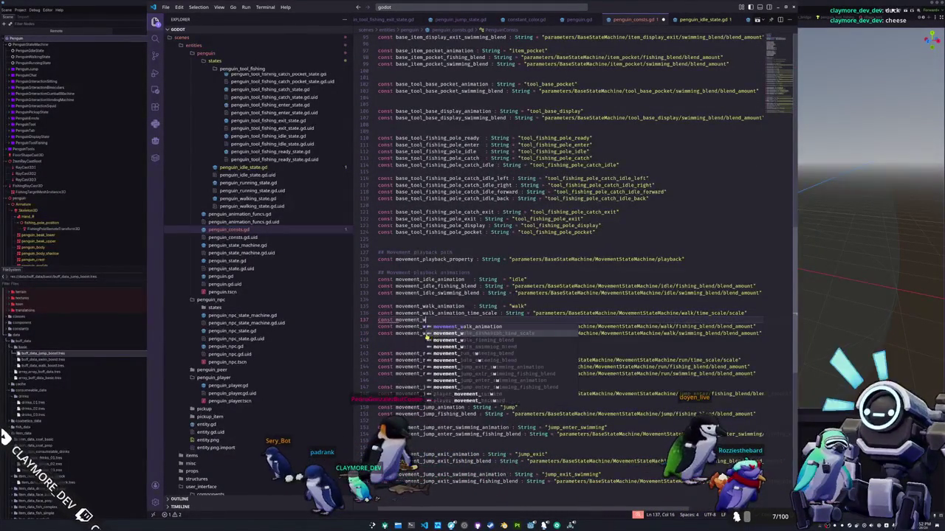
type("alk_animation_mult_ti")
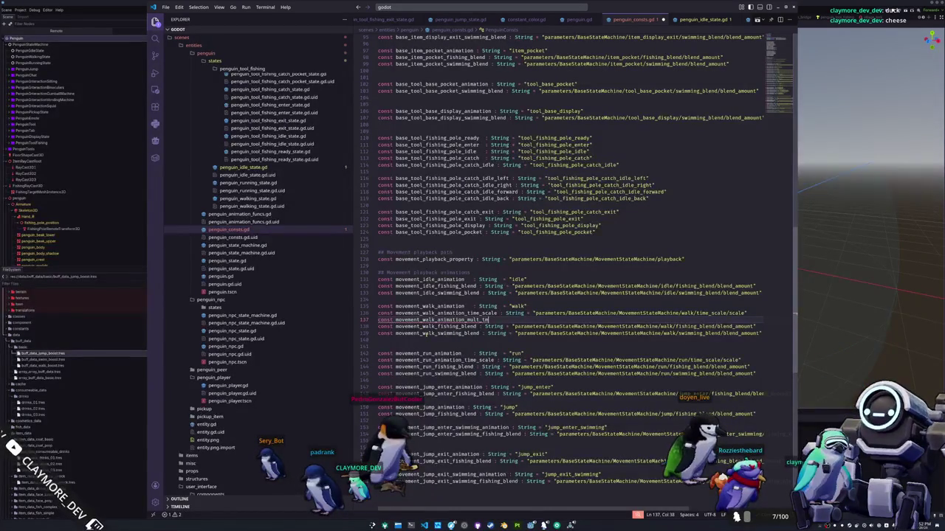
type(": String =")
key("Up")
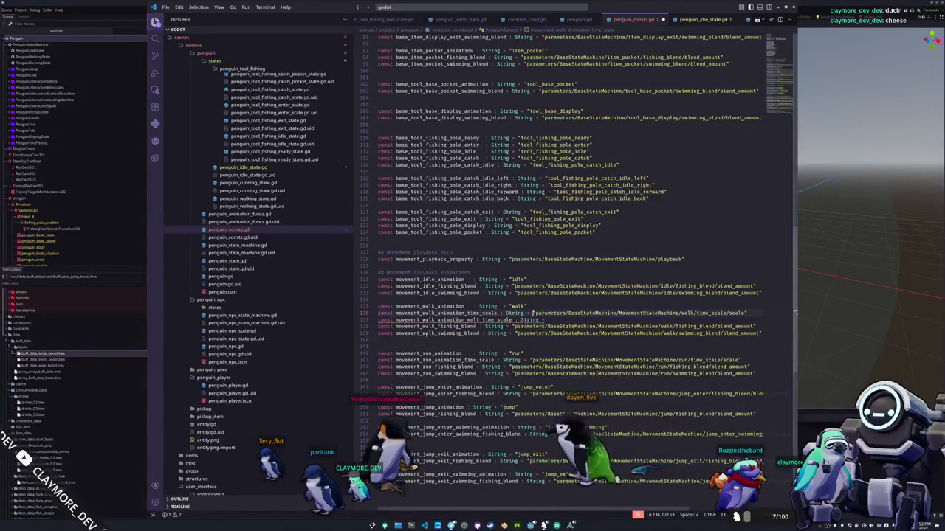
key("ctrl+shift+Right")
key("ctrl+shift+Right")
key("ctrl+shift+Right")
key("ctrl+c")
key("Down")
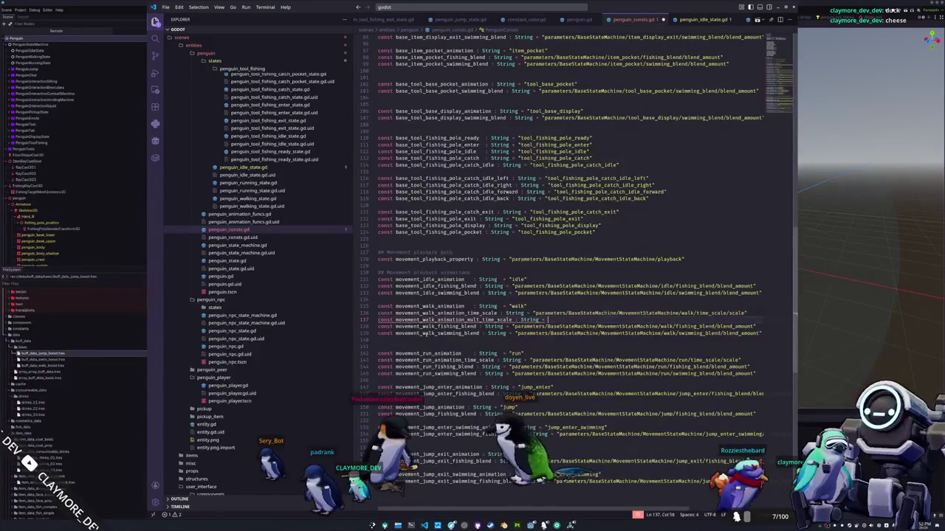
key("ctrl+v")
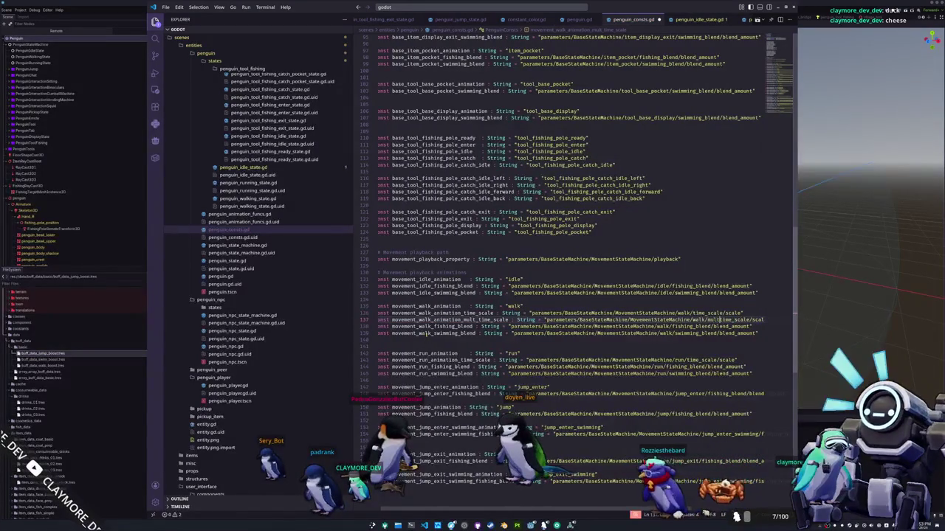
Duplicate it below the run time scale as movement_run_animation_mult_time_scale with a run/mult_time_scale path.
key("Down")
key("Down")
key("Down")
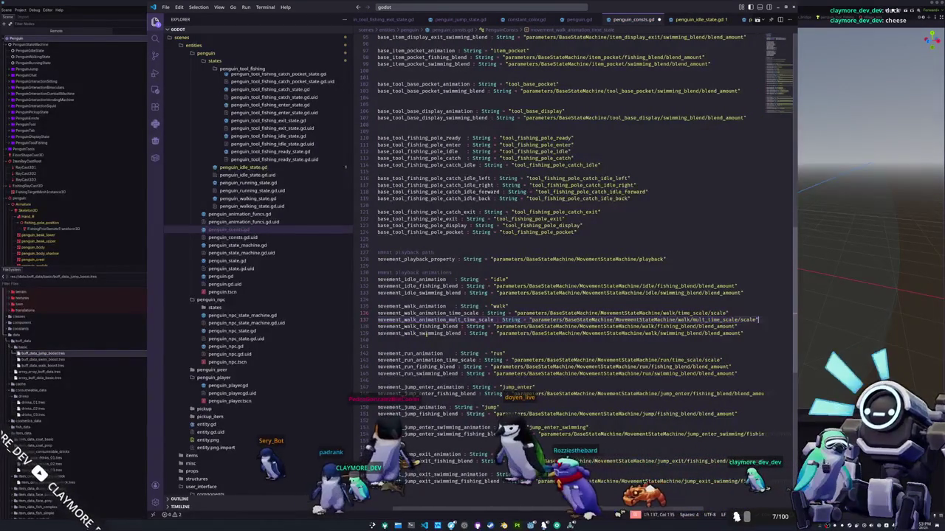
key("Down")
key("Down")
key("Down")
key("ctrl+Right")
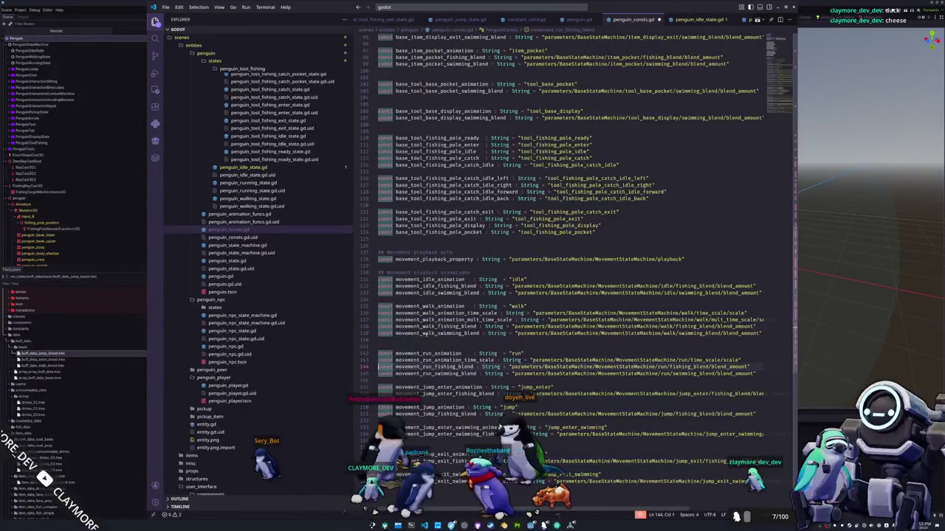
key("Up")
key("End")
key("Return")
key("ctrl+v")
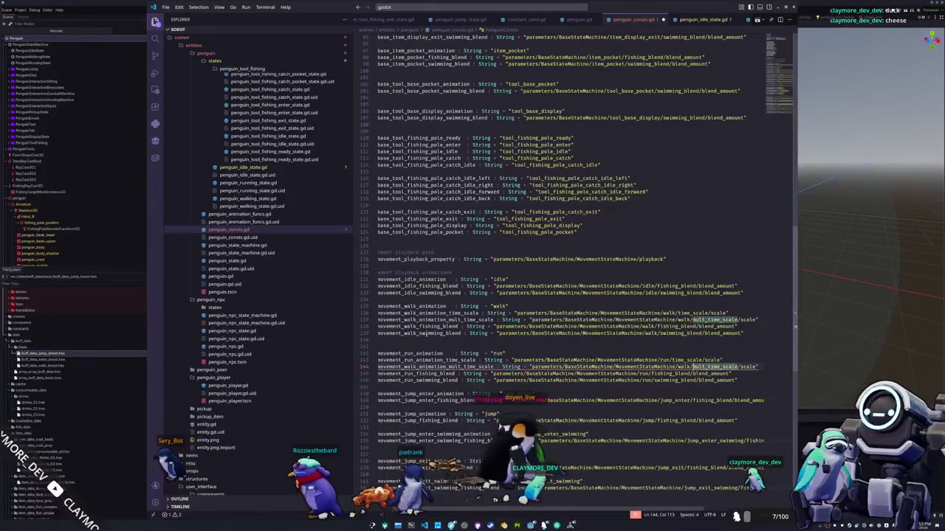
key("shift+Right")
key("shift+Right")
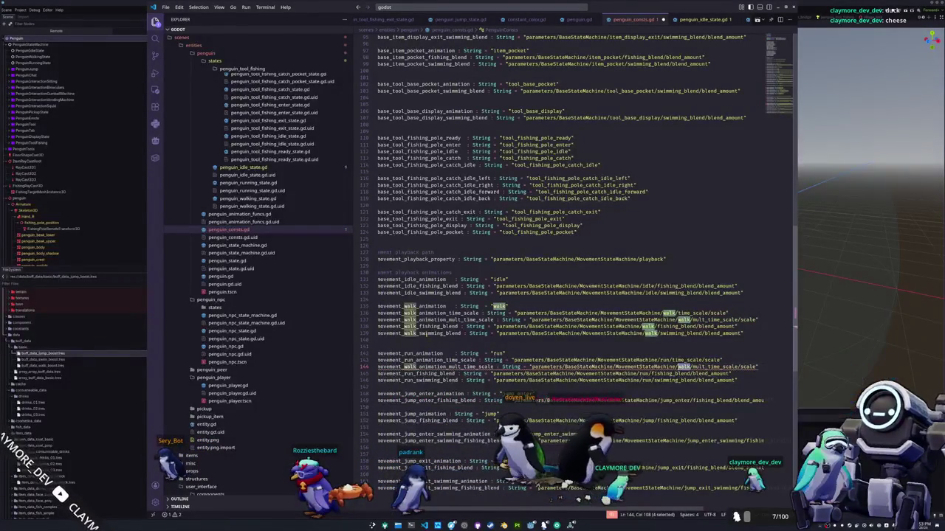
type("run")
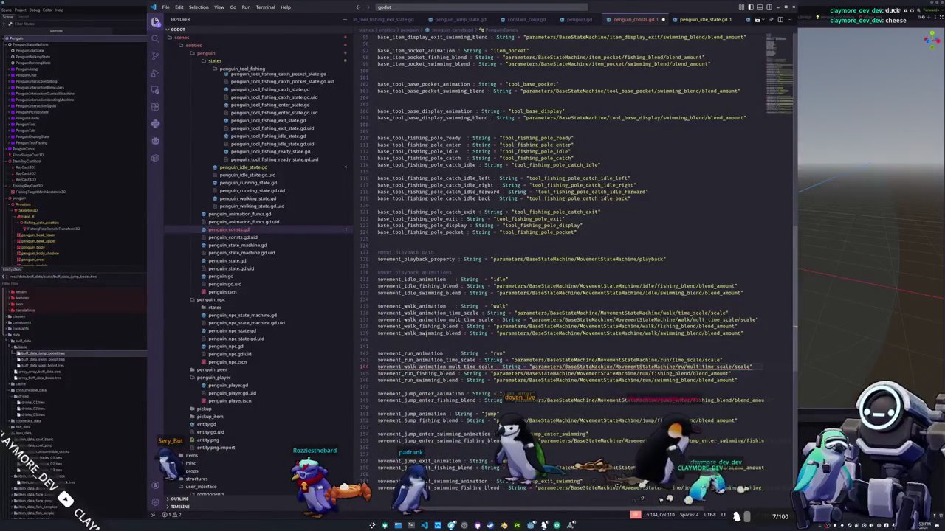
key("Home")
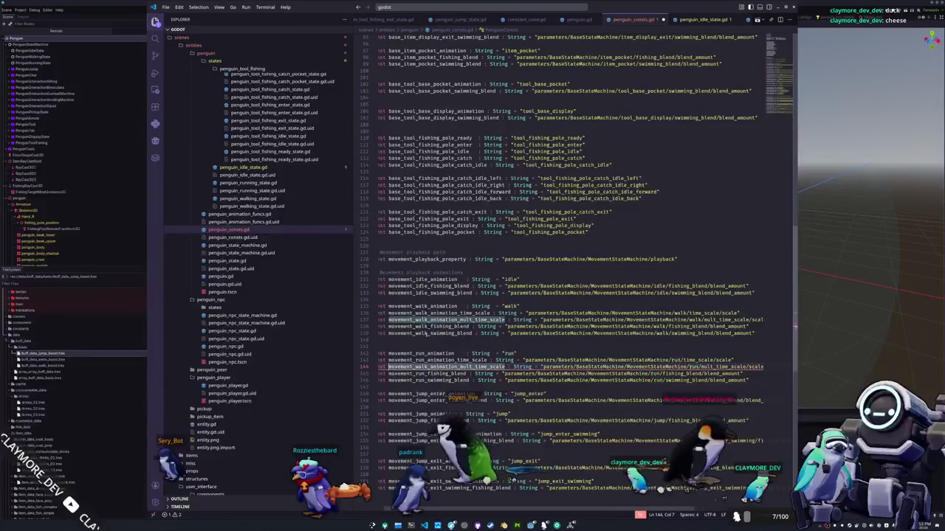
key("shift+Right")
key("shift+Right")
key("shift+Right")
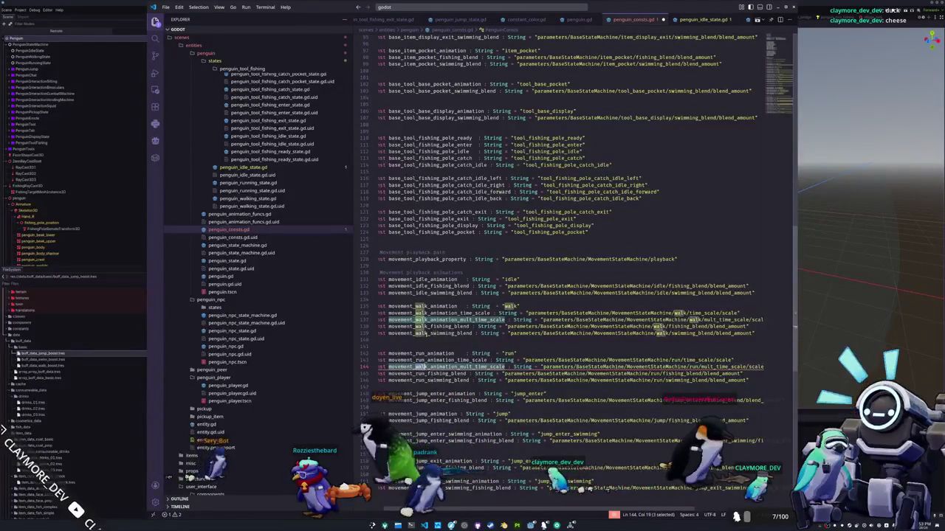
type("run")
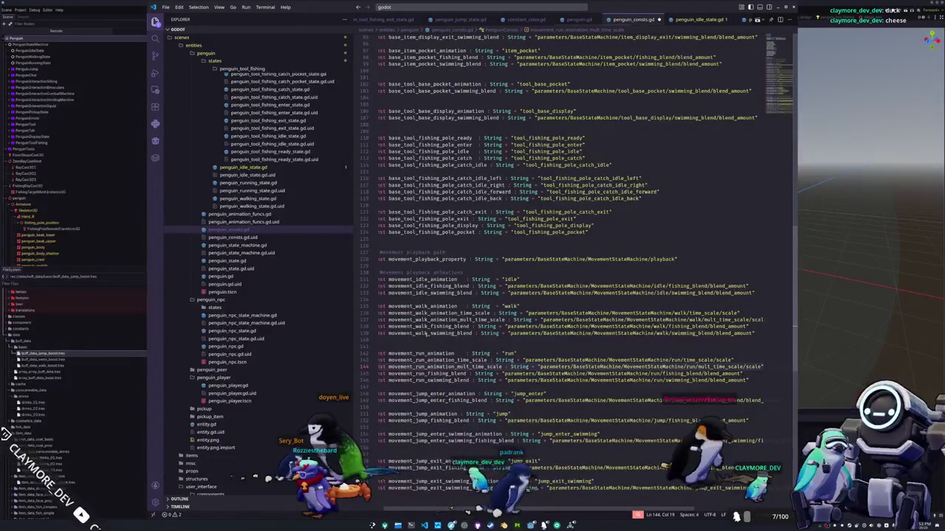
left_click(418, 346)
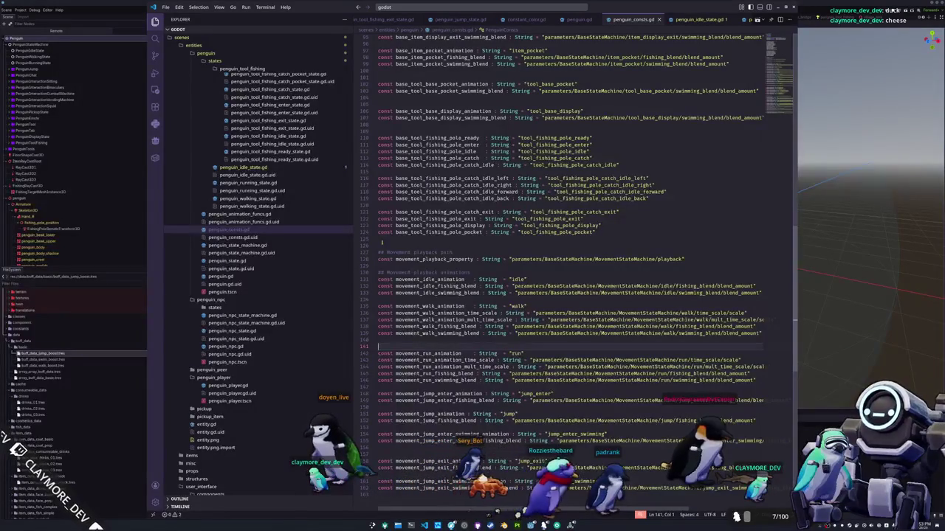
Declare a mult_time_scales Array[String] constant in penguin_consts.gd.
left_click(700, 20)
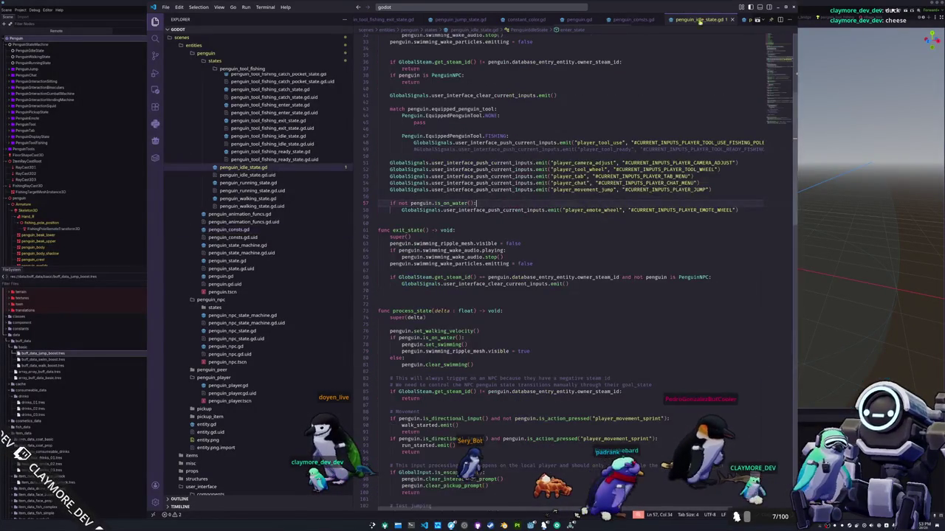
left_click(576, 20)
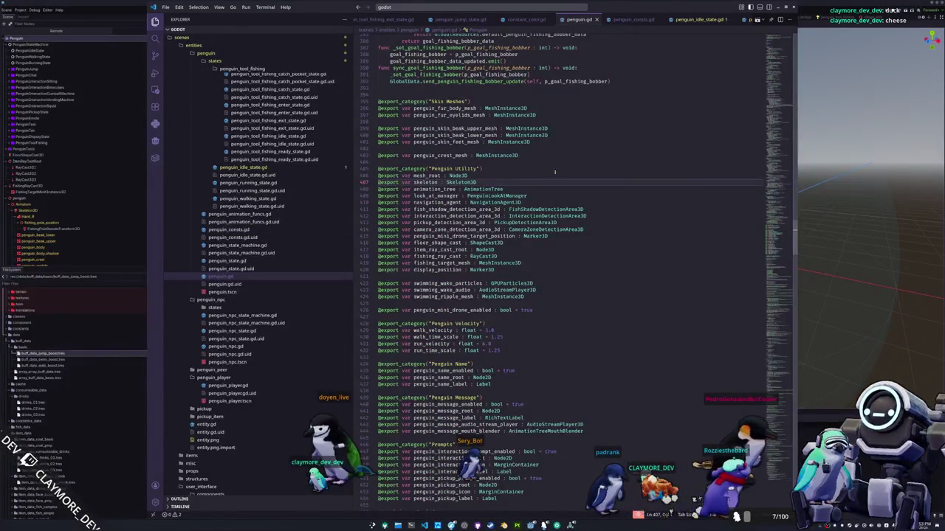
left_click(634, 20)
scroll(435, 190, "up", 15)
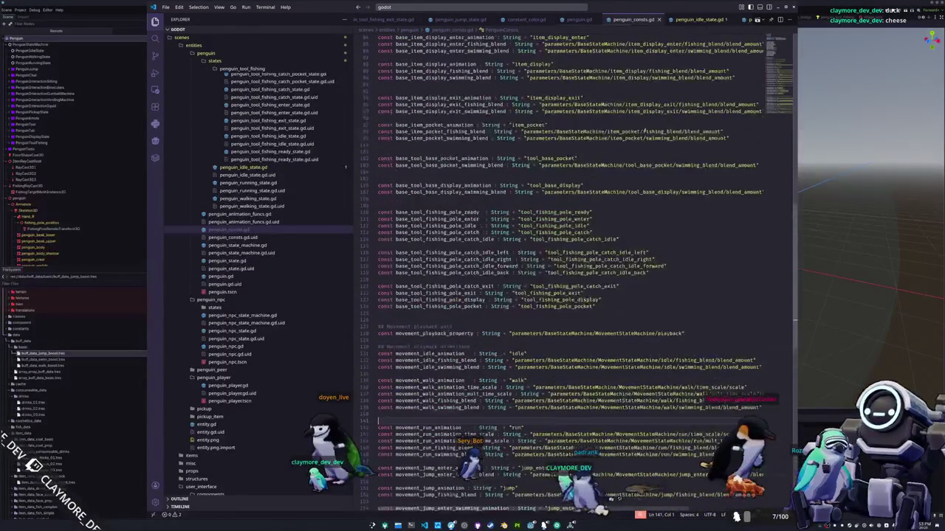
scroll(434, 191, "up", 10)
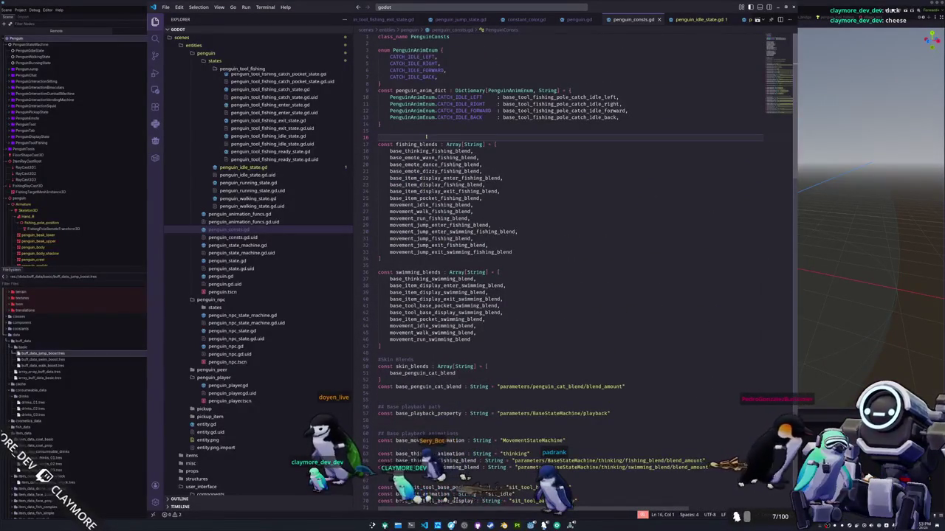
key("Return")
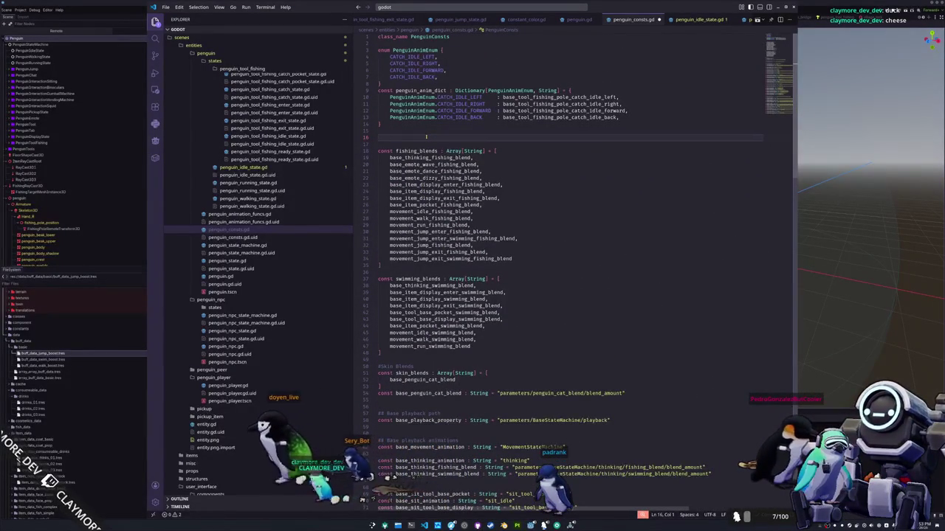
type("const mult_time_scales")
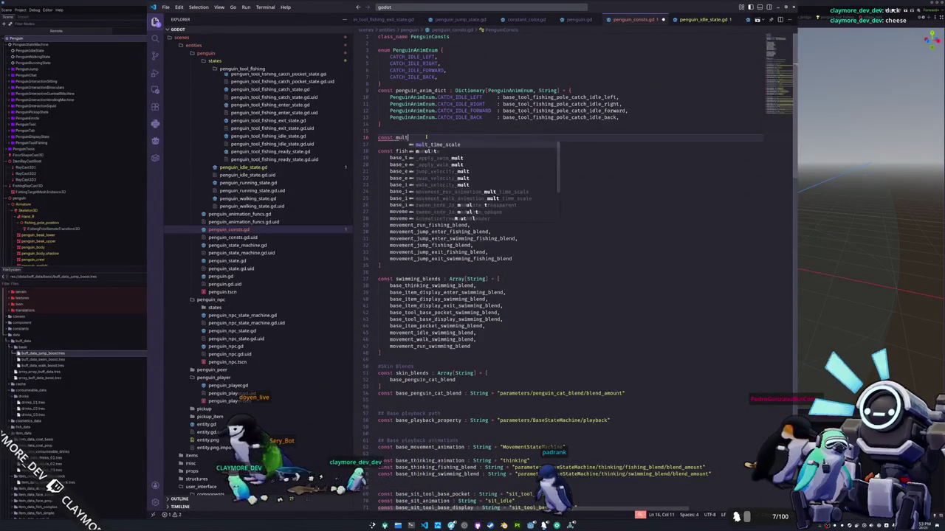
type(" : ")
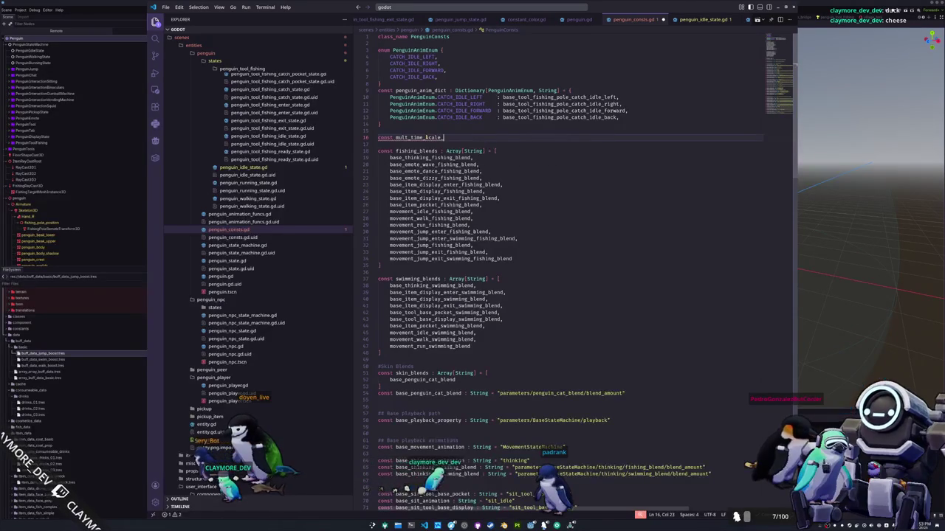
type("Array[String]")
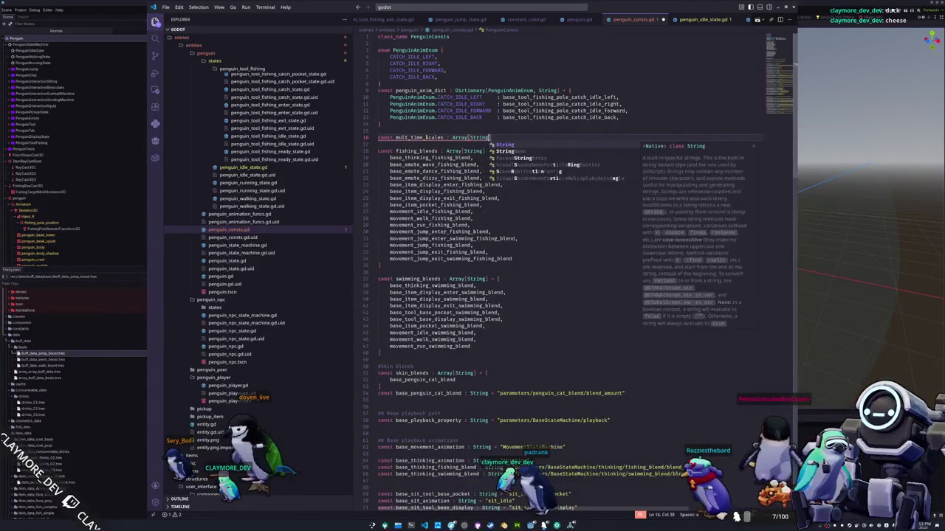
type(" = [")
key("Return")
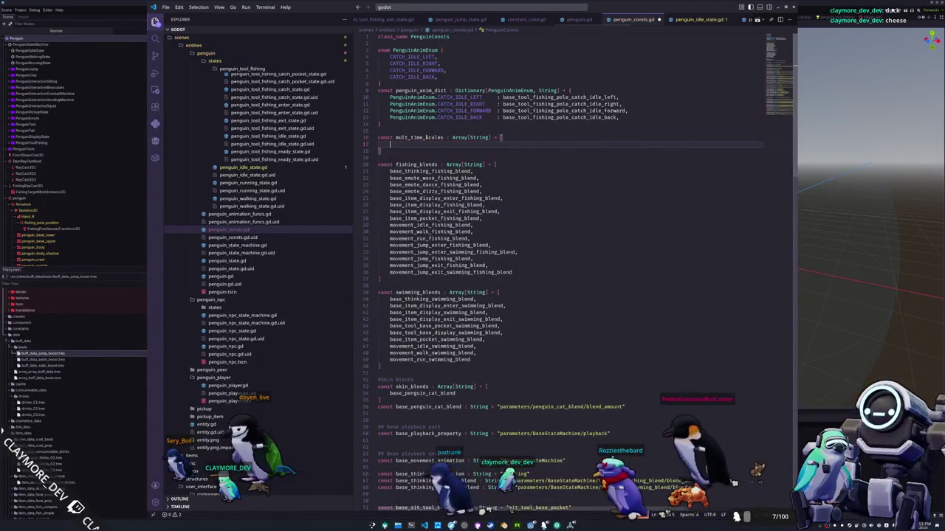
List movement_walk_animation_mult_time_scale and movement_run_animation_mult_time_scale in the array, then return to Godot.
type("mult")
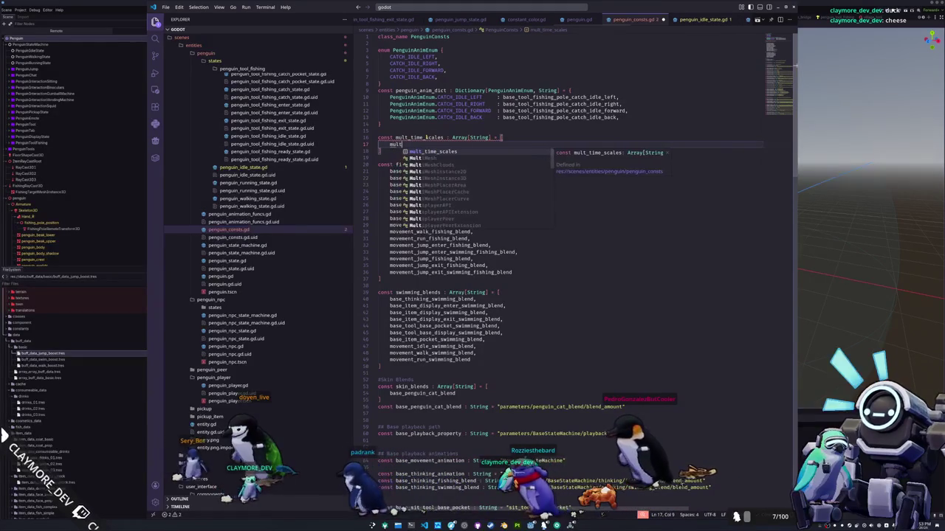
key("ctrl+shift+Left")
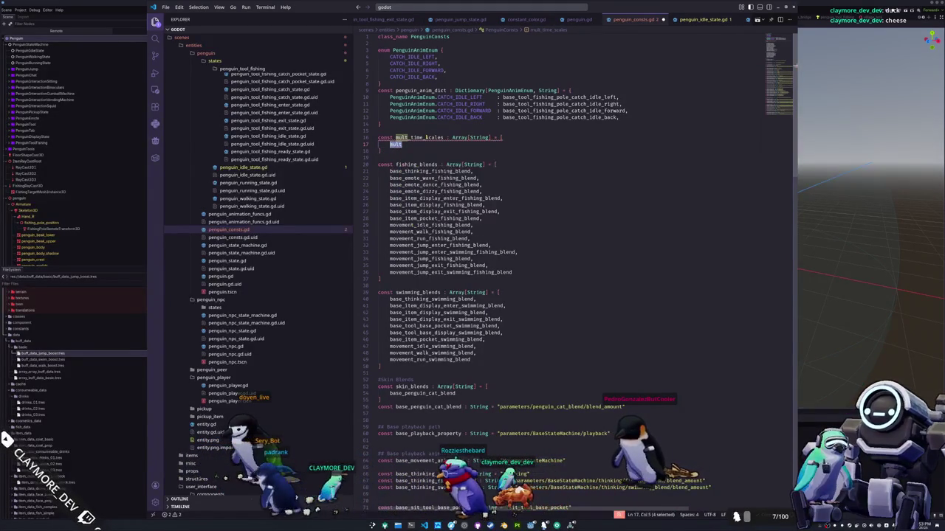
type("movement_idle")
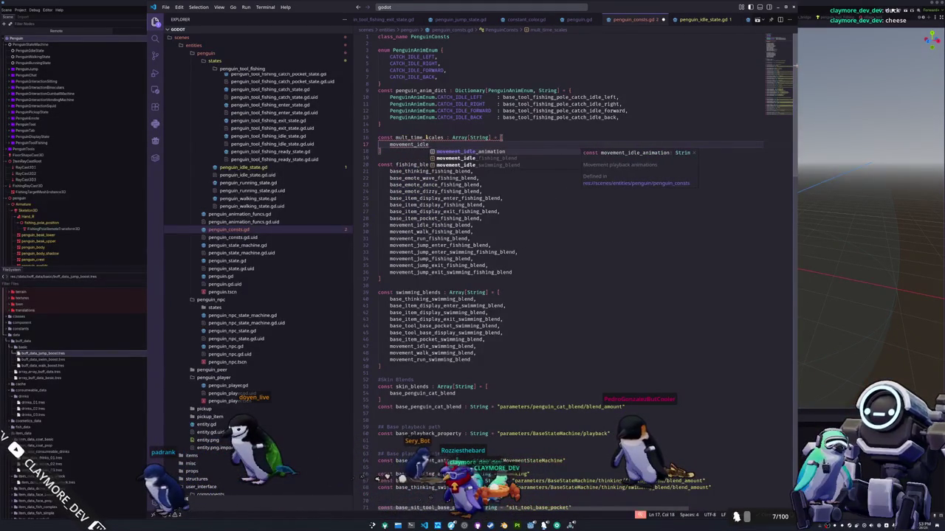
key("BackSpace")
key("BackSpace")
key("BackSpace")
type("walk")
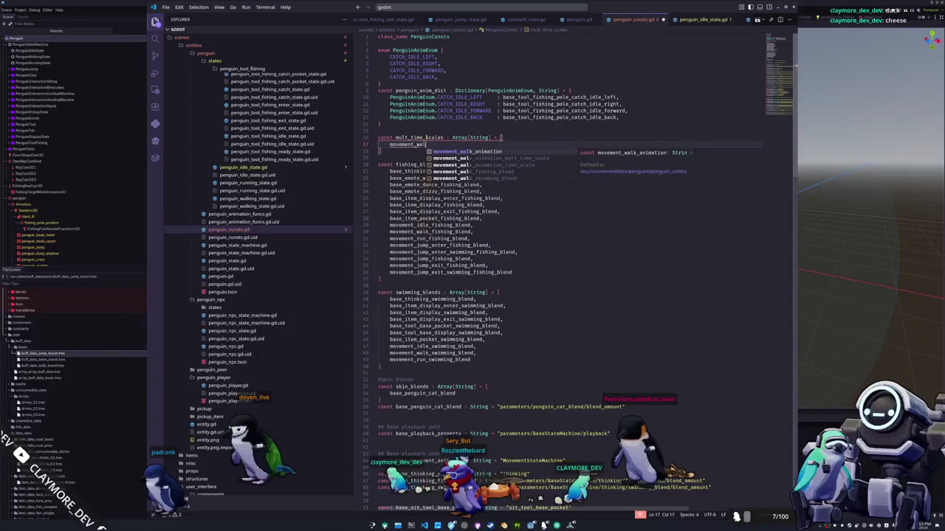
key("Down")
key("Return")
type(",")
key("Return")
type("movement")
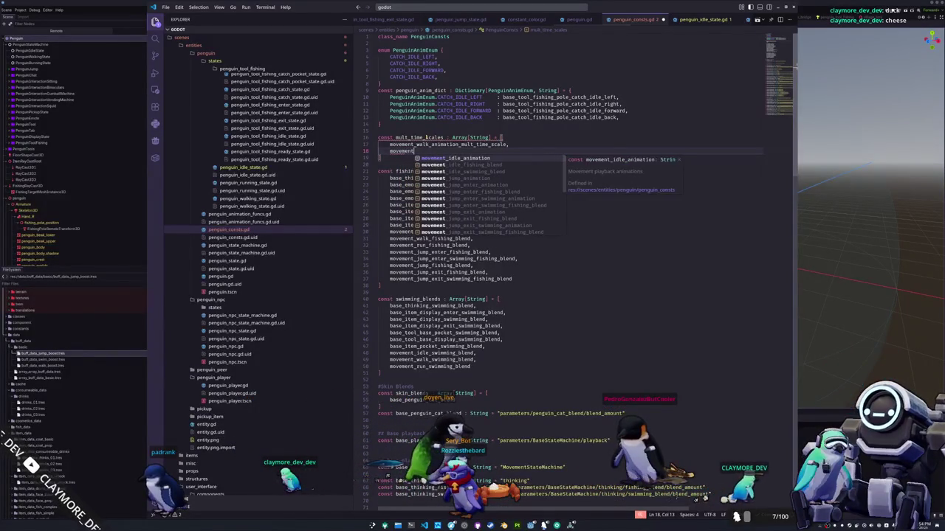
type("_run_animation_mult_time_scale")
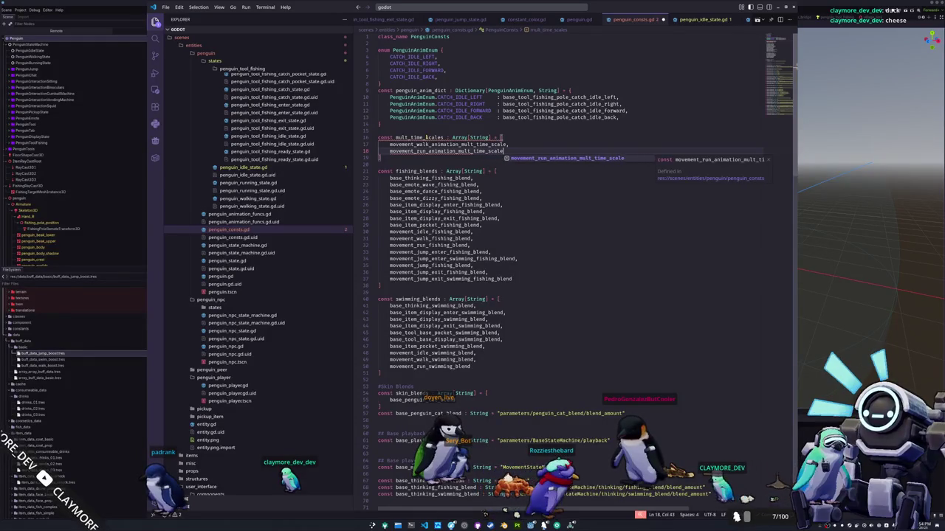
key("Return")
key("Return")
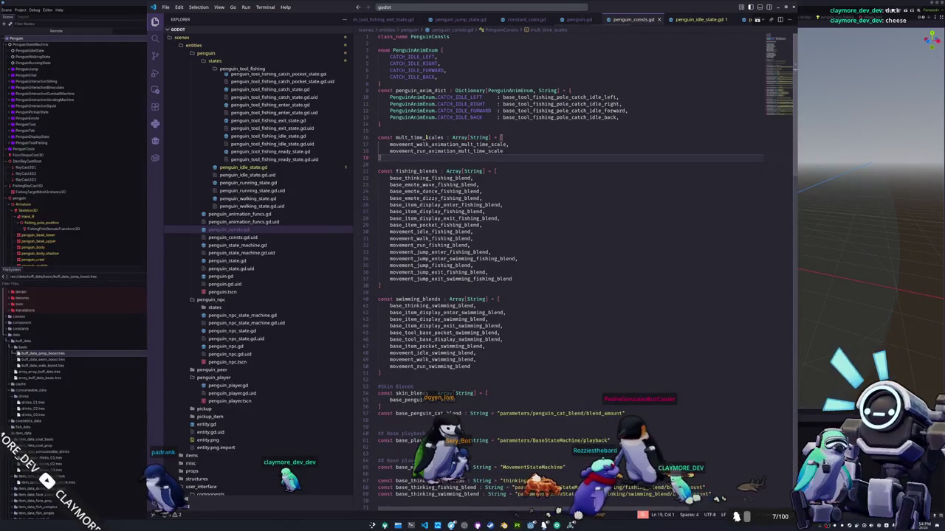
key("alt+Tab")
left_click(491, 516)
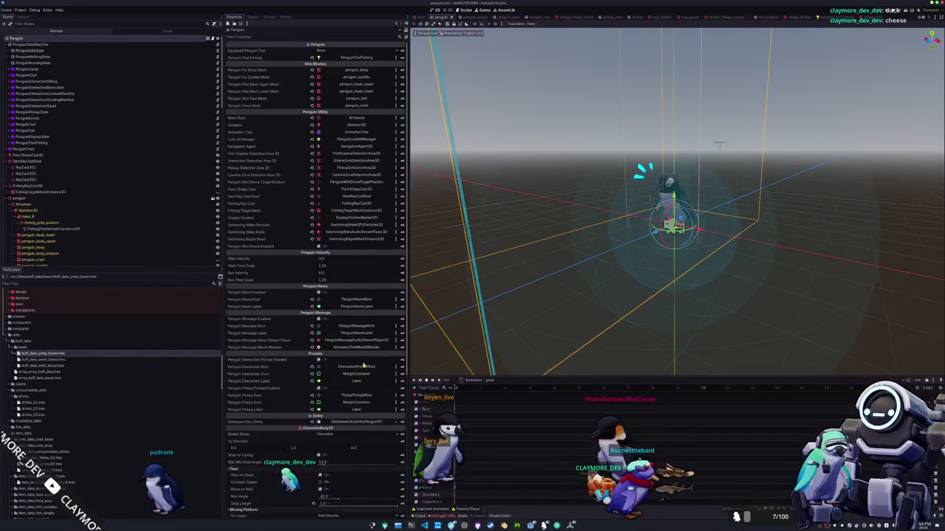
In the AnimationTree's walk blend tree, insert mult_time_scale between the swimming and fishing blends.
scroll(110, 172, "down", 5)
left_click(89, 123)
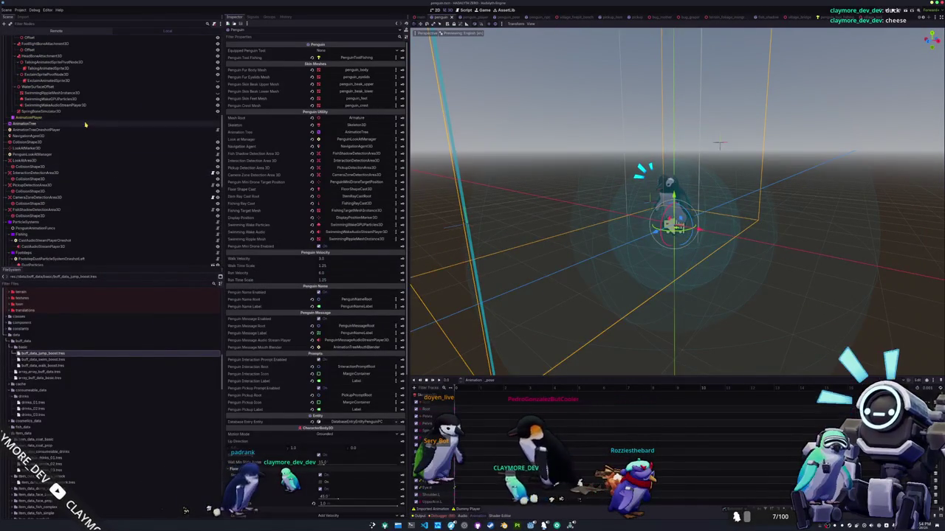
left_click(524, 516)
scroll(575, 402, "down", 3)
scroll(575, 402, "left", 3)
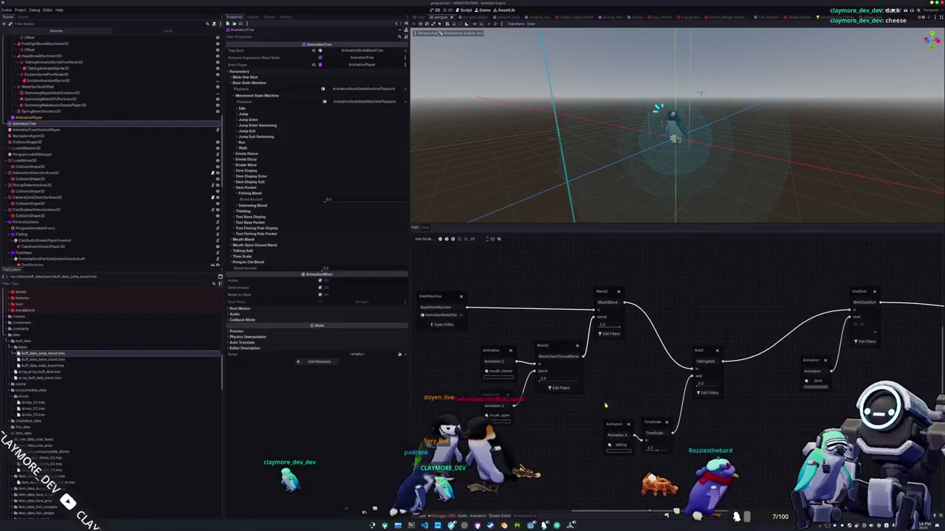
left_click(455, 321)
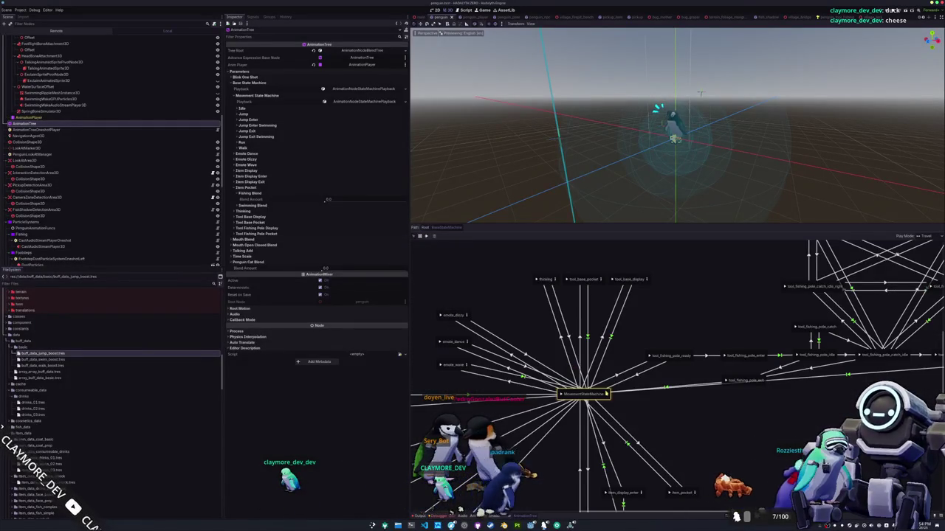
left_click(606, 394)
left_click(596, 302)
scroll(517, 355, "up", 3)
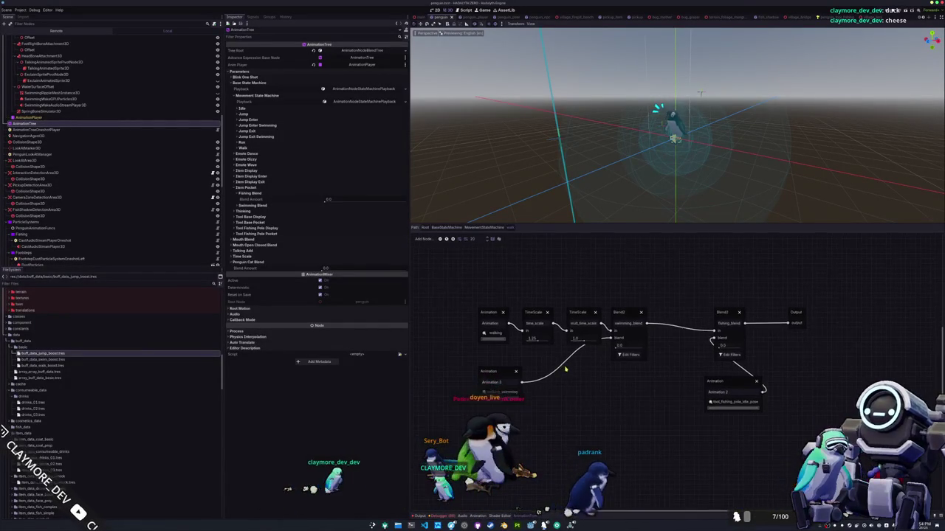
left_click(470, 380)
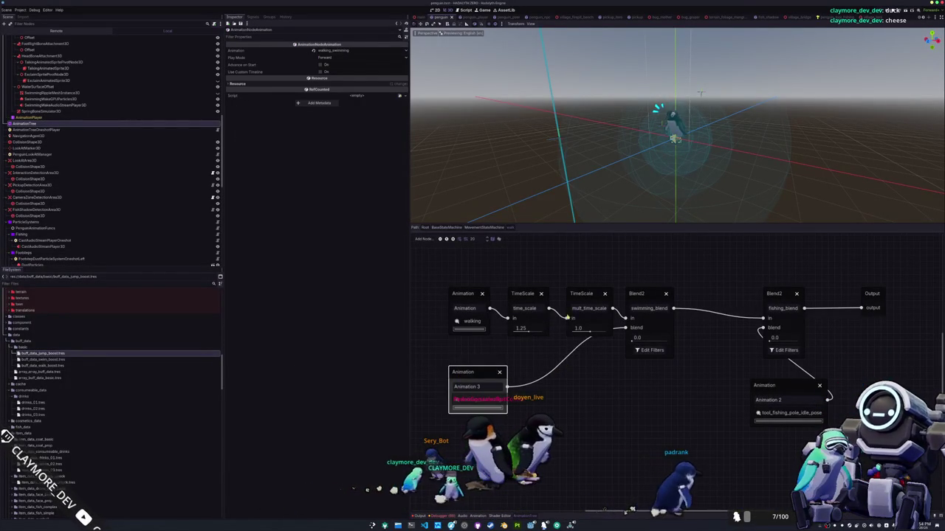
left_click_drag(595, 295, 725, 333)
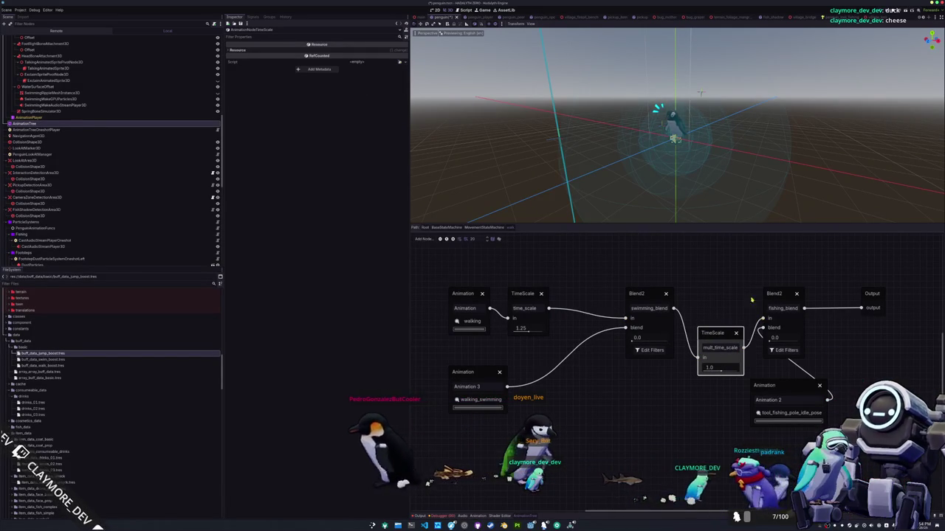
left_click_drag(714, 333, 715, 294)
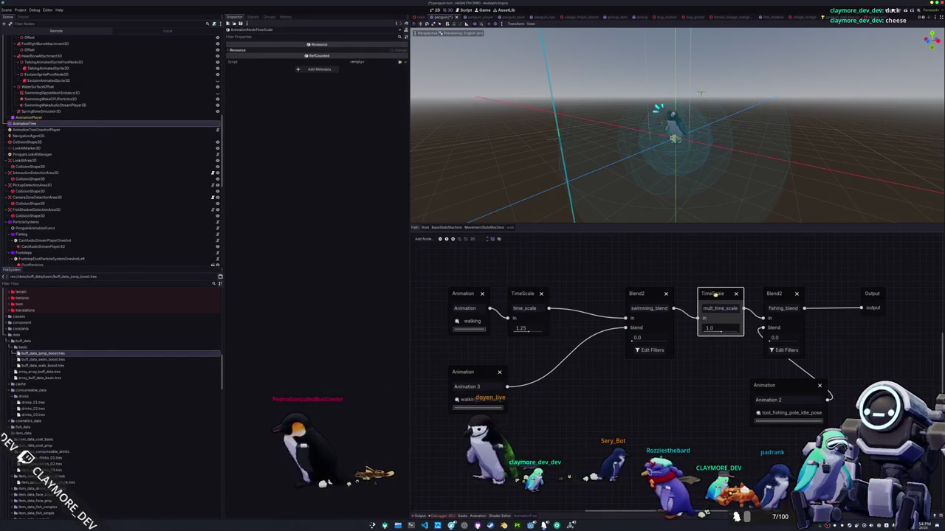
Insert mult_time_scale between the swimming and fishing blends in the run blend tree too.
left_click(488, 227)
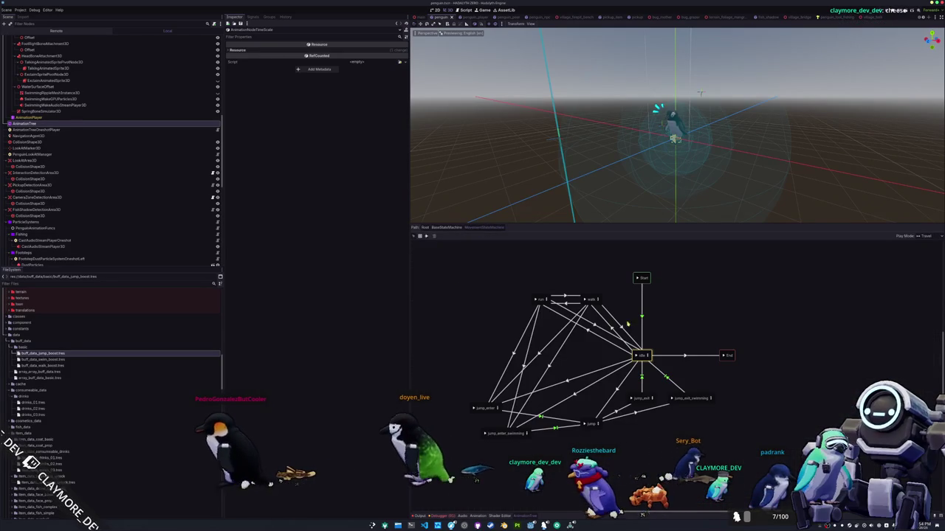
left_click(648, 355)
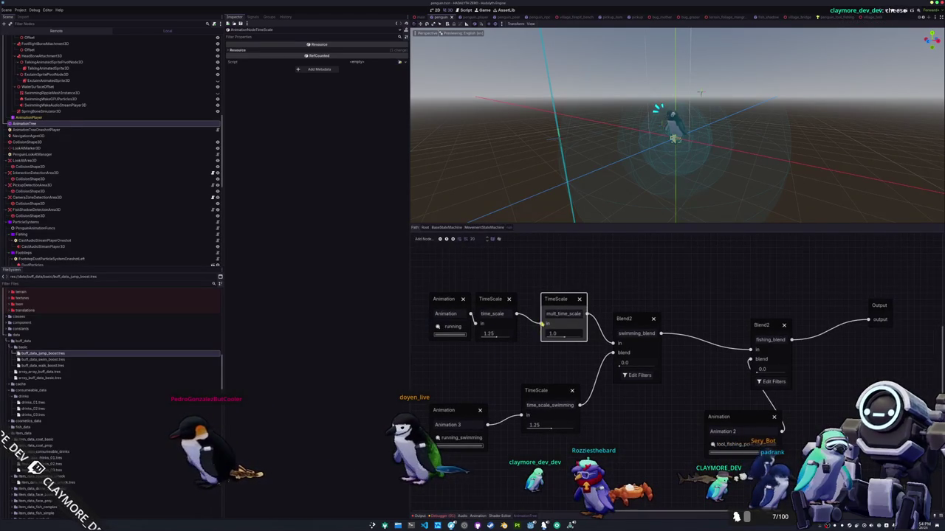
left_click_drag(565, 298, 709, 324)
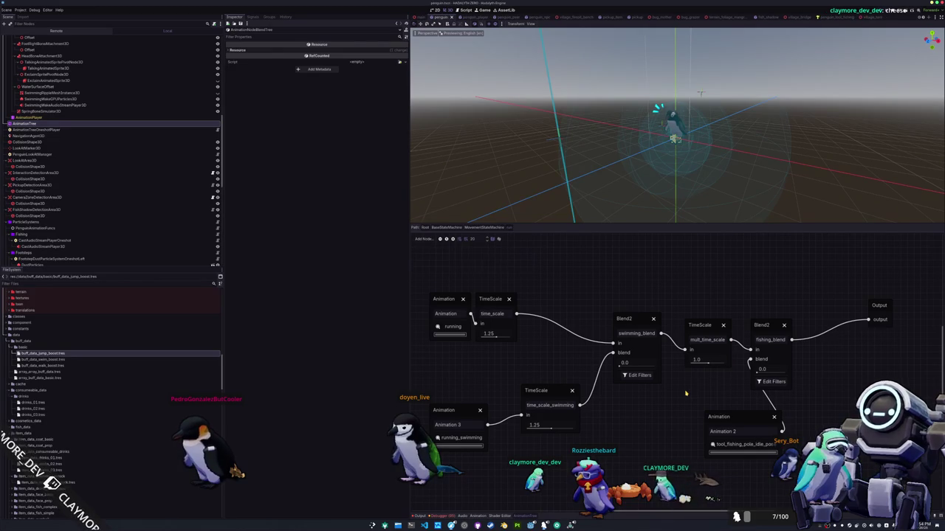
scroll(553, 343, "down", 2)
left_click(446, 228)
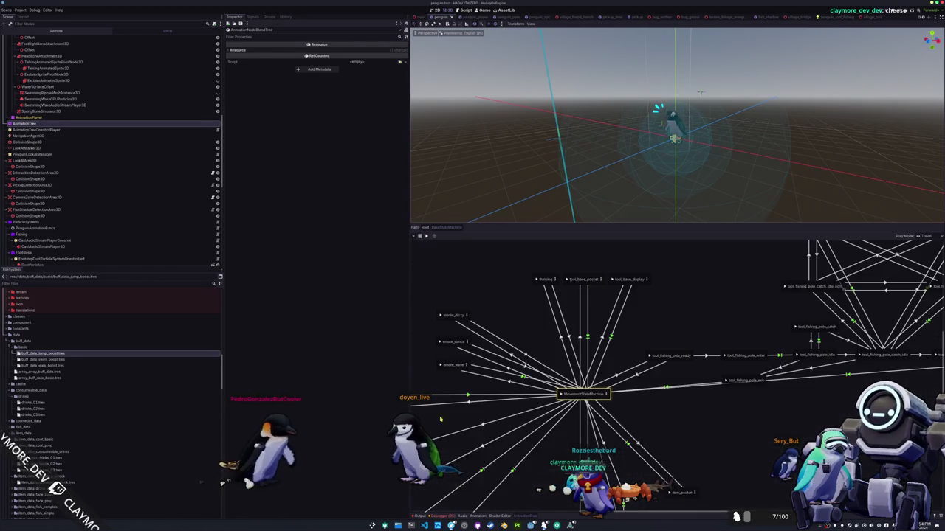
key("alt+Tab")
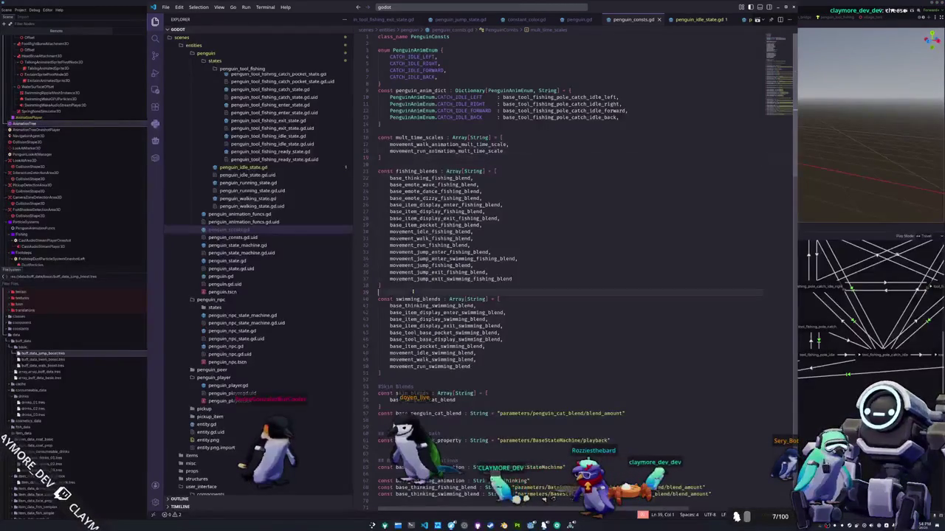
Open penguin.gd and scroll to the walking and run velocity functions.
left_click(573, 22)
scroll(569, 266, "up", 15)
scroll(568, 265, "down", 10)
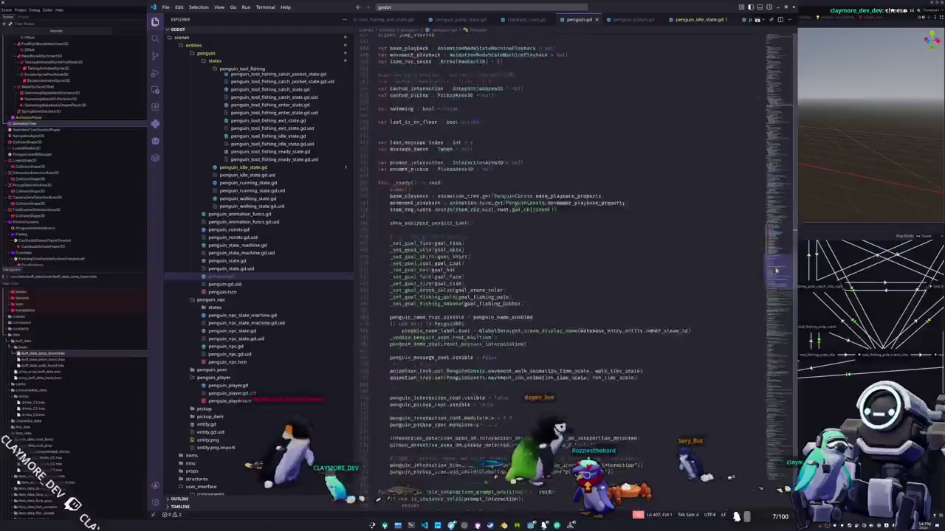
scroll(760, 295, "down", 10)
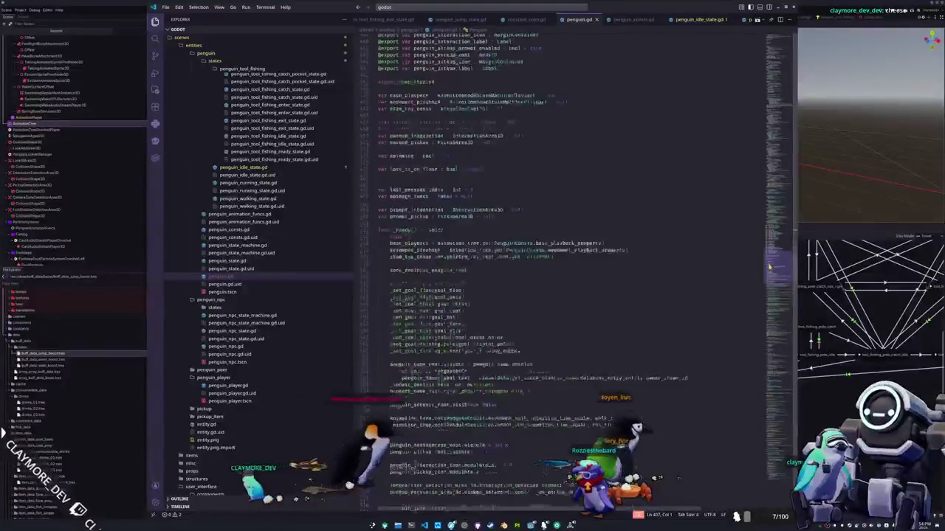
scroll(755, 315, "up", 10)
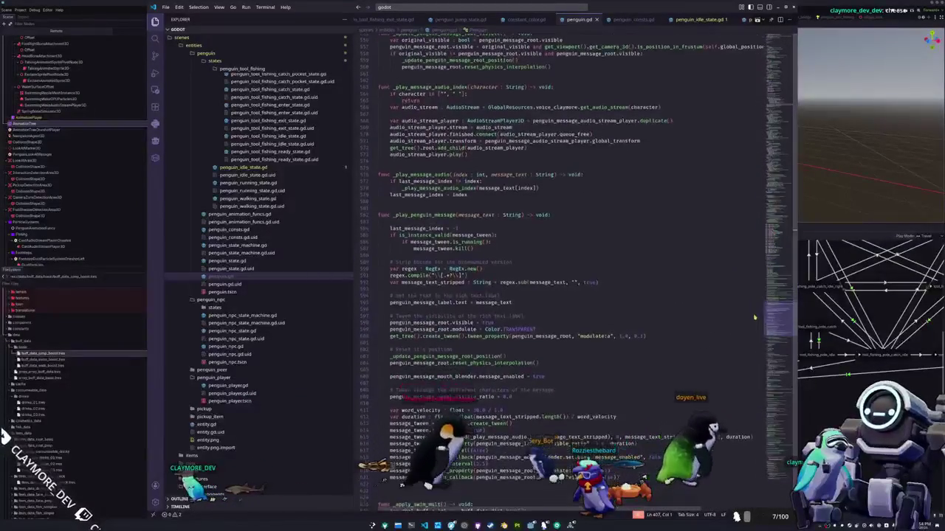
scroll(756, 281, "up", 15)
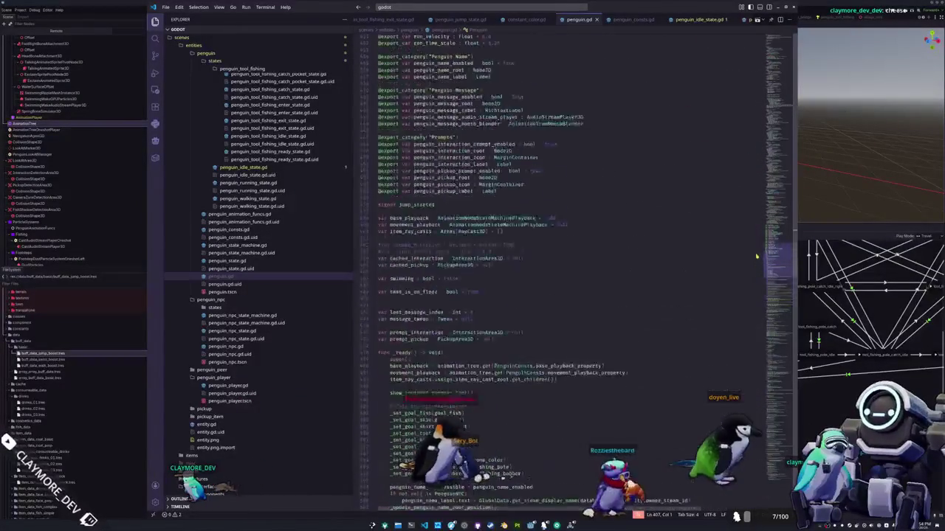
scroll(766, 194, "up", 2)
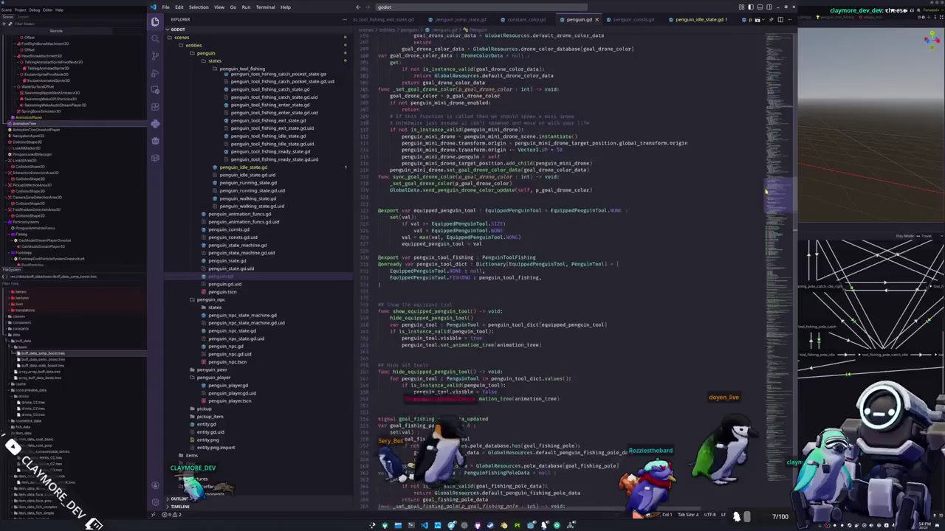
scroll(764, 200, "down", 9)
left_click_drag(763, 207, 768, 375)
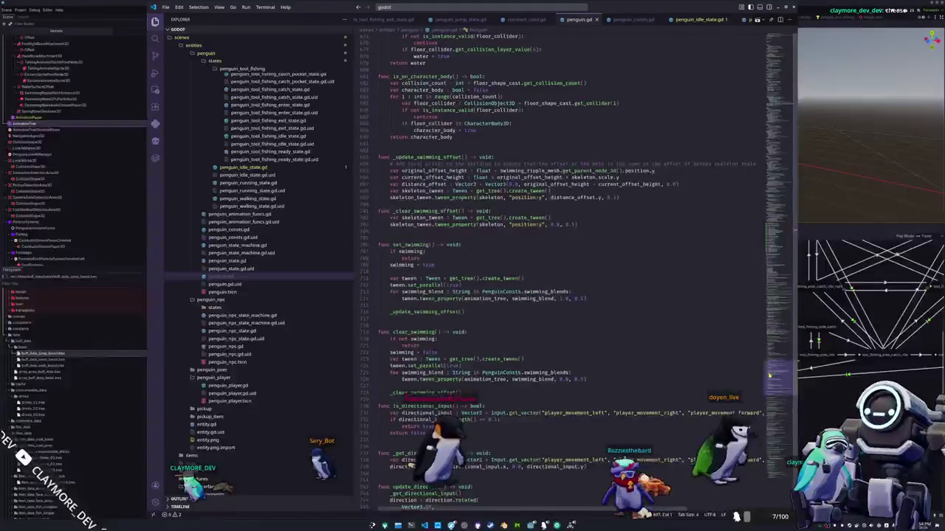
scroll(768, 375, "up", 4)
scroll(414, 238, "up", 10)
scroll(418, 240, "up", 3)
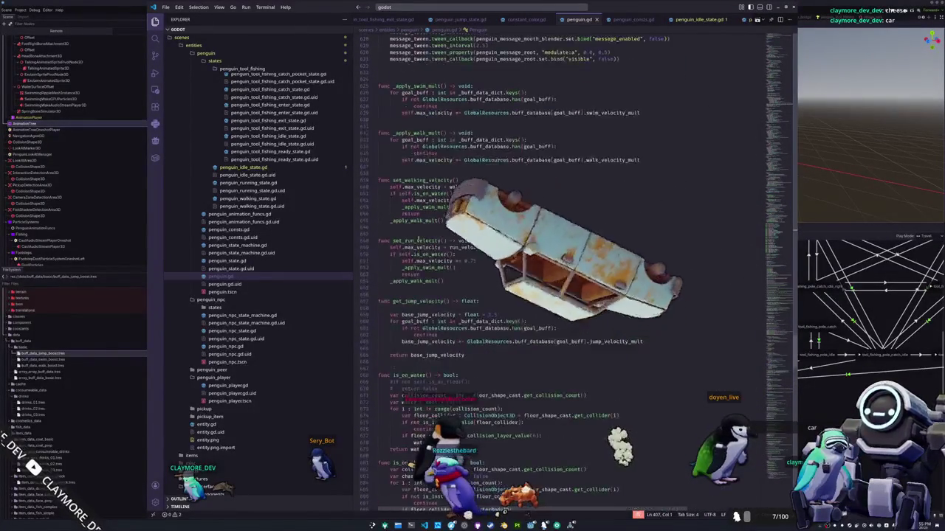
Highlight set_run_velocity, set_walking_velocity and the _apply_swim_mult calls.
double_click(417, 240)
double_click(421, 180)
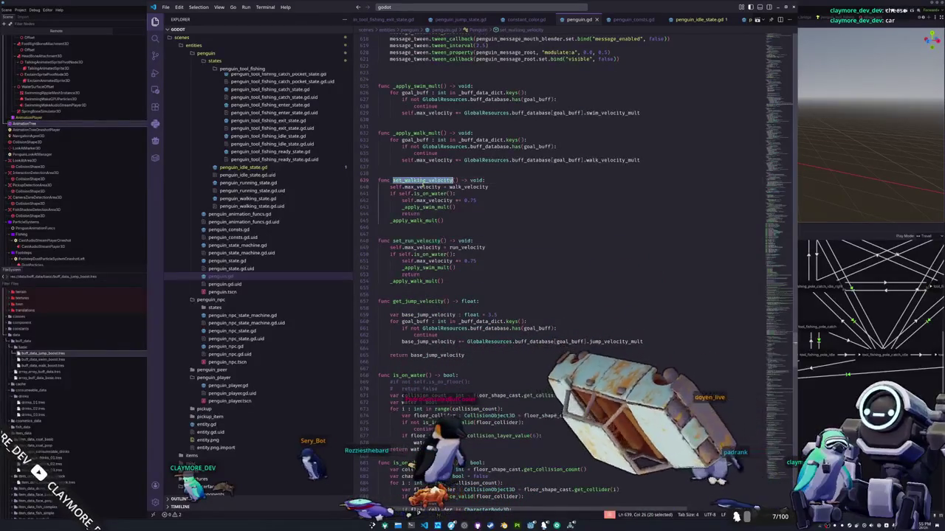
mouse_move(432, 242)
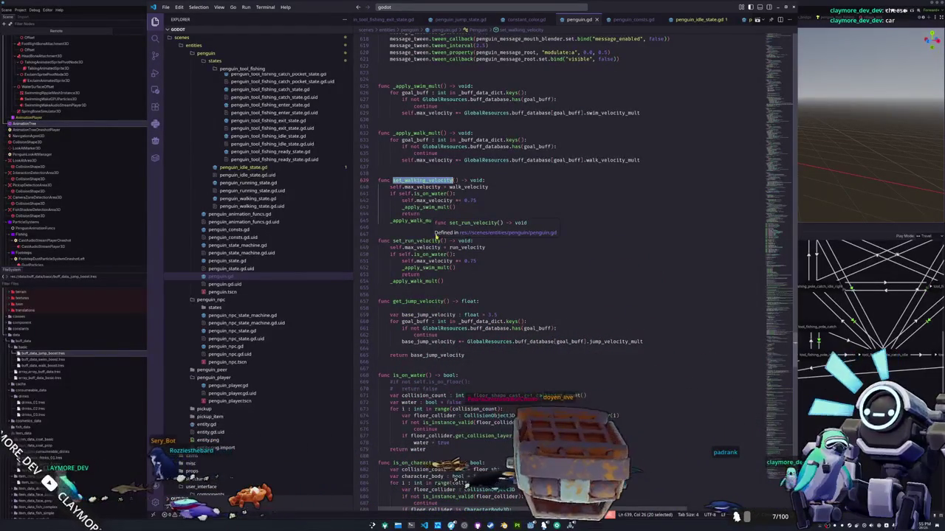
double_click(424, 208)
mouse_move(424, 208)
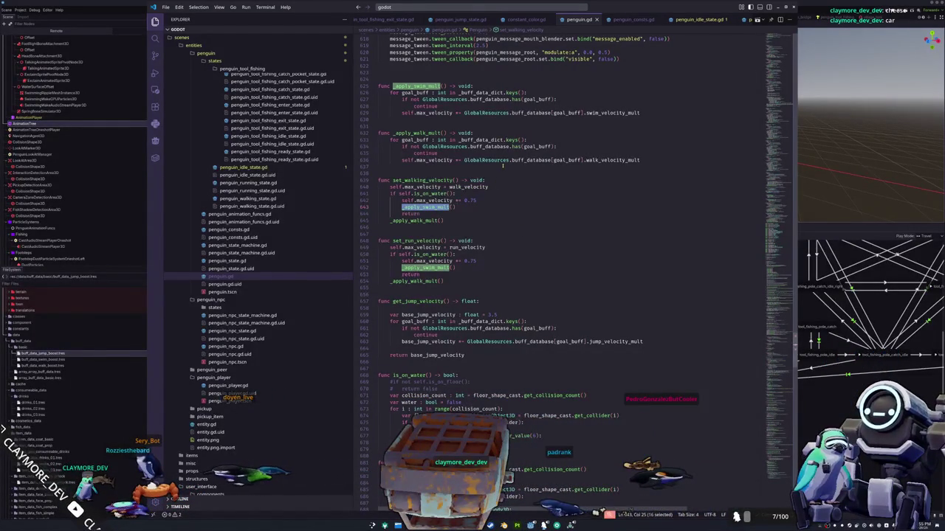
In _apply_walk_mult, add 'var mult : float = 1.0' and multiply it by the walk_velocity_mult buff.
left_click(504, 133)
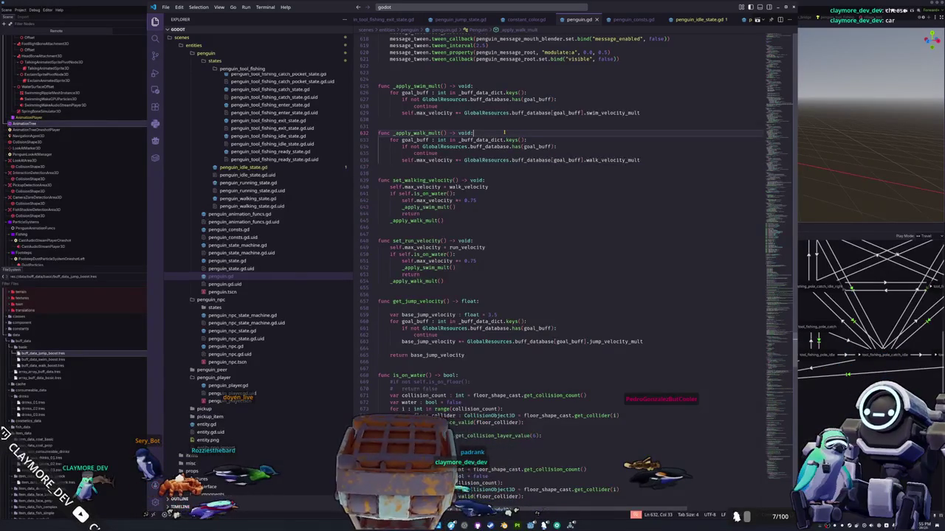
key("Return")
type("var mult : float")
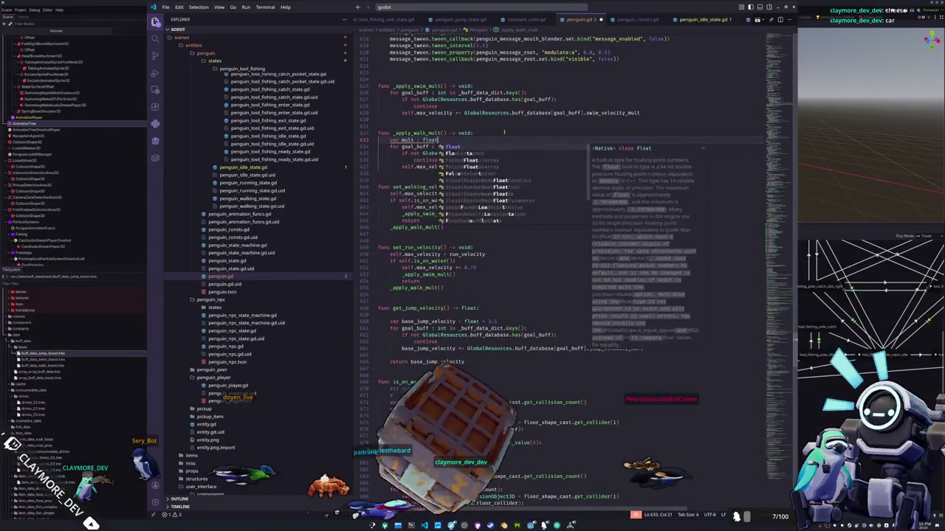
type(" = 1.0")
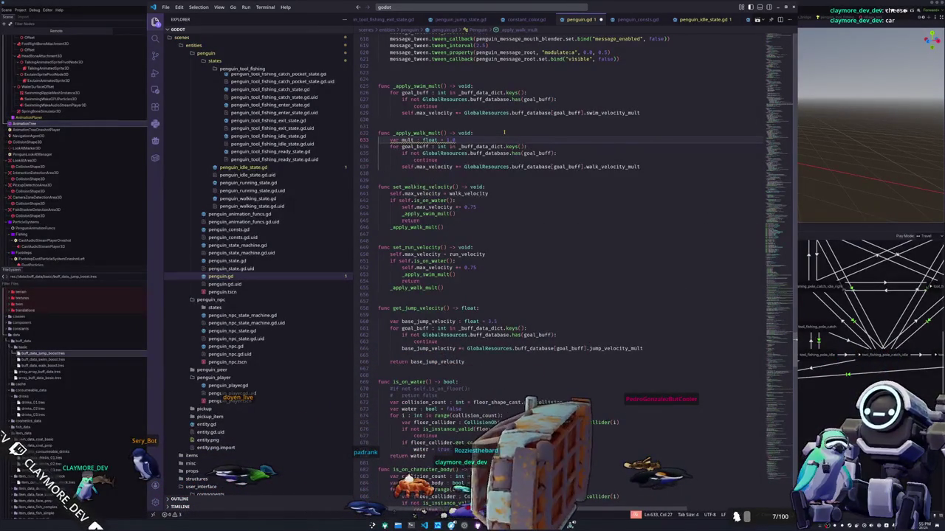
key("Down")
key("Down")
key("Down")
type("mult")
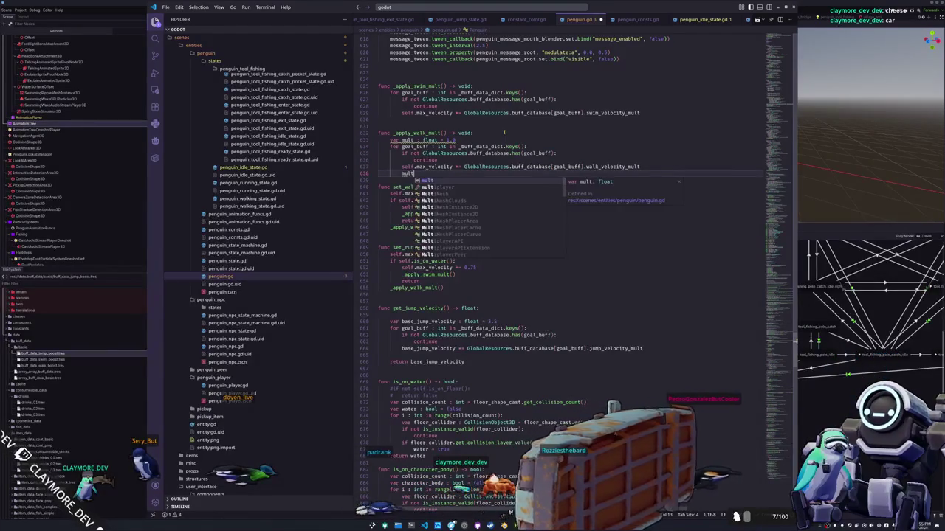
type(" *=")
key("Up")
key("ctrl+shift+Right")
key("ctrl+shift+Right")
key("ctrl+shift+Right")
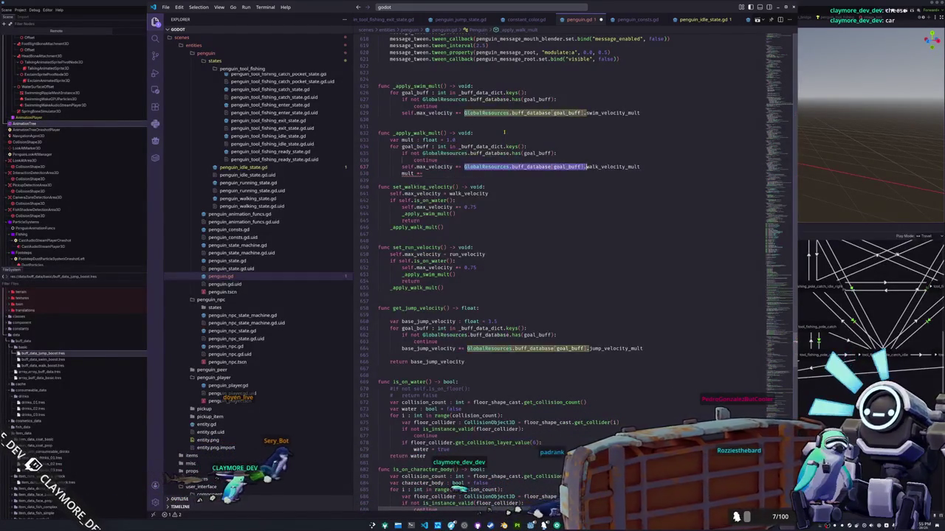
key("Down")
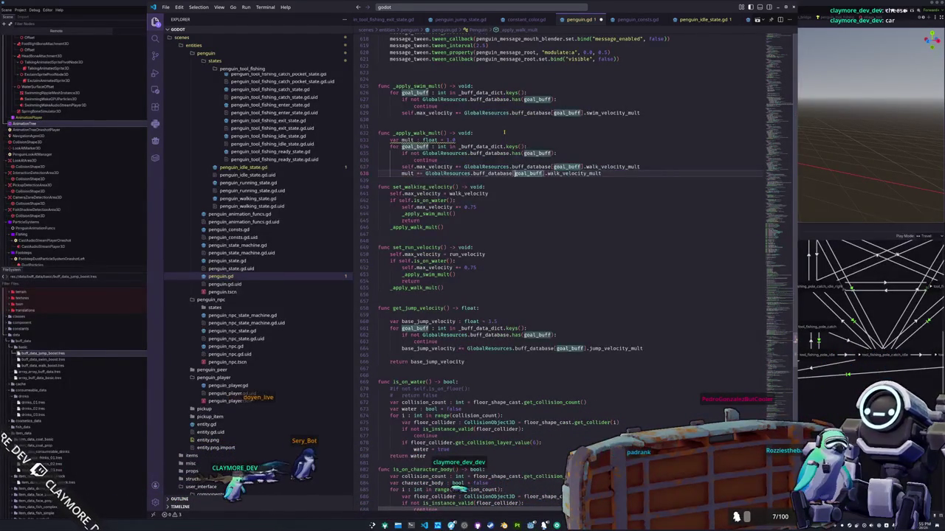
key("Return")
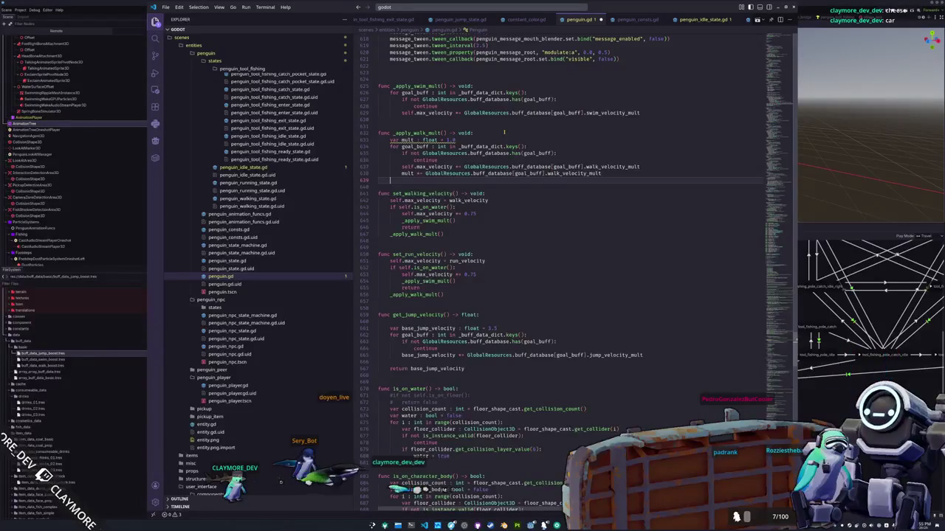
Add a loop over PenguinConsts.mult_time_scales calling animation_tree.set(mult_parameter, mult).
type("for animat")
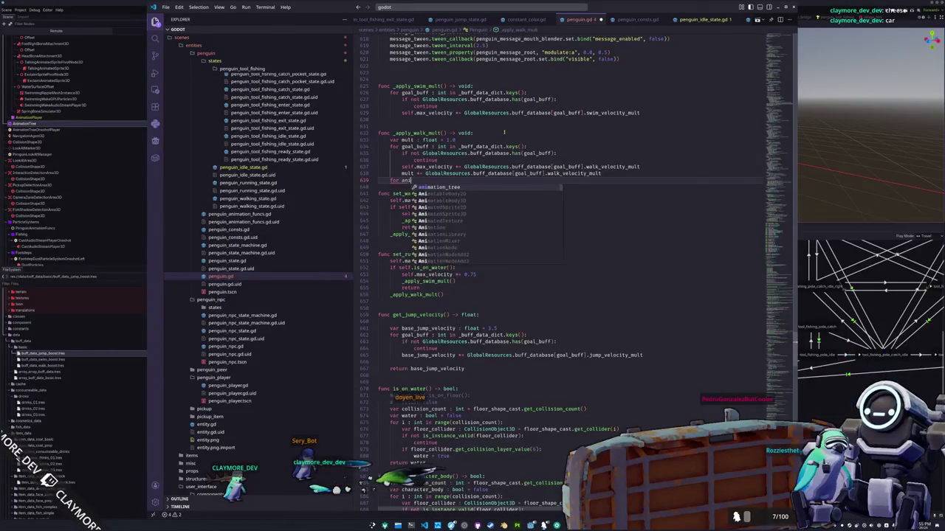
key("BackSpace")
key("BackSpace")
key("BackSpace")
type("mult")
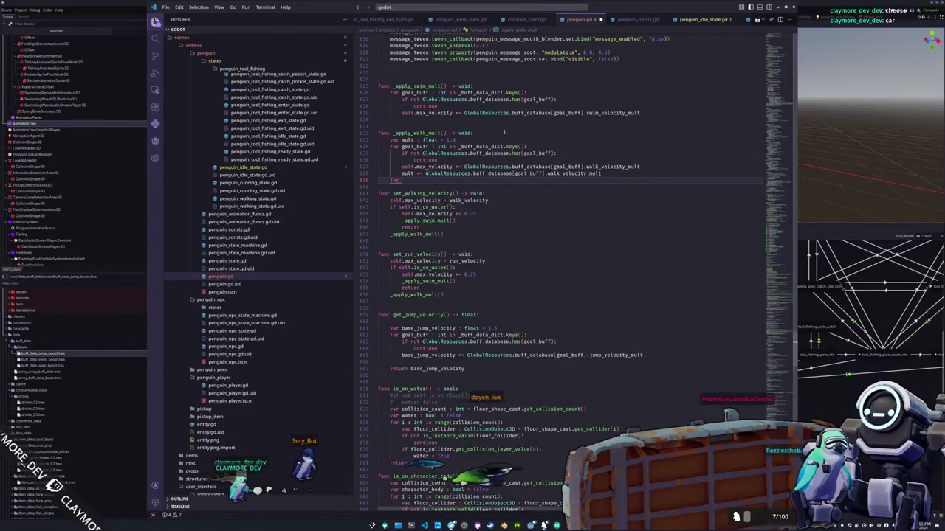
type("_param")
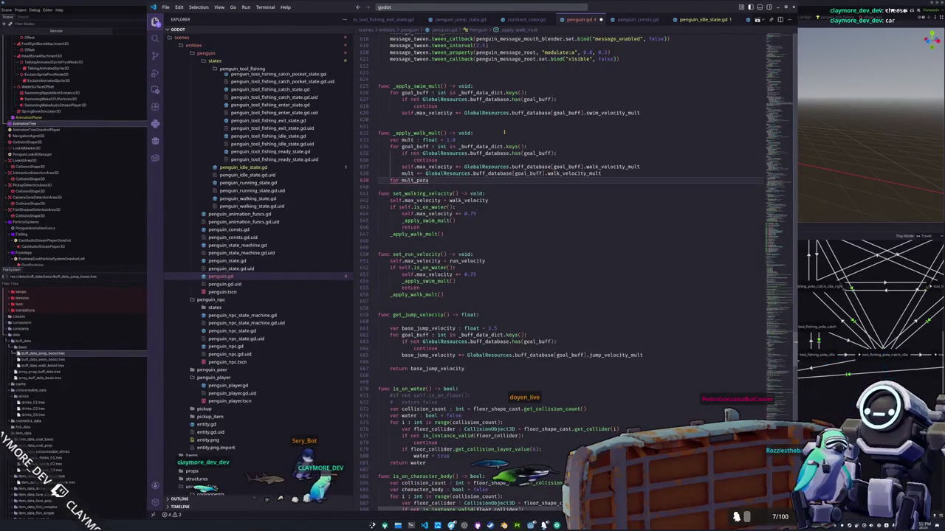
type("eter : String in")
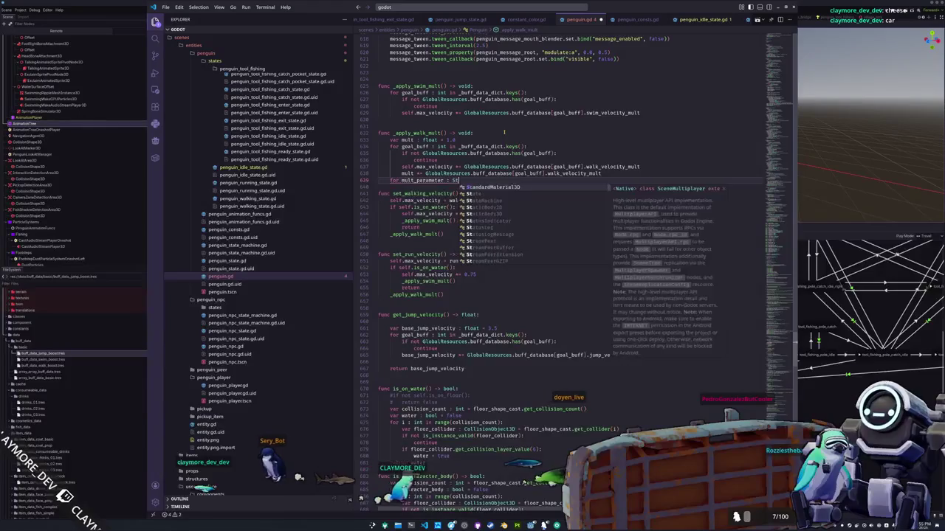
type(" PenguinConsts.mult")
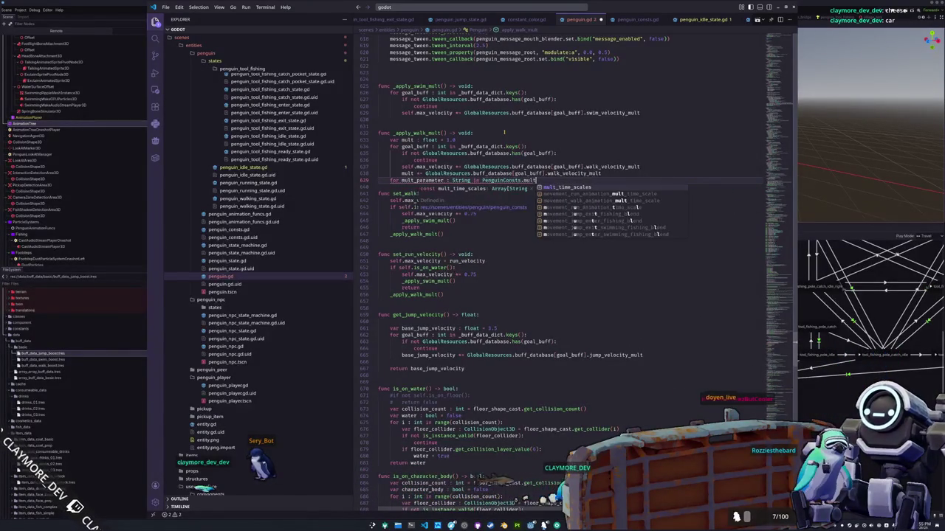
key("Return")
key("Return")
type("animation_tree.set(")
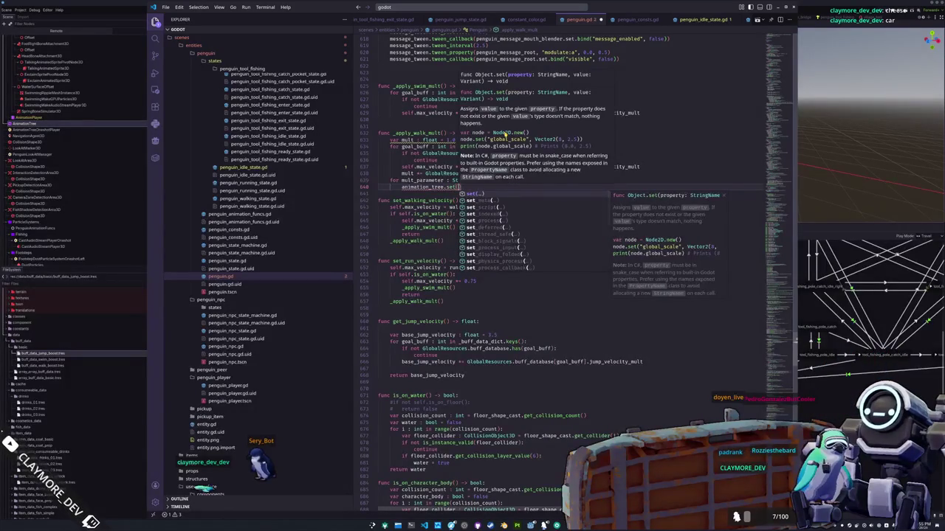
type("mult_pa")
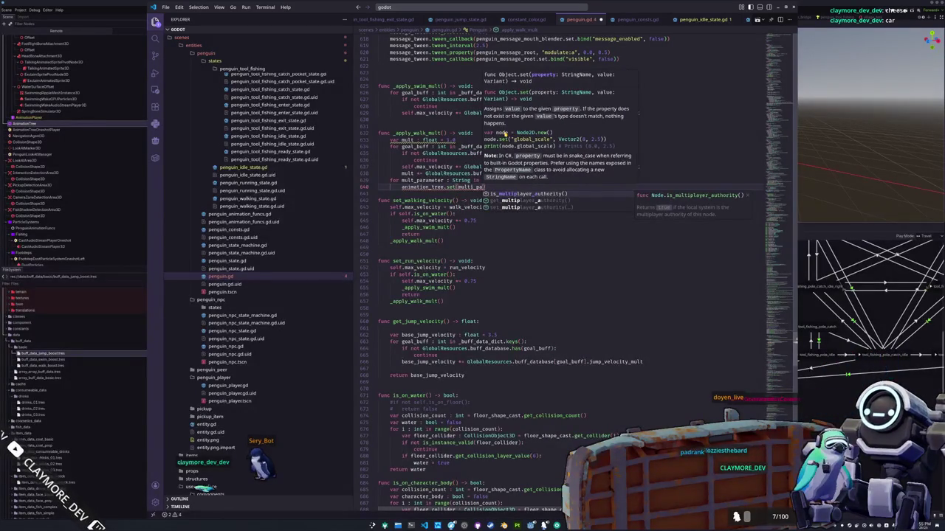
type("rameter")
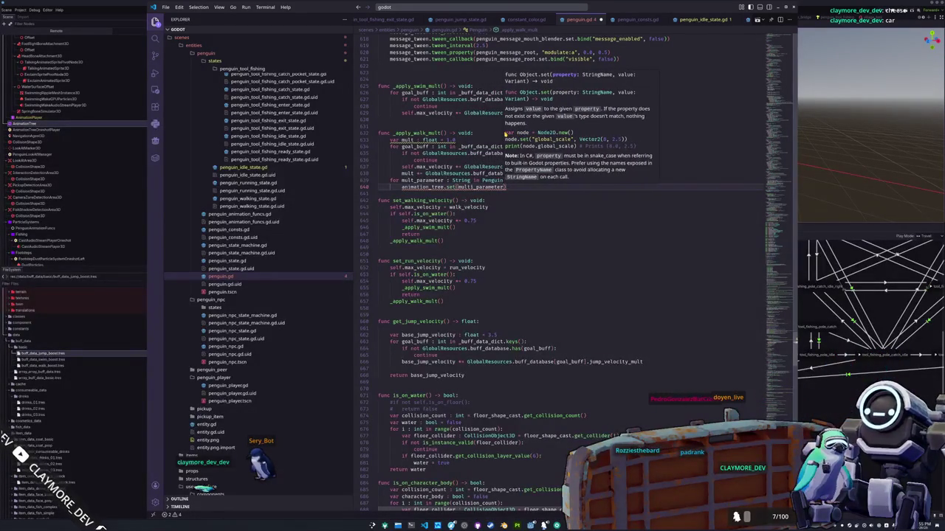
key("ctrl+Left")
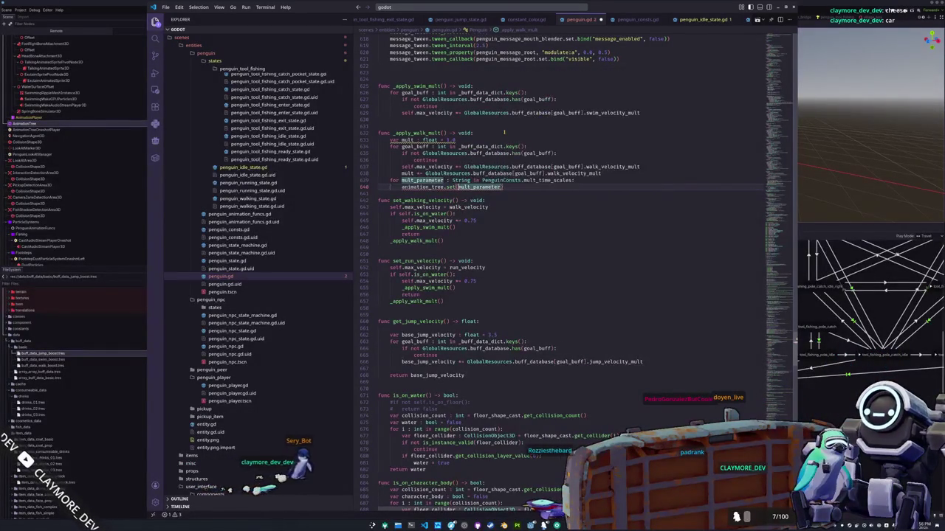
key("End")
type(", mult")
key("shift+Up")
key("shift+Home")
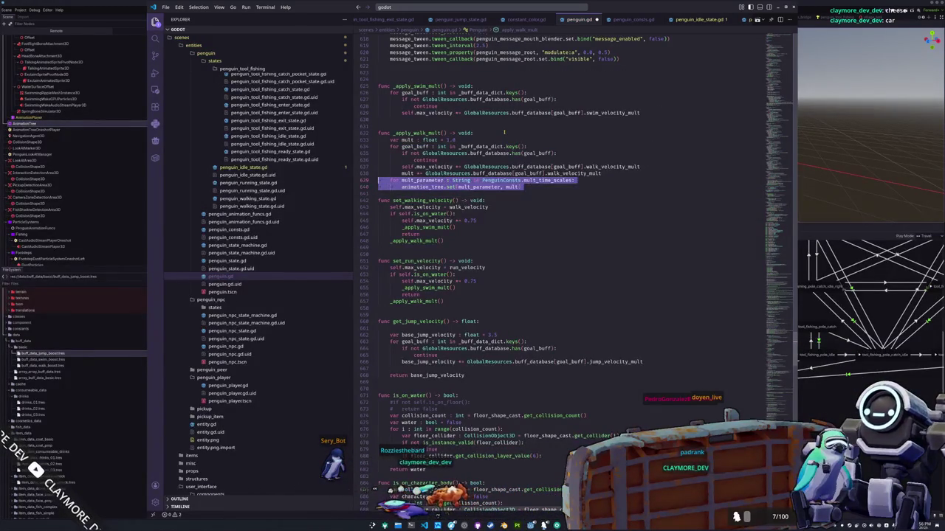
Copy the new walk multiplier code into the _apply_swim_mult function body.
key("Down")
key("Down")
key("Down")
key("Up")
key("Up")
key("Up")
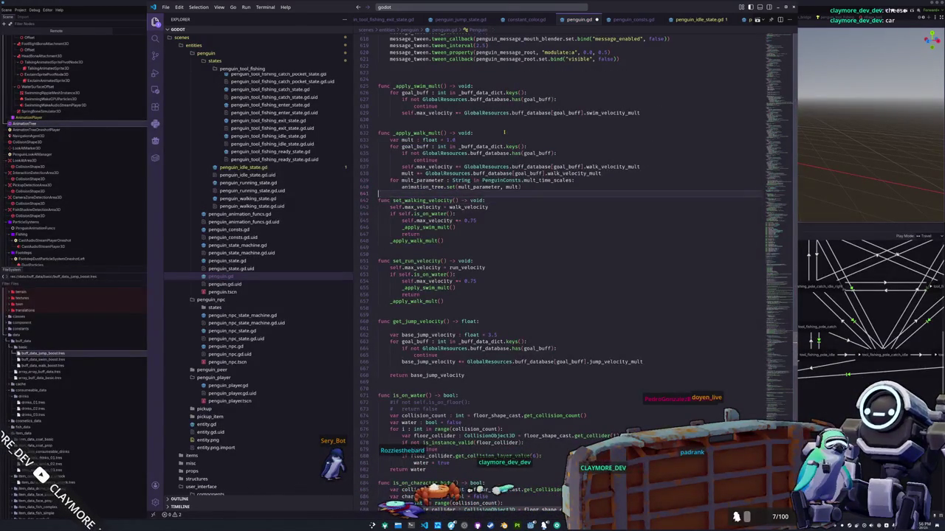
key("shift+Up")
key("shift+Up")
key("shift+Up")
key("Up")
key("Up")
key("shift+Up")
key("shift+Up")
key("shift+Up")
key("ctrl+v")
key("Up")
key("Up")
key("Up")
Replace walk_velocity_mult with swim_velocity_mult in the swim function and remove the extra blank line.
key("ctrl+shift+Left")
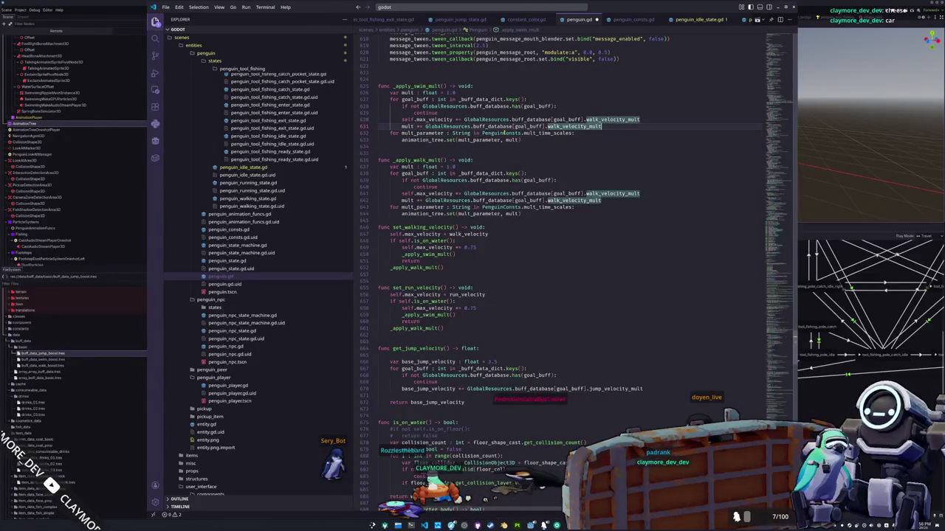
key("Up")
key("End")
key("ctrl+shift+Left")
type("sw")
key("Return")
key("Down")
key("End")
key("ctrl+shift+Left")
type("swim")
key("Return")
key("Down")
key("Down")
key("Down")
key("BackSpace")
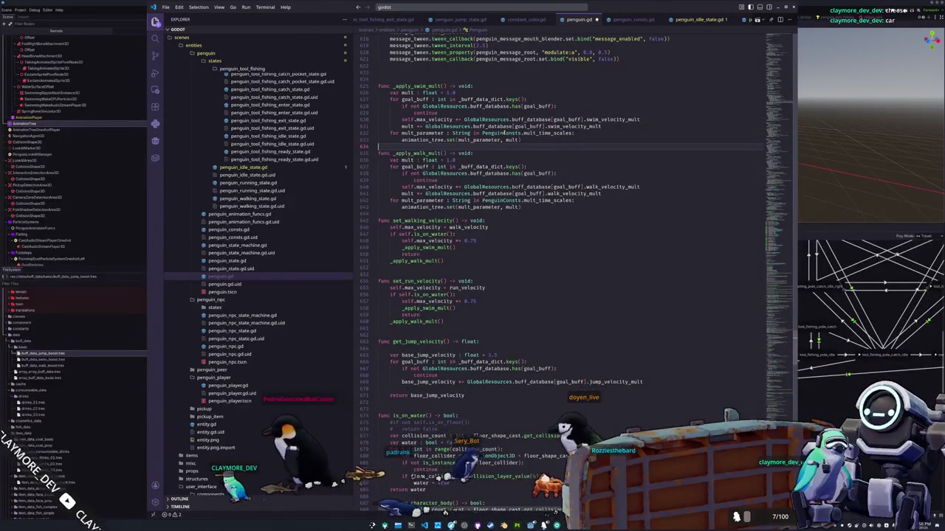
key("Down")
key("Down")
key("Down")
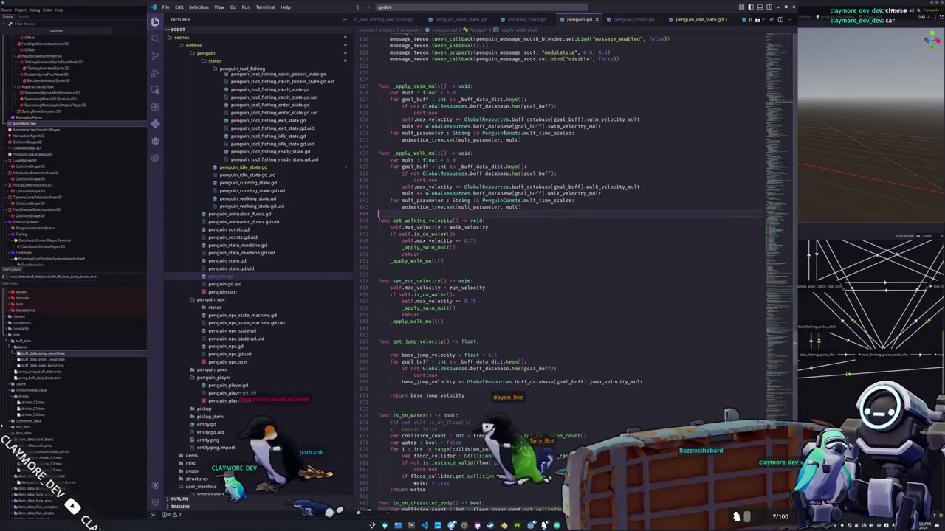
key("alt+Tab")
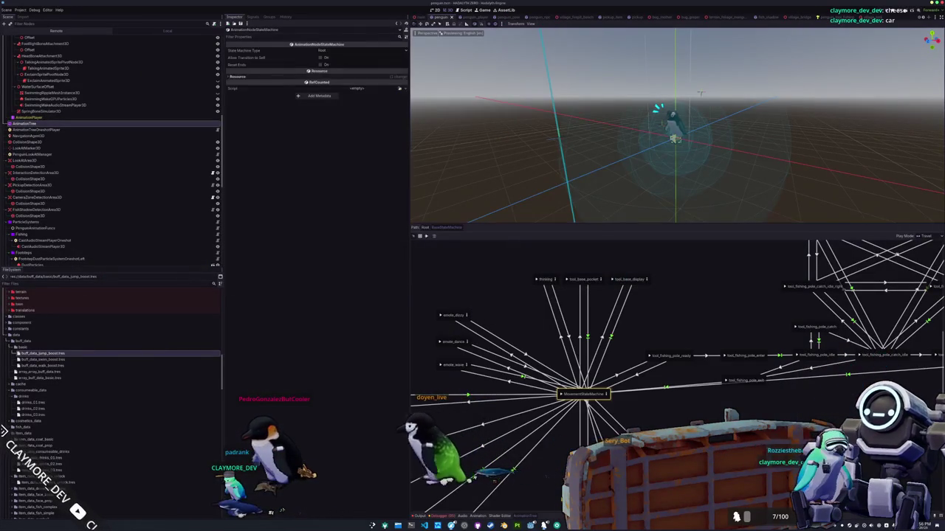
Launch the game, open the vending machine's stock, and buy a Red Algae Juice.
key("F5")
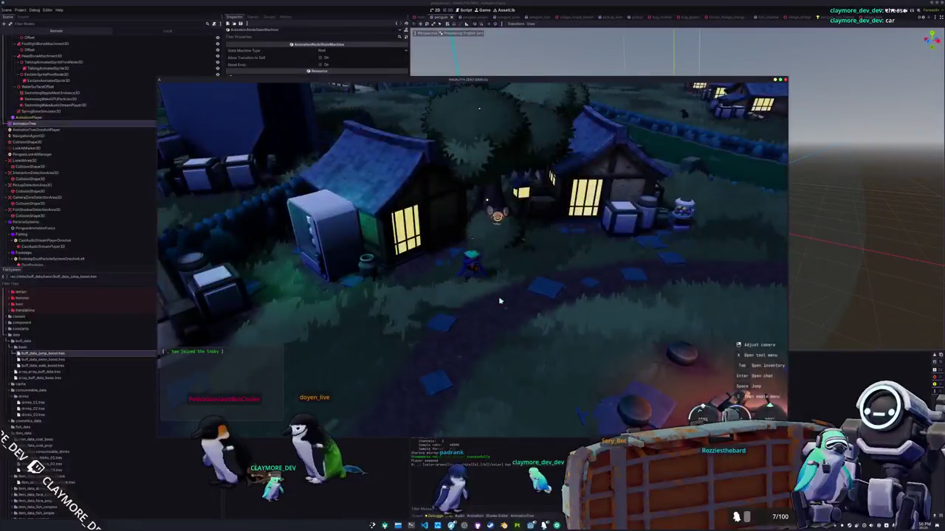
key("i")
key("i")
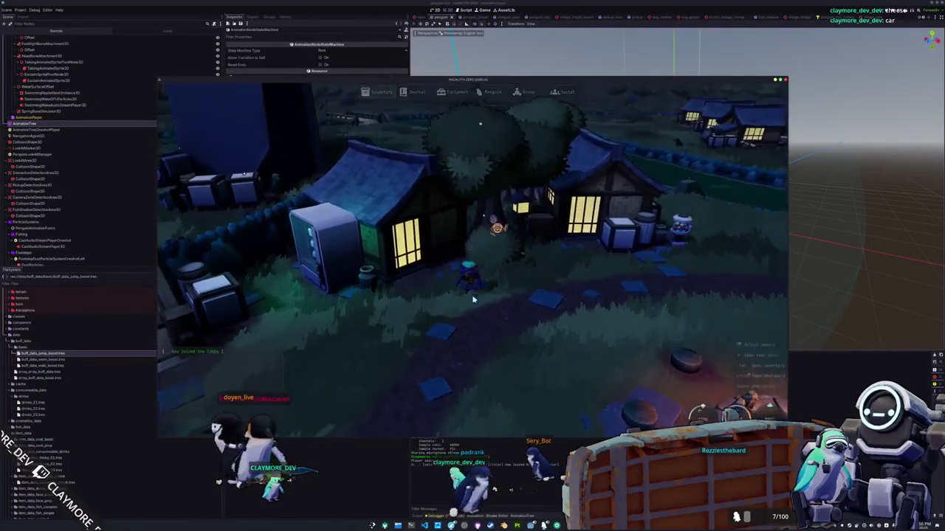
key("e")
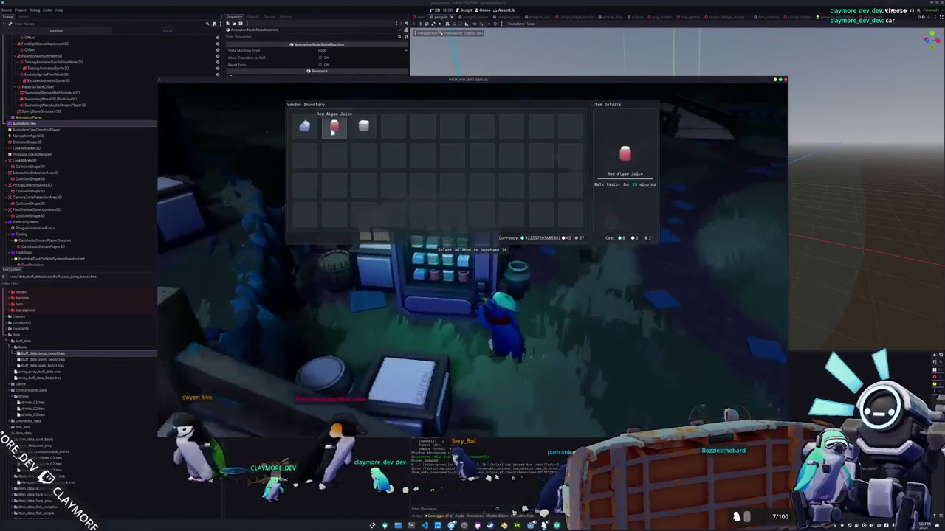
left_click(337, 128)
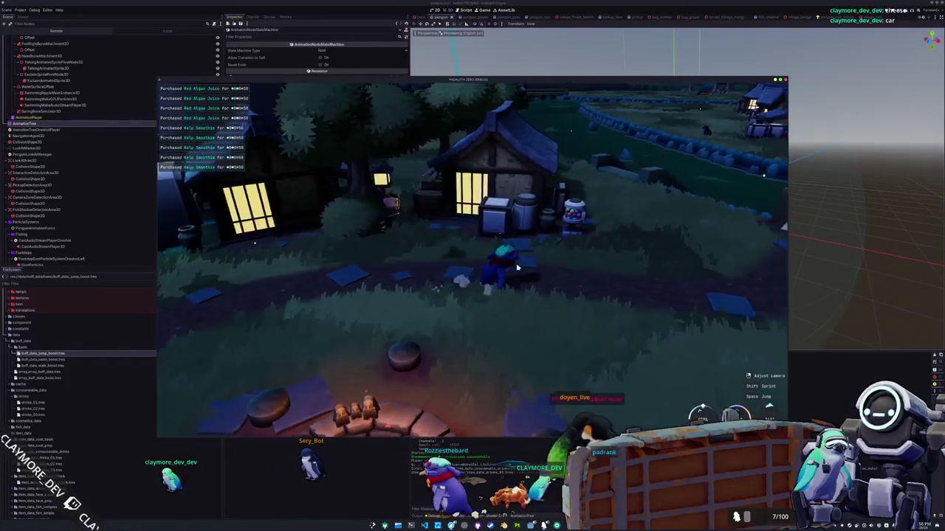
Close the vendor inventory, then drink the Seal Milk and a second drink from the in-game inventory.
key("Escape")
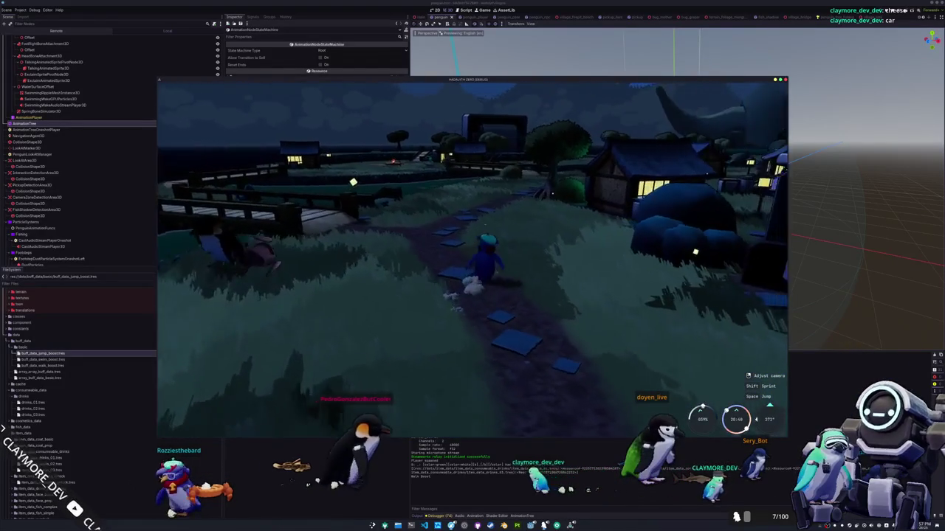
key("Tab")
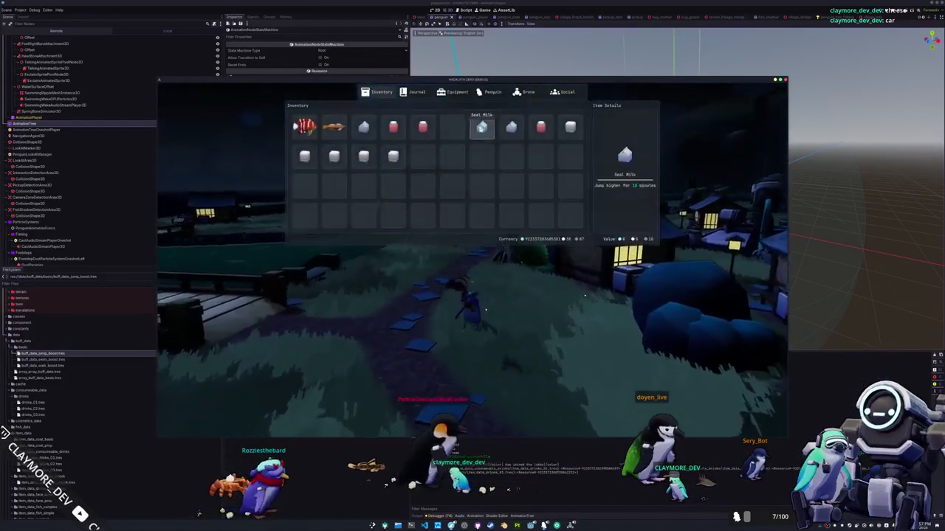
right_click(481, 127)
left_click(490, 133)
right_click(567, 127)
left_click(567, 167)
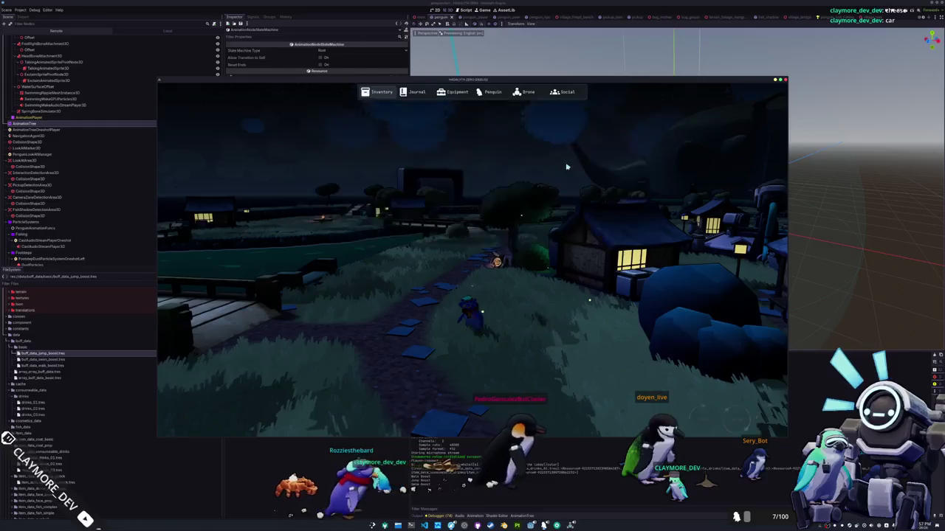
Walk the penguin into the pond and swim across toward the bridge and the grassy shore.
key("w")
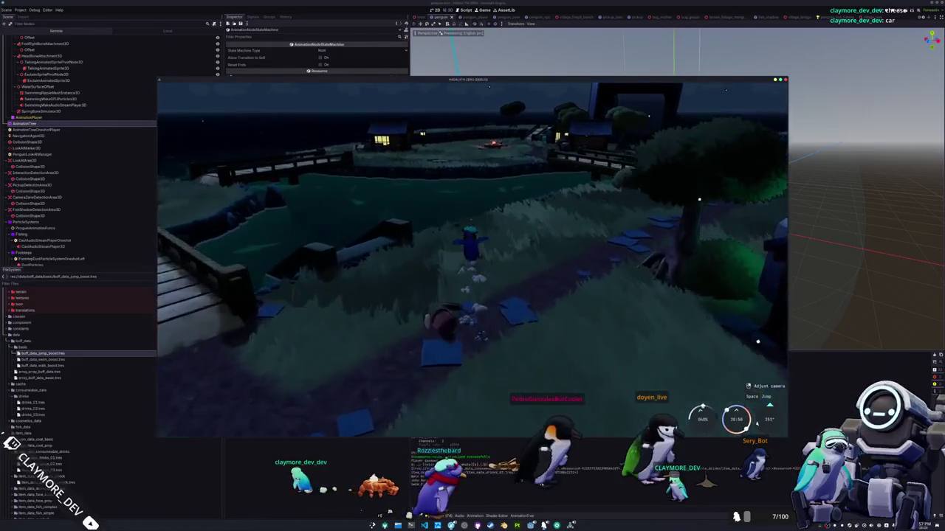
key("w")
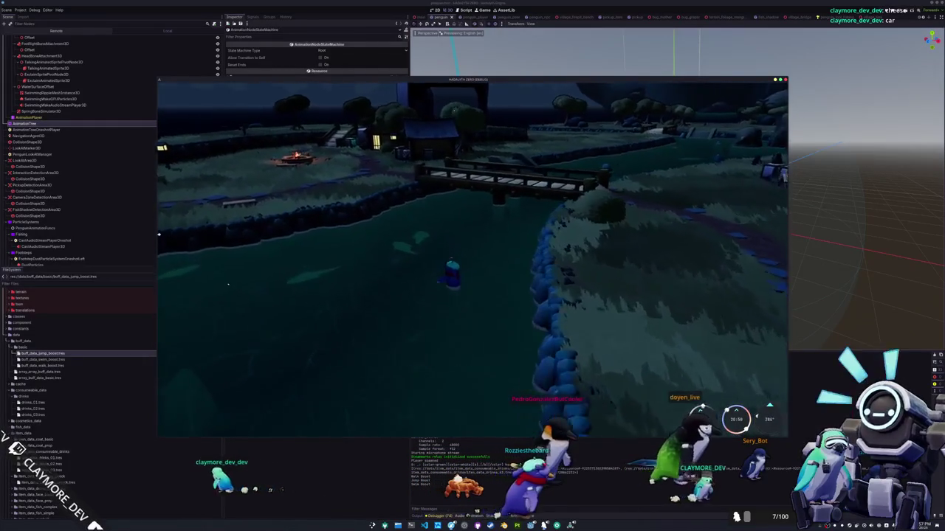
key("w")
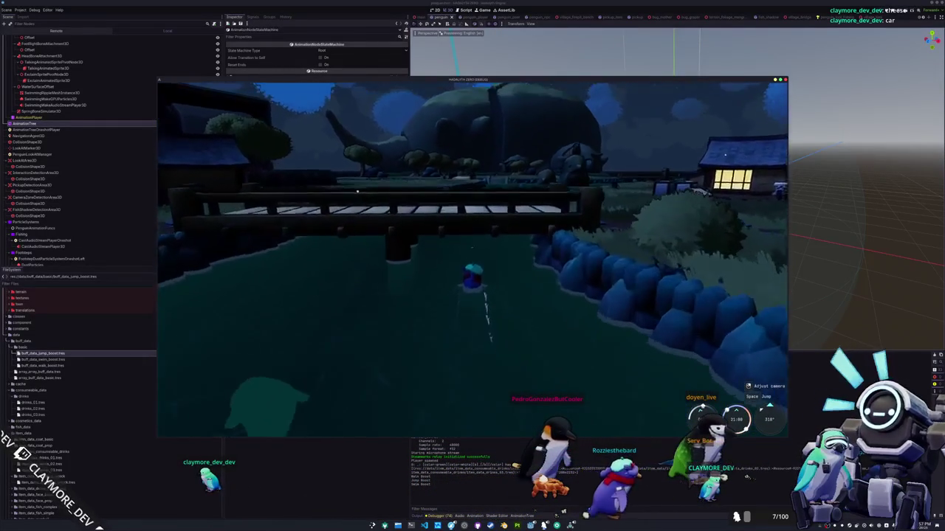
key("w")
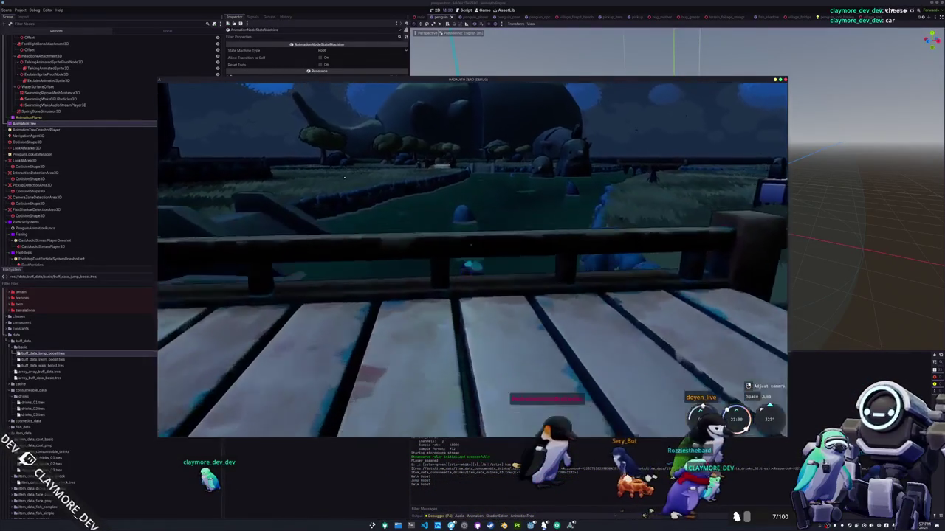
key("w")
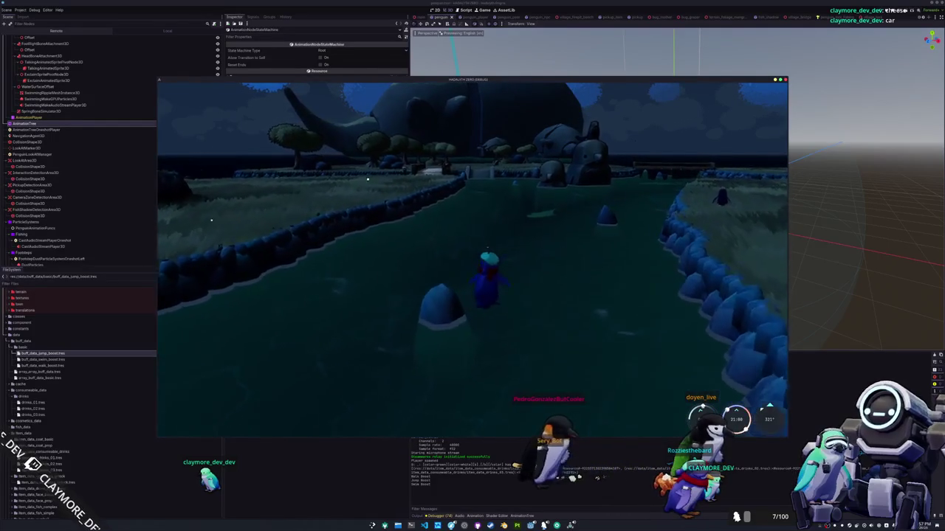
key("w")
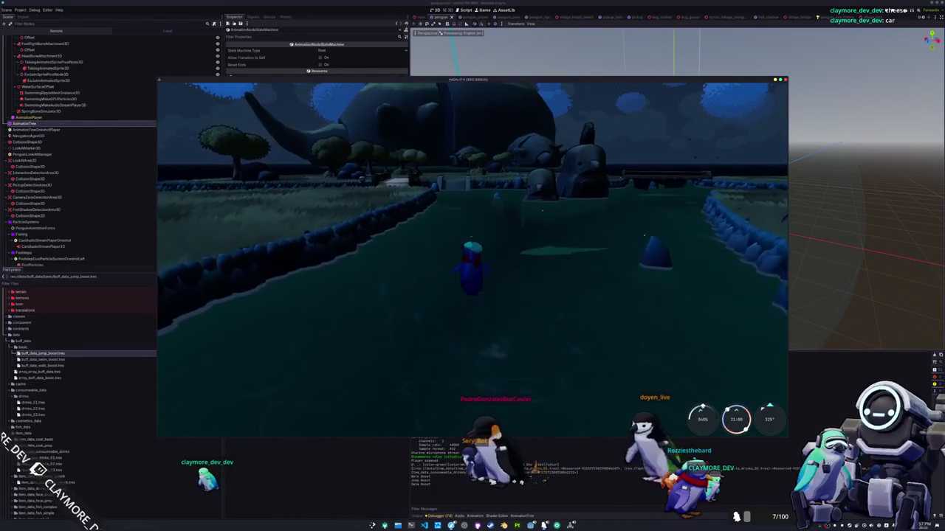
key("w")
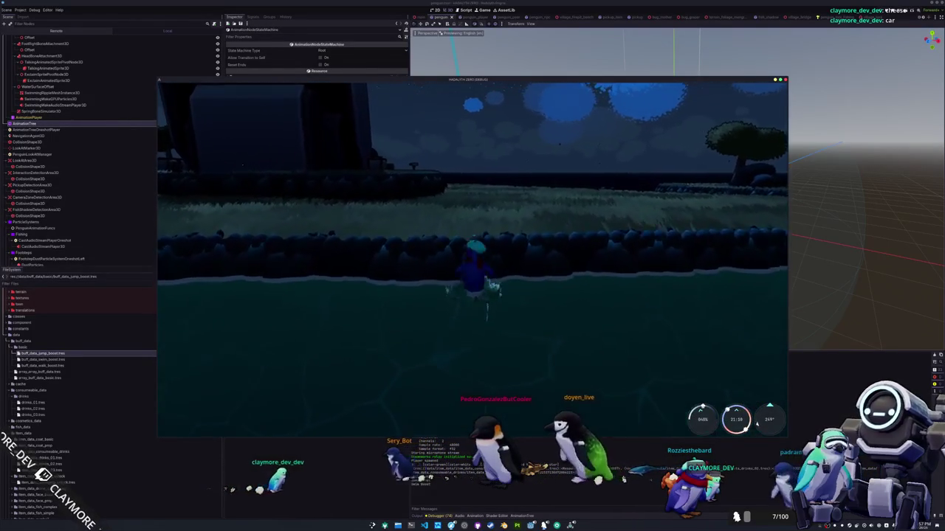
Swim along the shore past the lit houses and stone wall, stop the game, and select Jump Velocity Mult.
key("w")
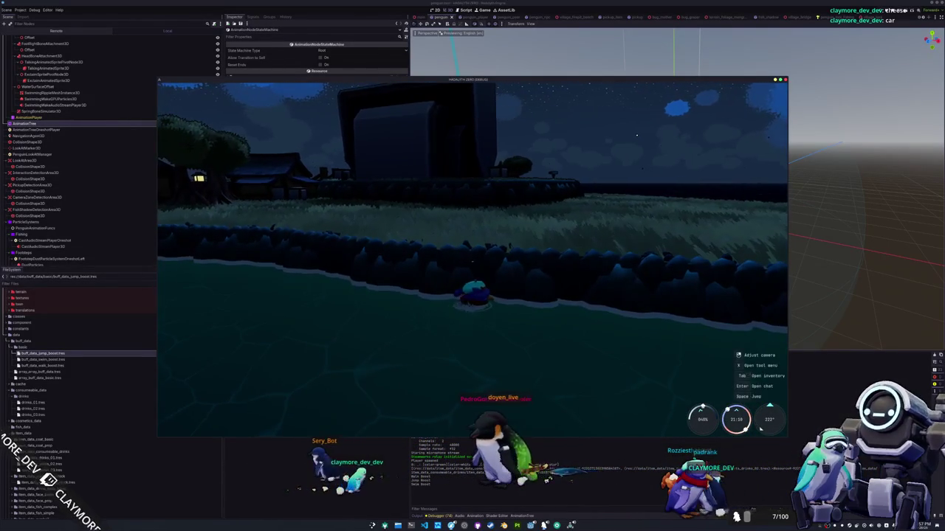
key("w")
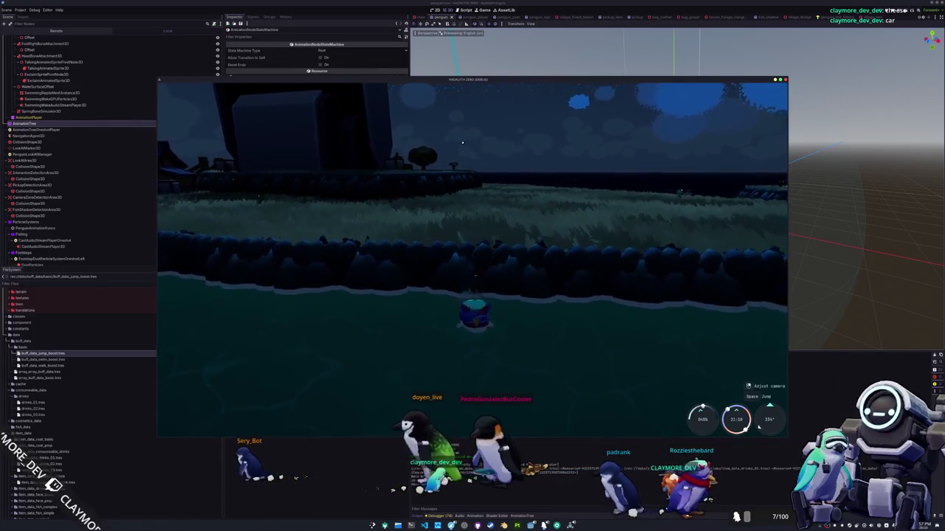
key("w")
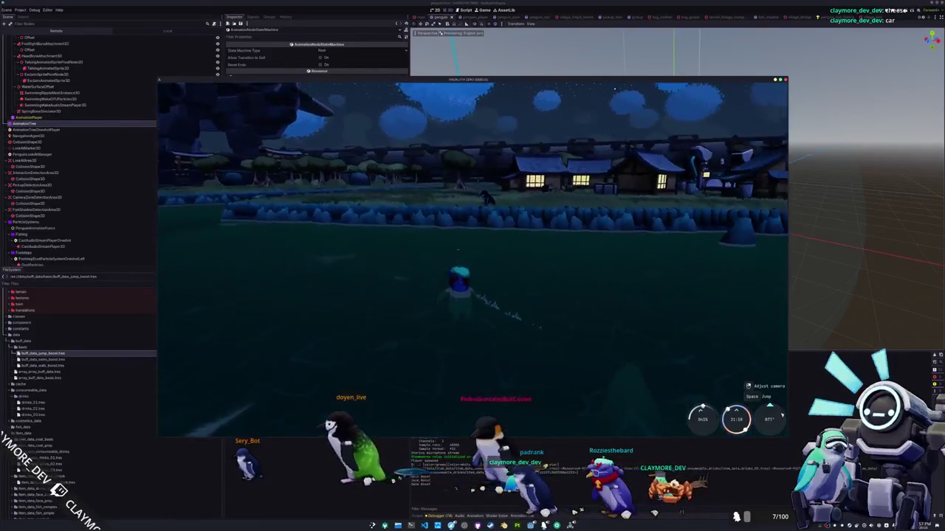
key("w")
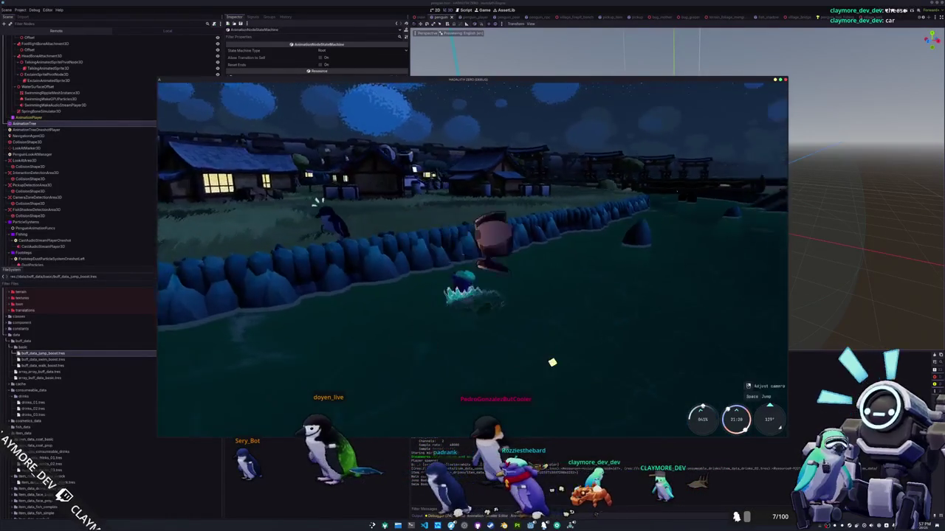
key("w")
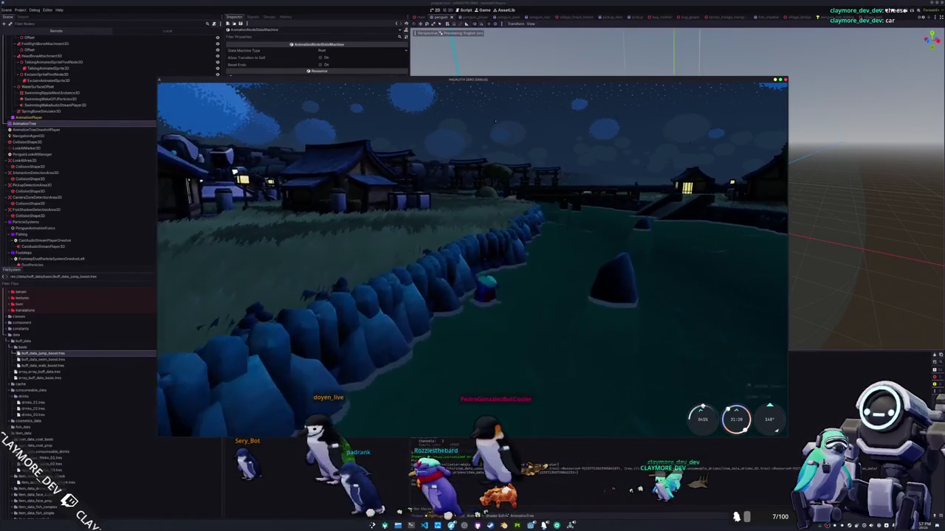
key("w")
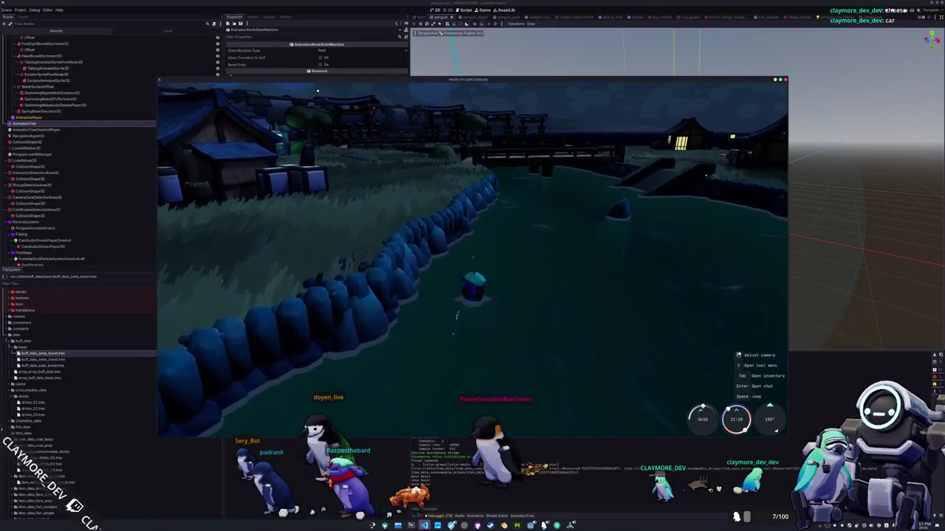
key("F8")
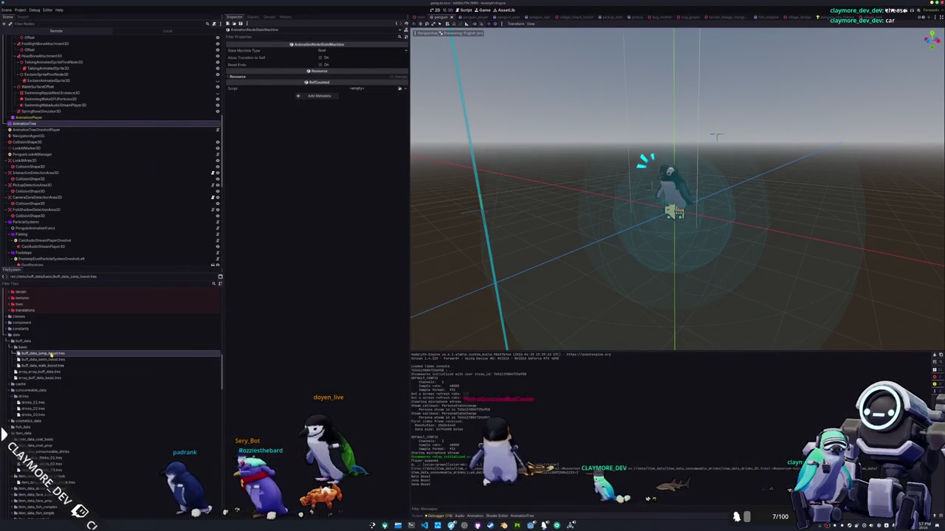
left_click(334, 103)
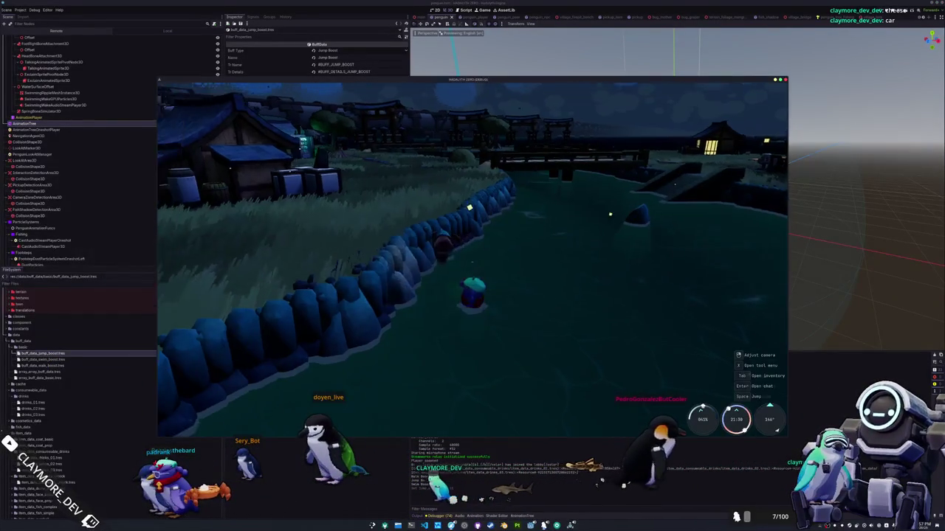
Jump the penguin onto the stone wall and walk across the wooden bridge onto the grass.
key("space")
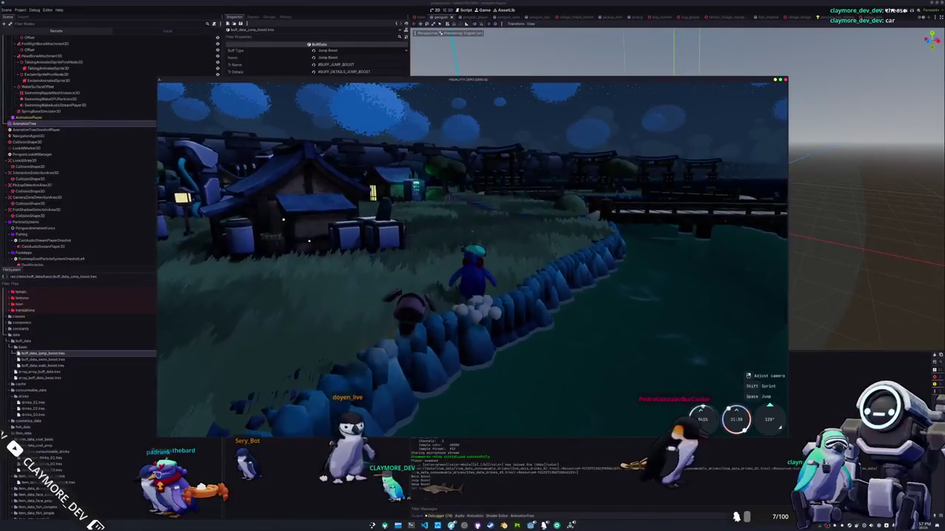
key("w")
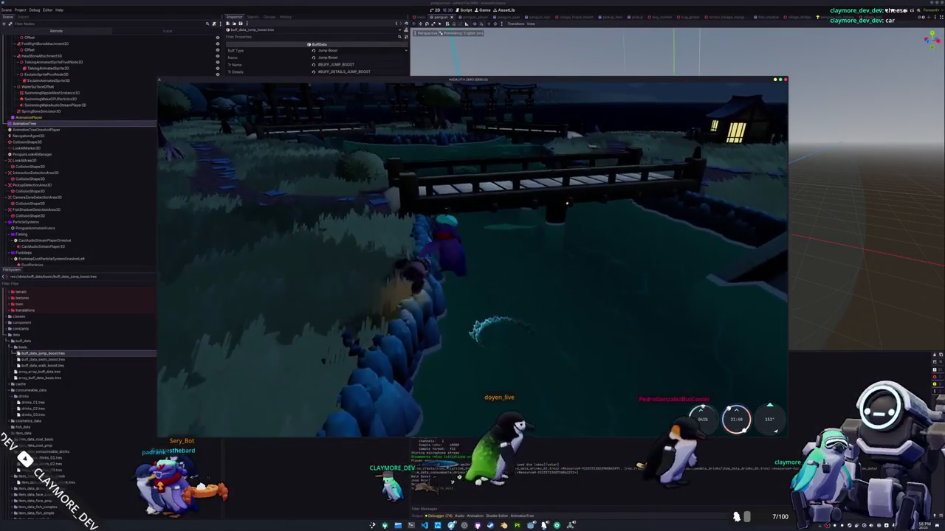
key("w")
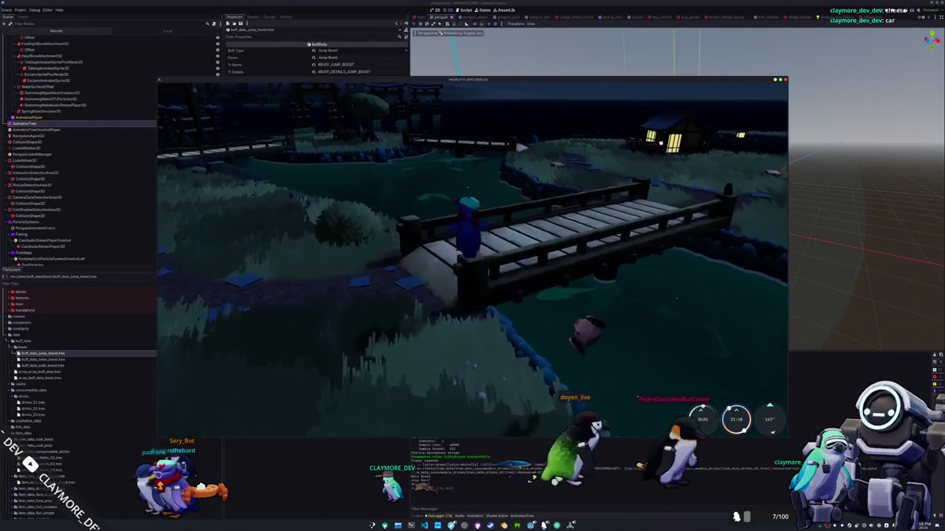
key("w")
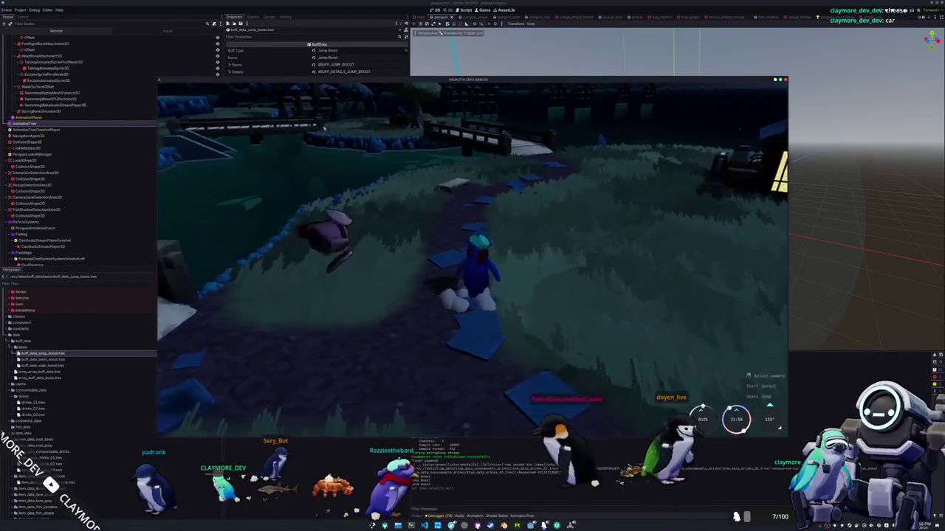
key("w")
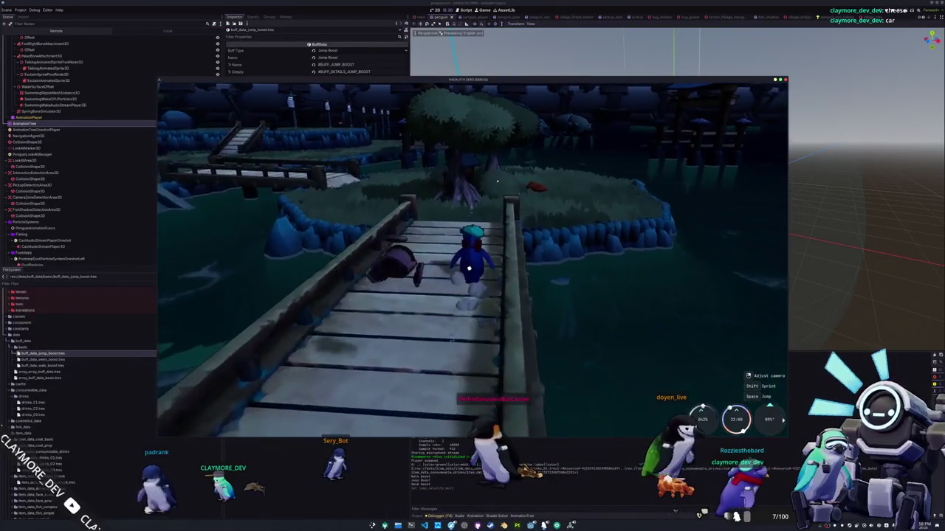
key("w")
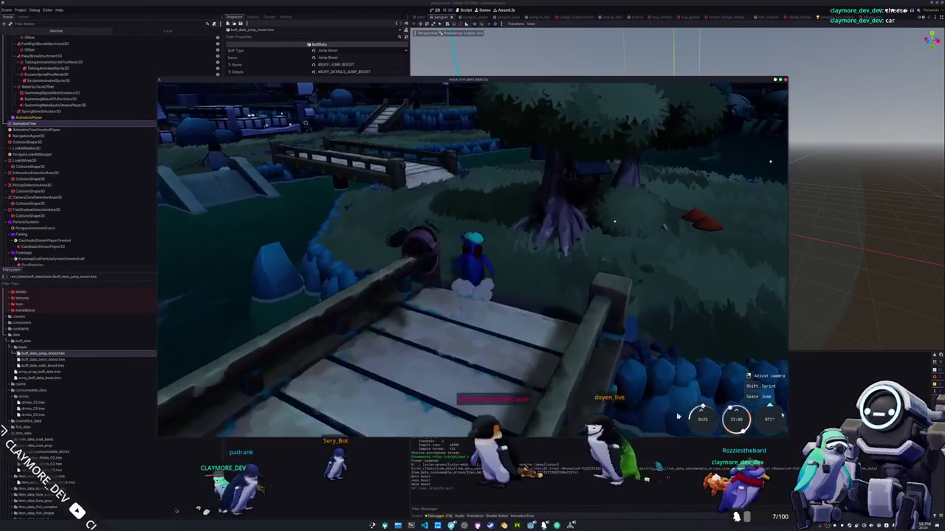
key("w")
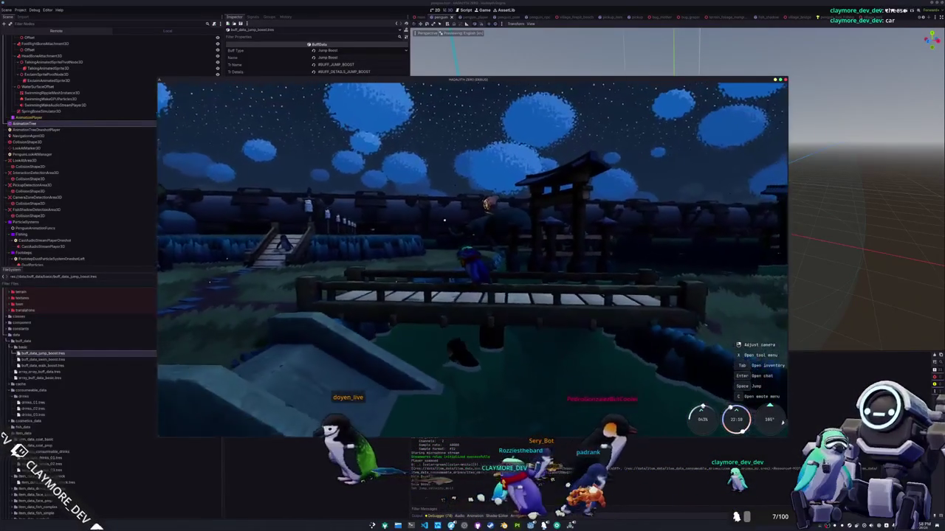
Tilt the view over the bridge, cross it again to the hedge-lined bank, then stop the game.
left_click_drag(444, 220, 438, 182)
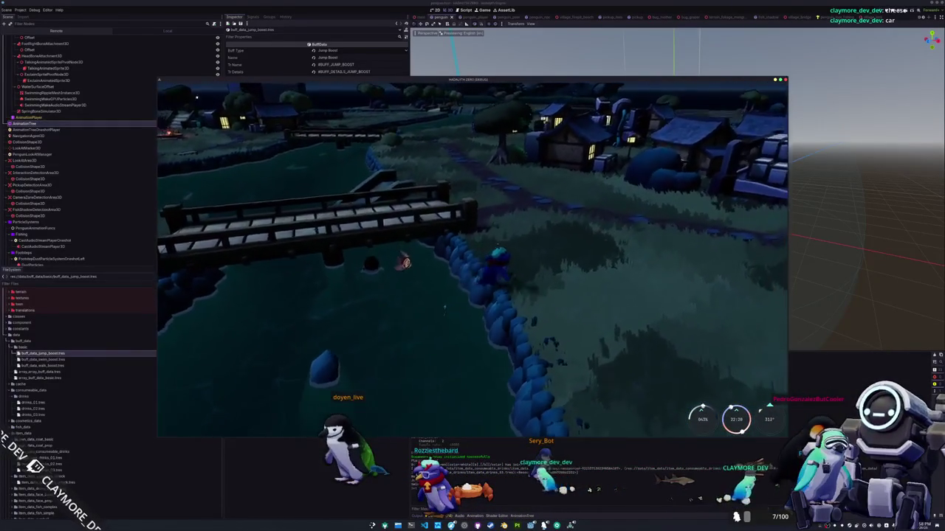
key("w")
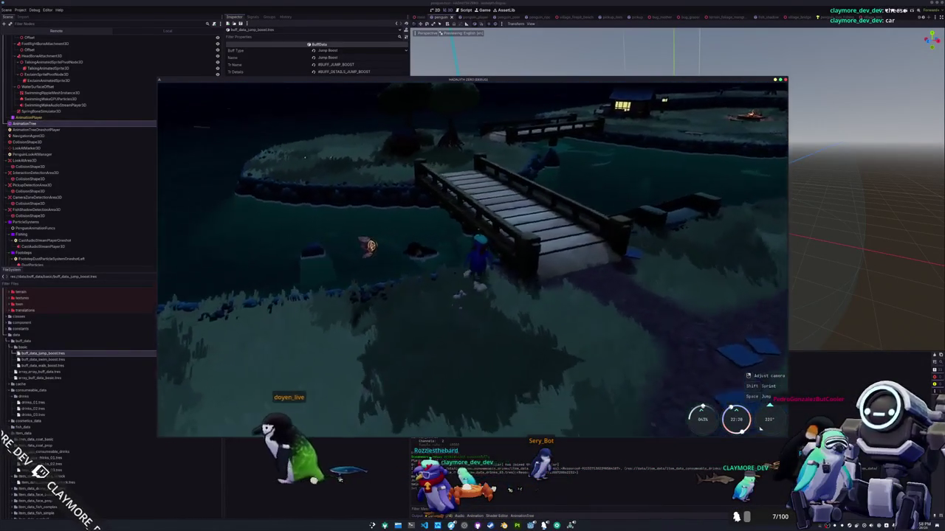
key("w")
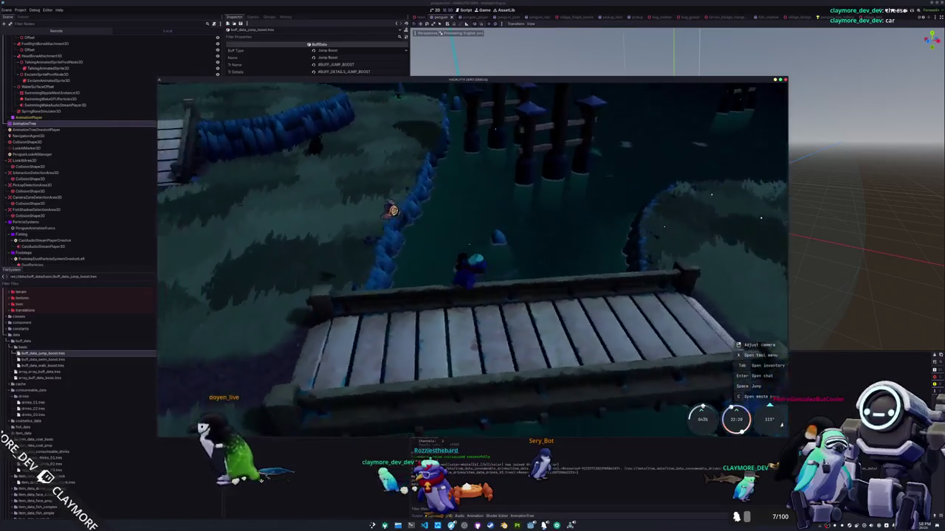
key("w")
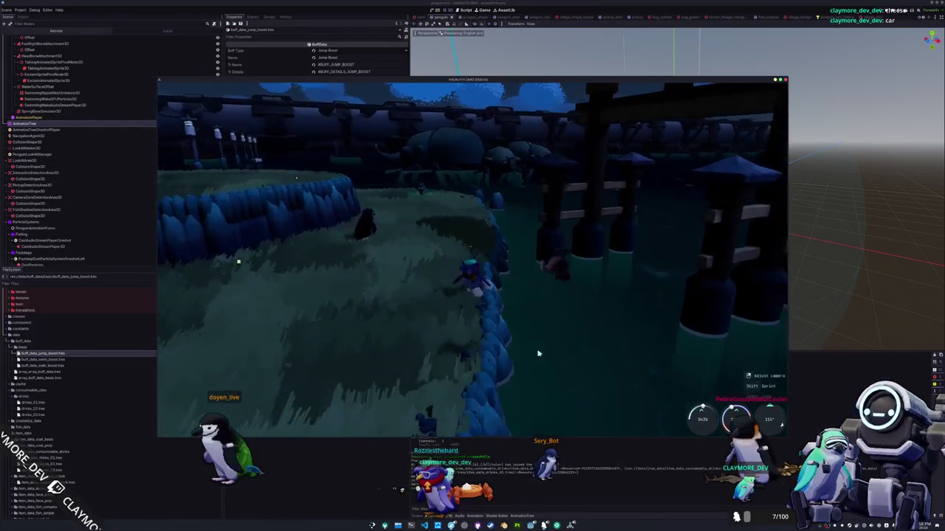
key("F8")
key("alt+Tab")
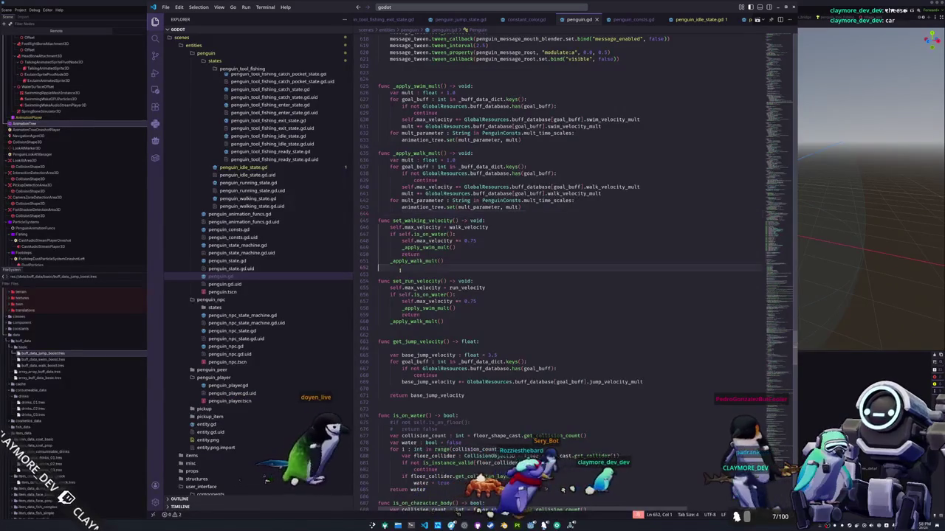
scroll(456, 511, "down", 10)
scroll(389, 263, "down", 10)
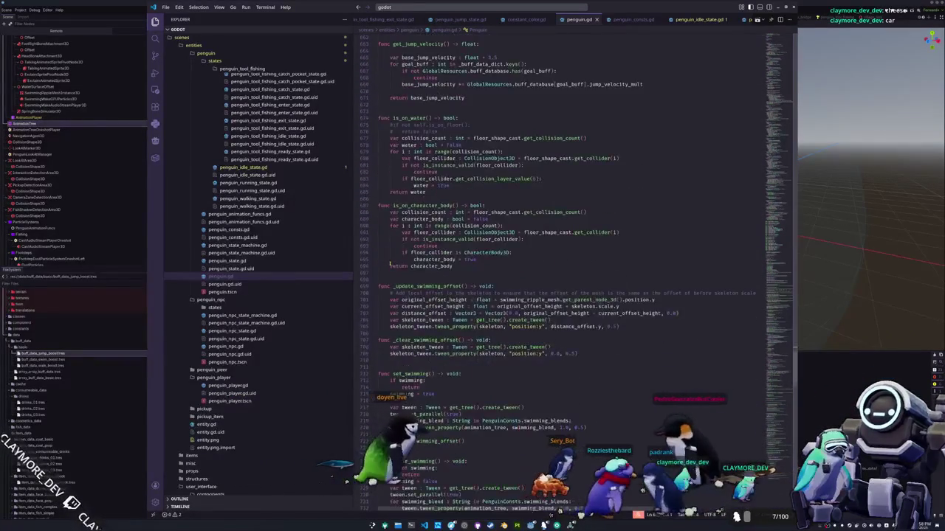
scroll(390, 263, "down", 8)
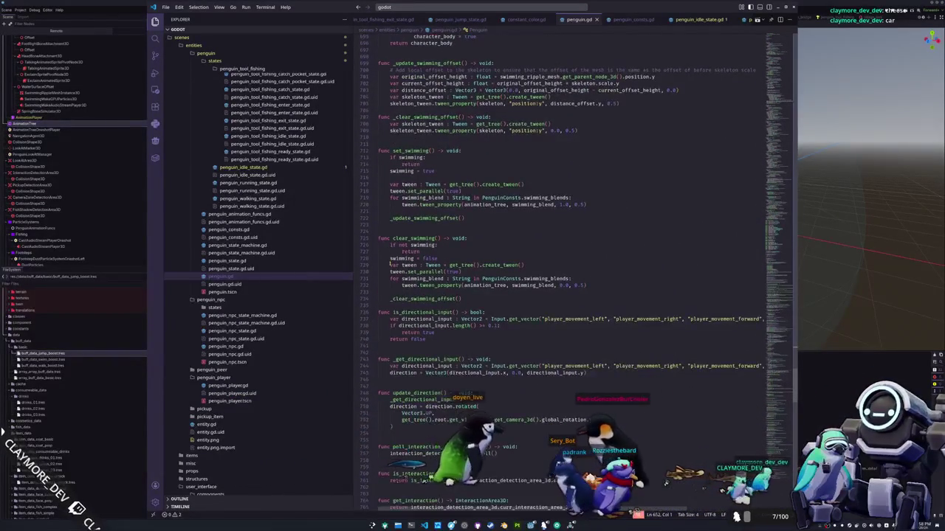
scroll(389, 263, "down", 6)
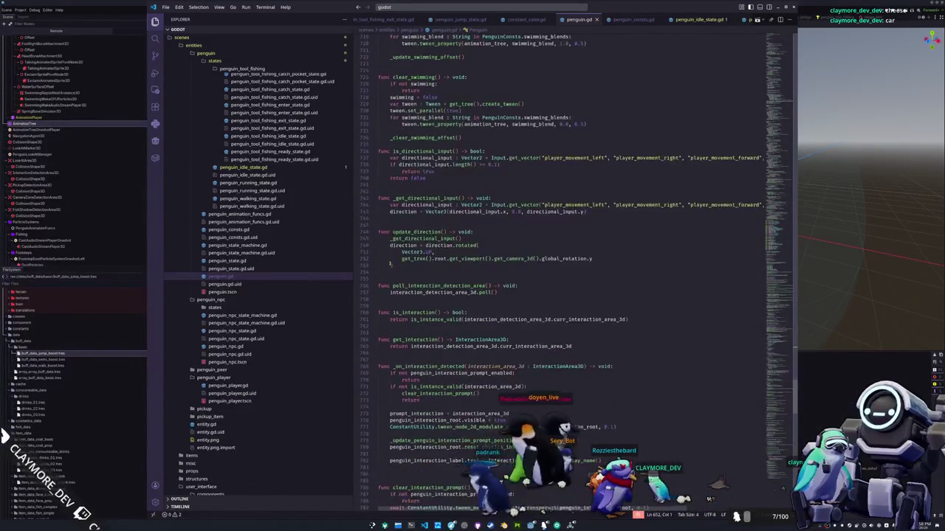
scroll(389, 263, "down", 5)
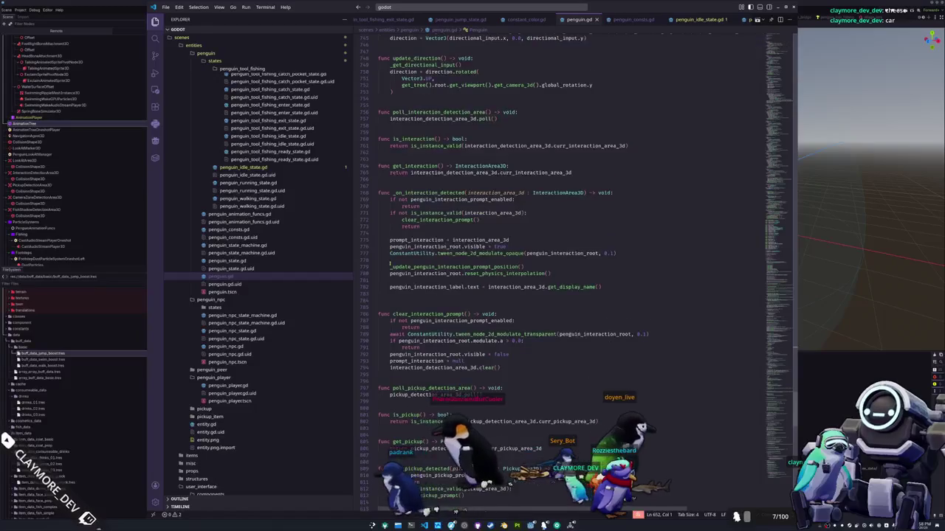
left_click(389, 262)
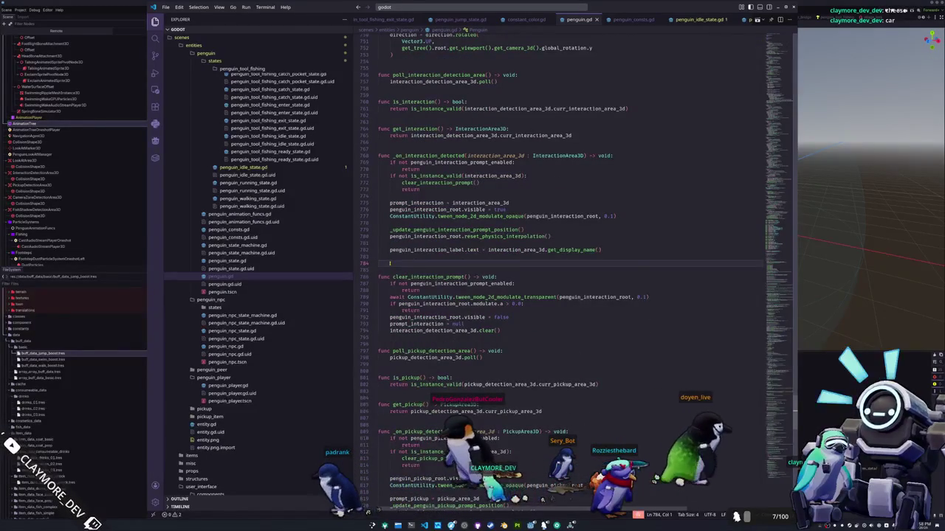
scroll(390, 263, "up", 1)
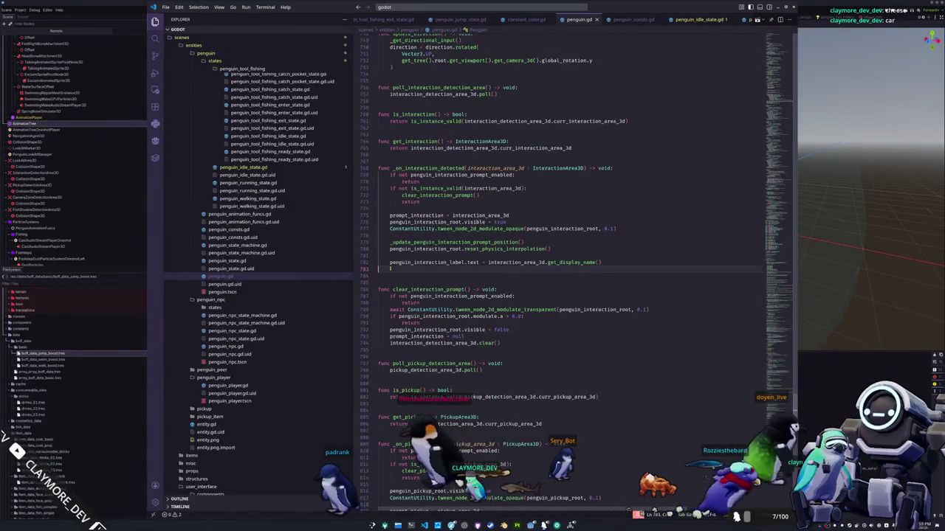
scroll(390, 268, "down", 4)
scroll(390, 268, "down", 1)
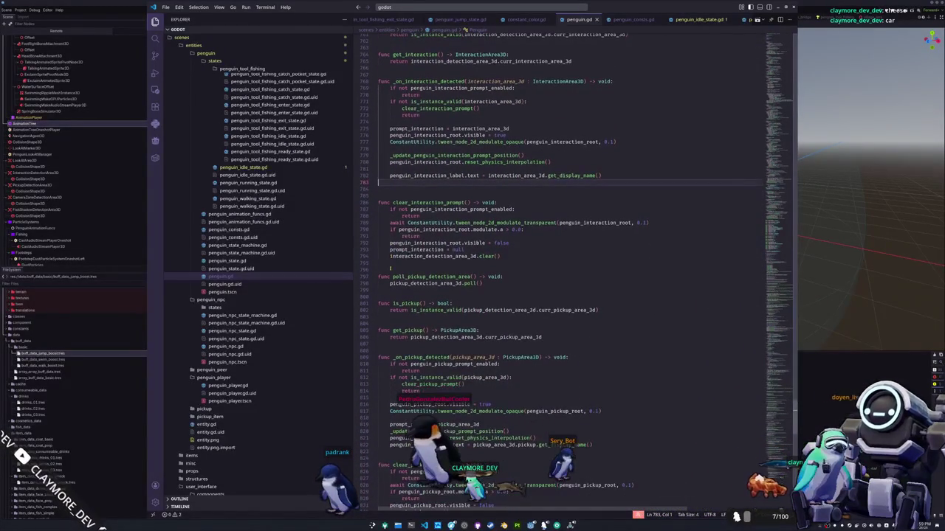
left_click(389, 269)
scroll(389, 270, "up", 2)
key("alt+Tab")
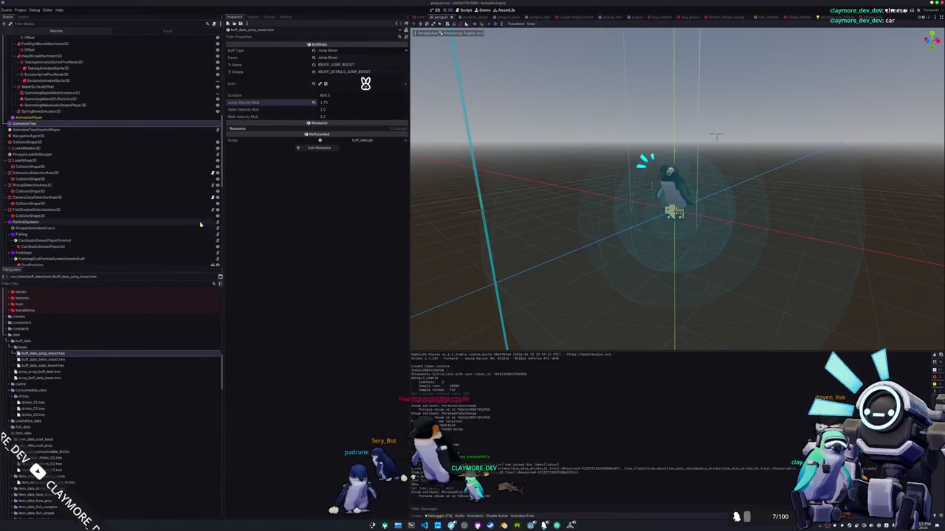
Select the penguin's Skeleton3D, frame it, and drag it to a new position in the 3D view.
scroll(169, 196, "up", 10)
left_click(63, 152)
key("f")
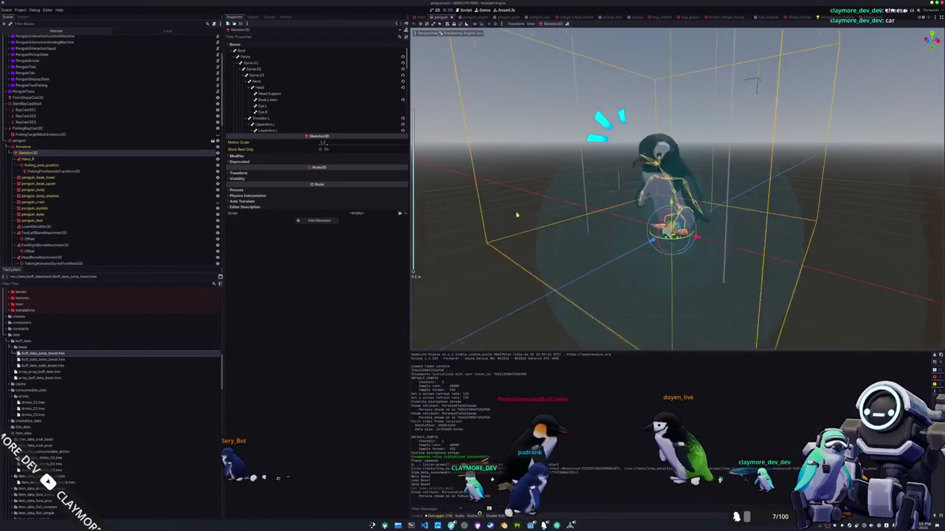
left_click_drag(617, 210, 653, 213)
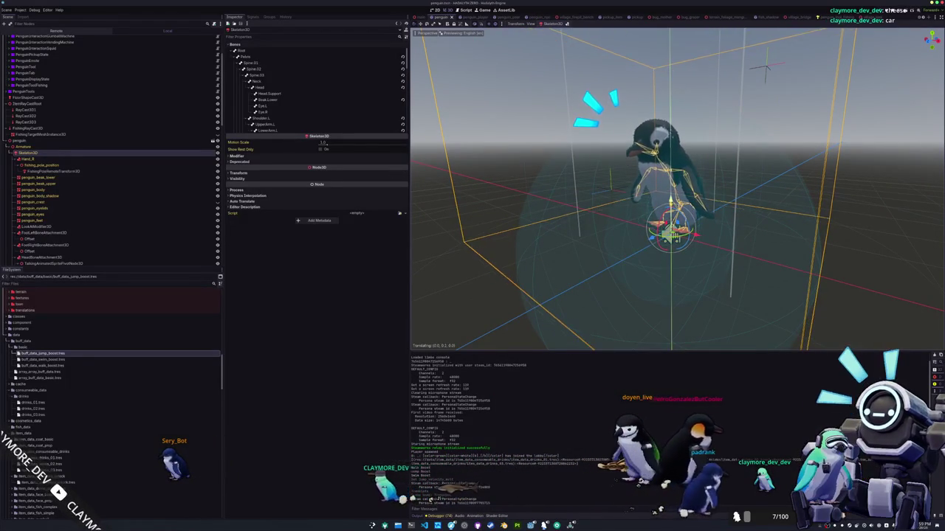
left_click(668, 234)
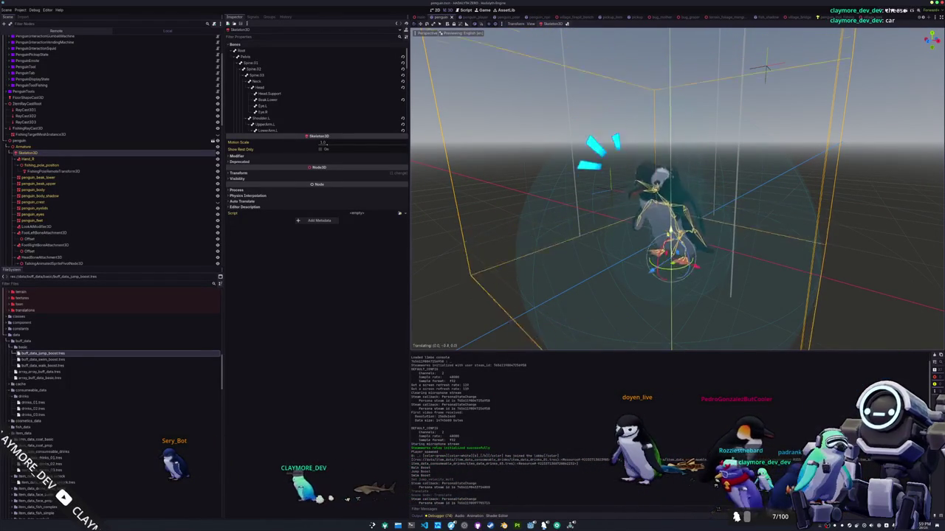
scroll(603, 245, "down", 3)
key("alt+Tab")
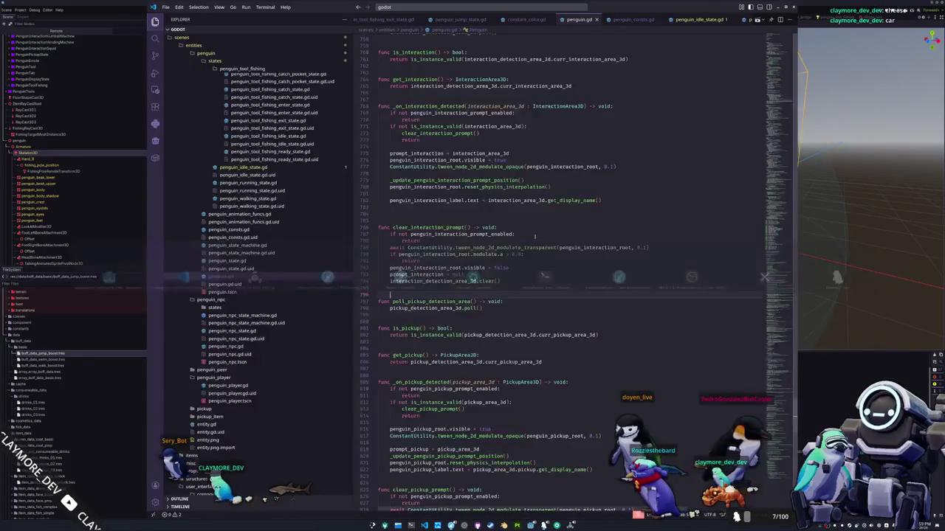
Search penguin.gd for goal_size and inspect the skeleton scale and size field on line 94.
type("goal_size")
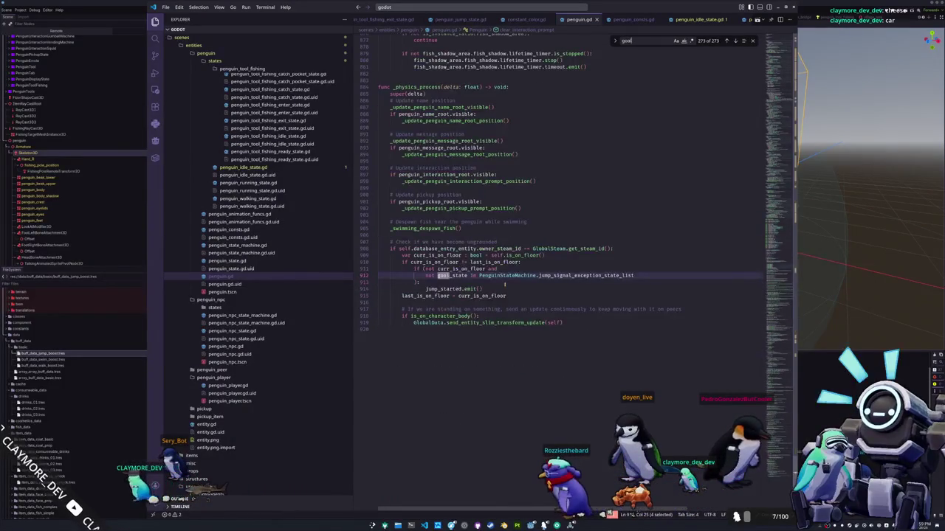
scroll(504, 284, "down", 2)
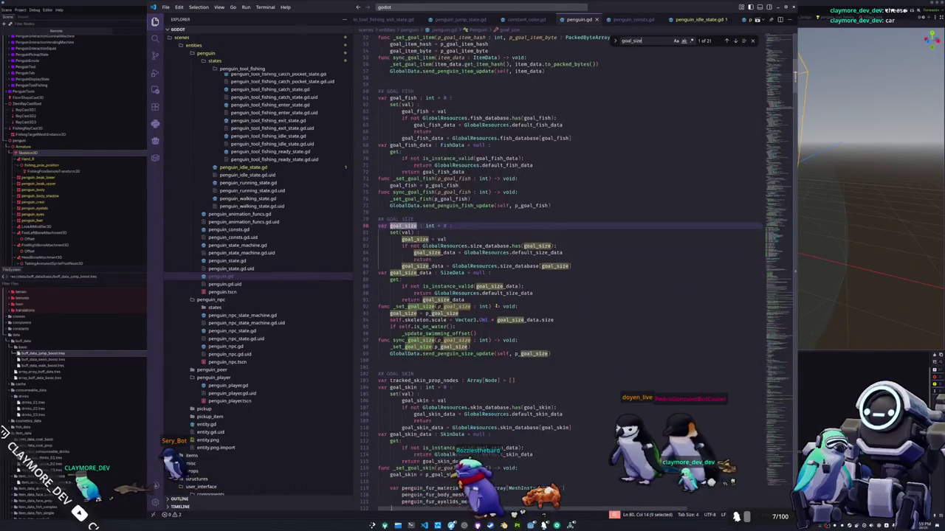
key("Escape")
double_click(410, 320)
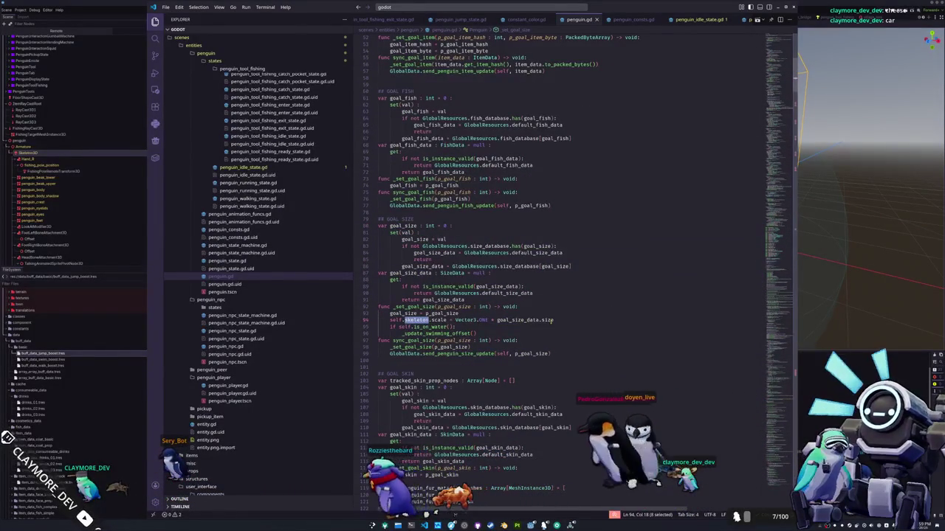
key("alt+Tab")
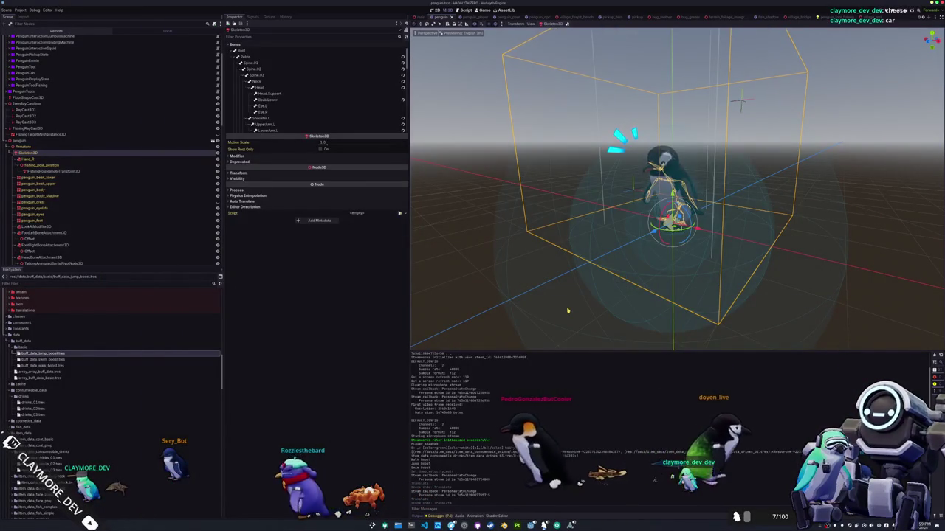
key("alt+Tab")
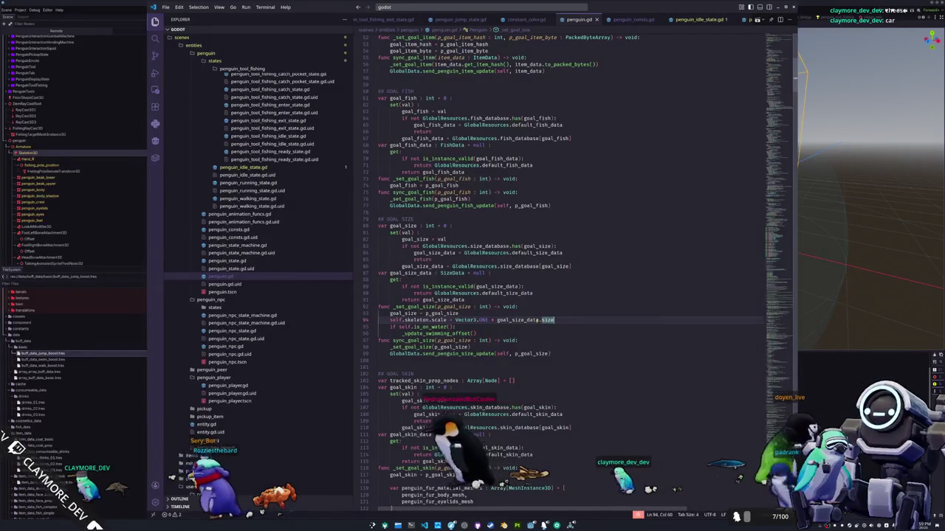
double_click(548, 320)
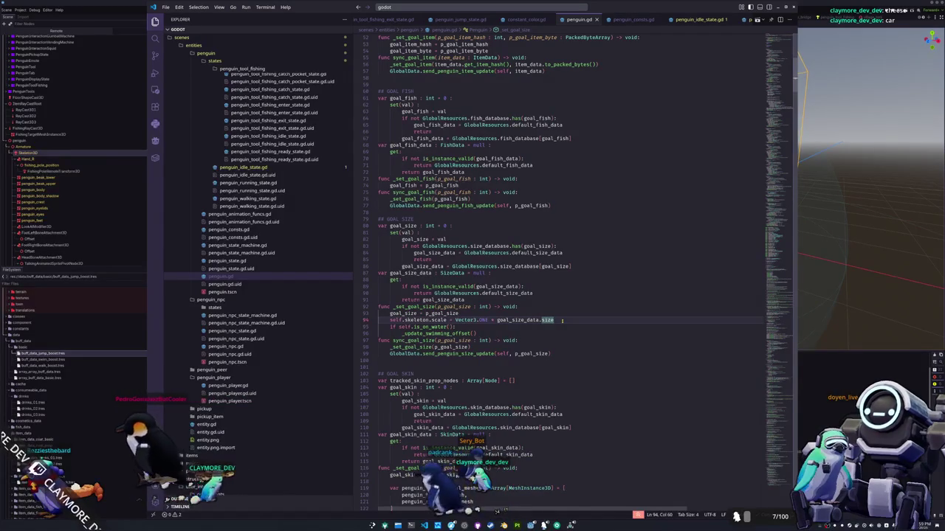
Search for swimming_offset and step through the matches to its function definition.
key("ctrl+f")
type("swim_m")
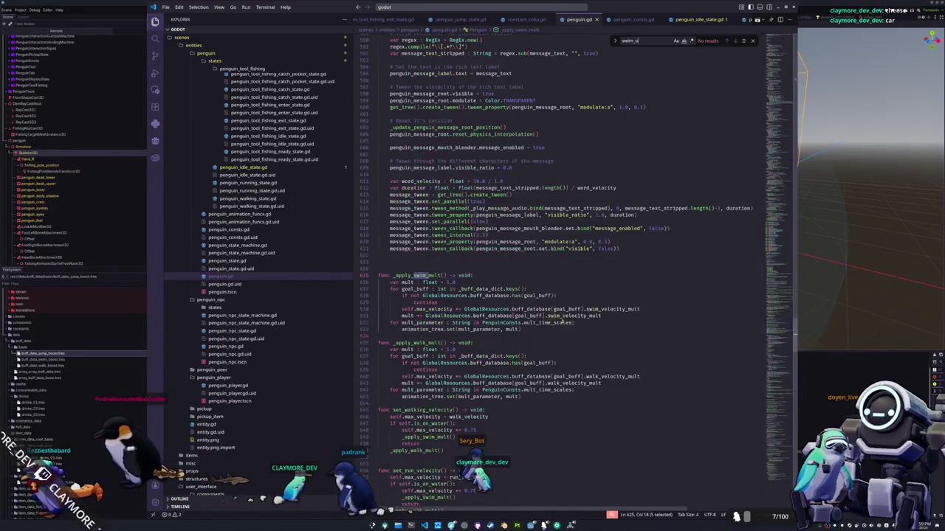
key("BackSpace")
key("BackSpace")
key("BackSpace")
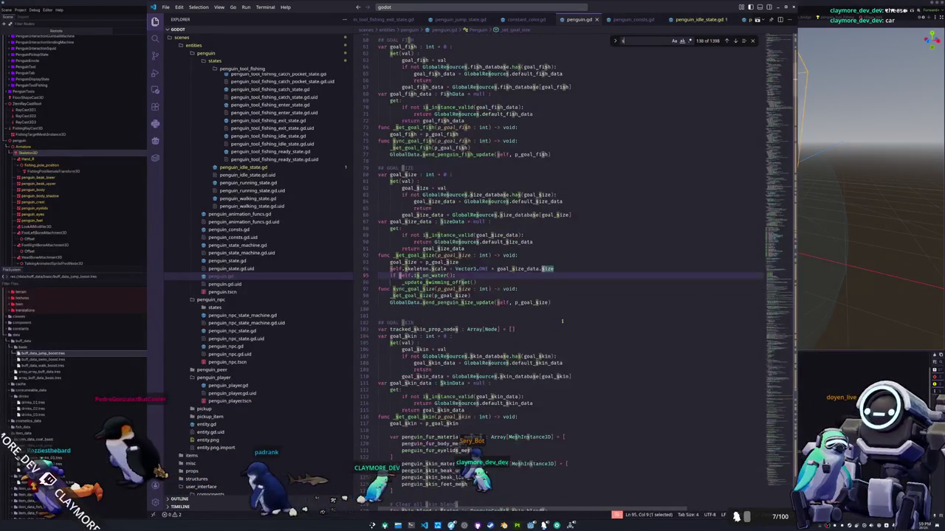
type("et")
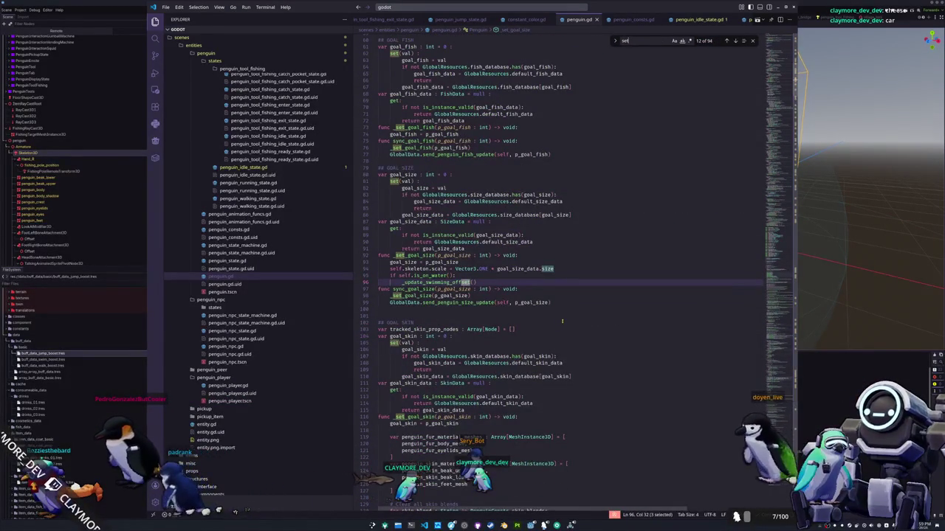
key("BackSpace")
key("BackSpace")
key("BackSpace")
type("swimming_off")
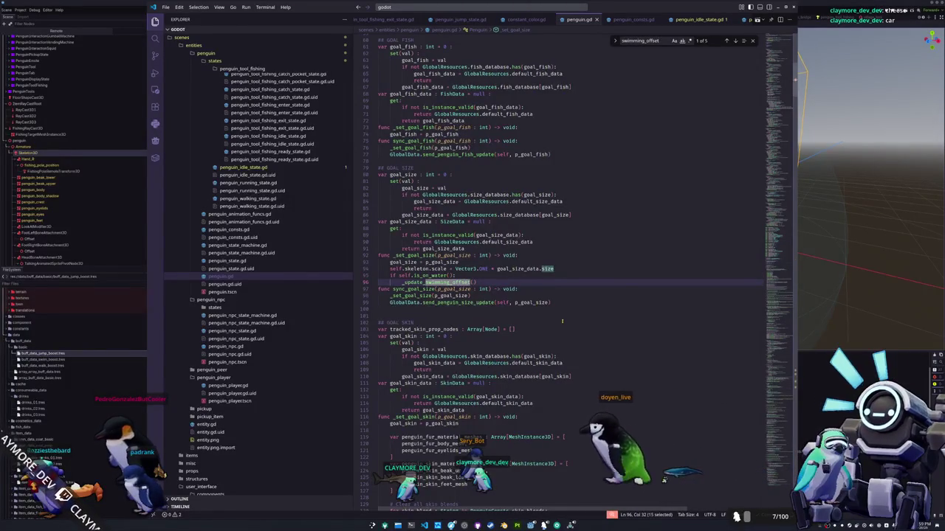
type("set")
key("shift+Return")
key("shift+Return")
key("shift+Return")
key("shift+Return")
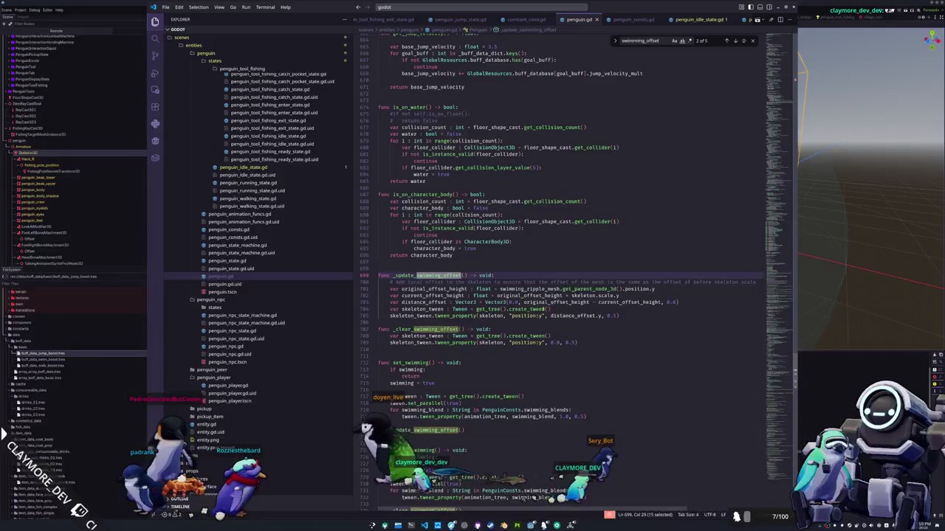
Rename both skeleton references on lines 702-703 to mesh_root and launch the game with F5.
double_click(582, 296)
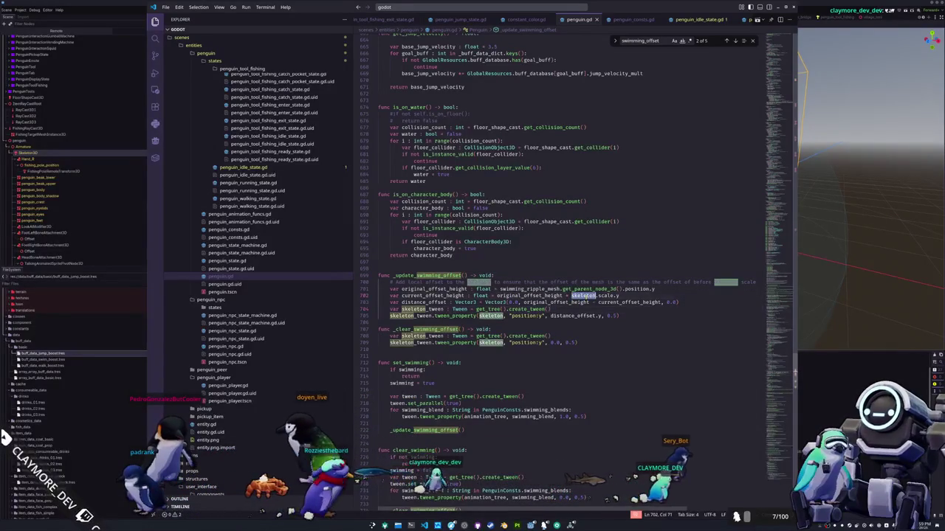
left_click(582, 322)
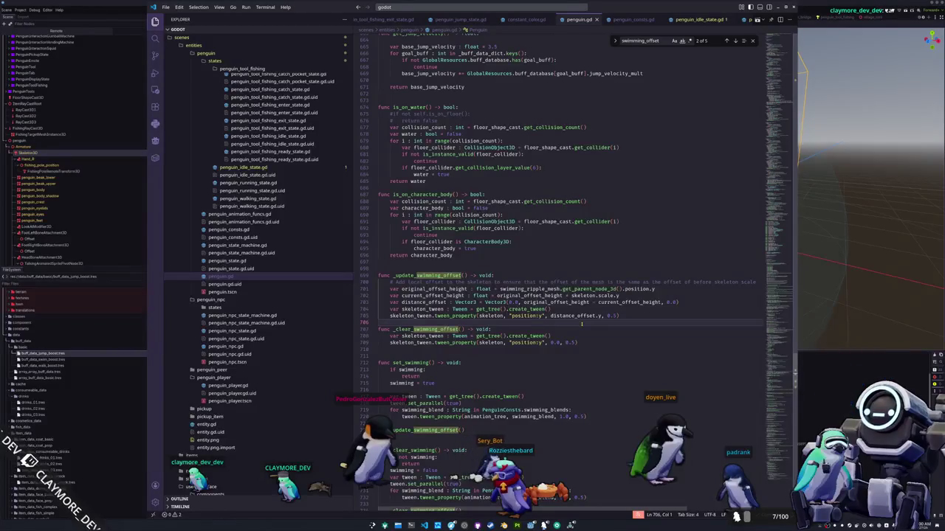
key("Up")
key("Up")
key("Up")
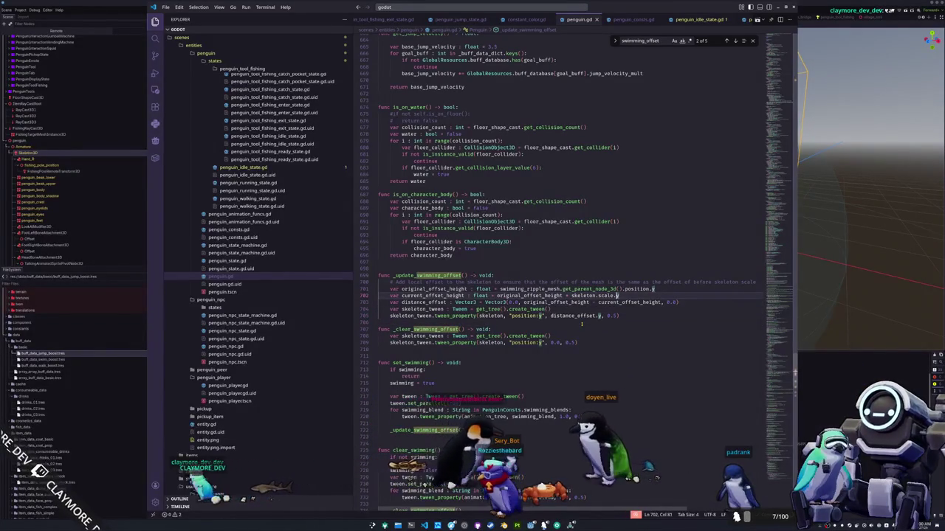
key("ctrl+shift+Left")
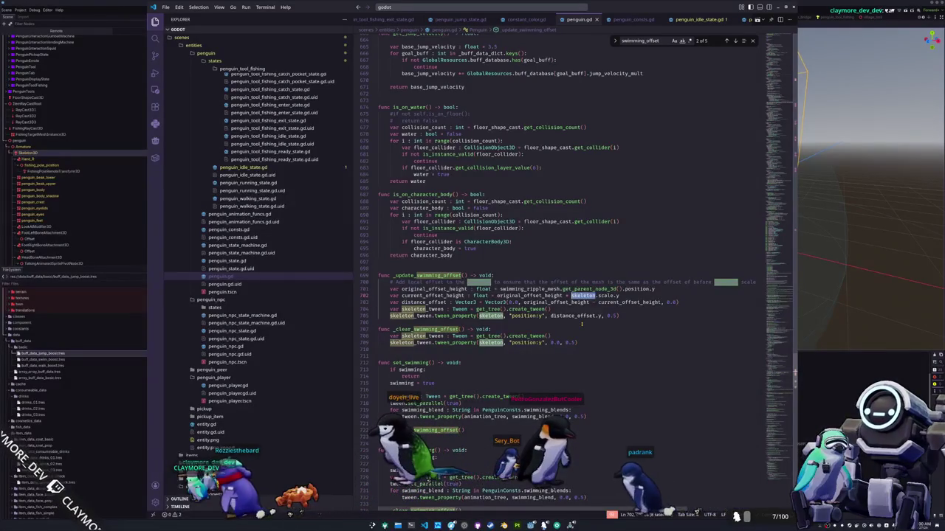
key("ctrl+d")
key("ctrl+d")
key("ctrl+d")
key("ctrl+d")
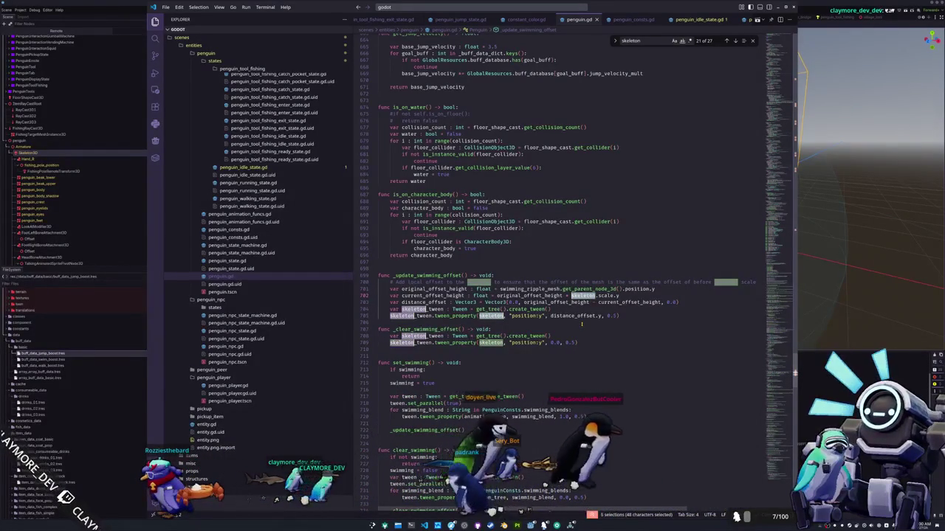
type("meth_root")
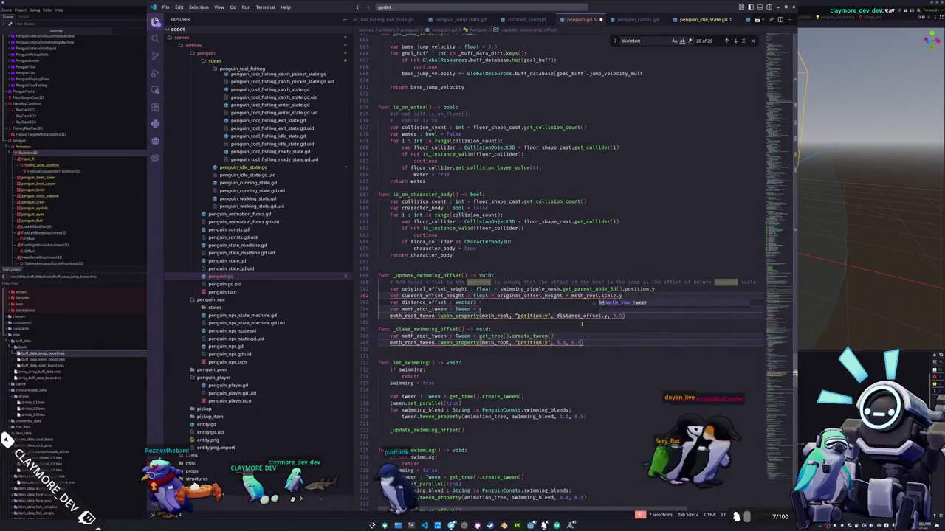
key("ctrl+z")
type("mesh_roo")
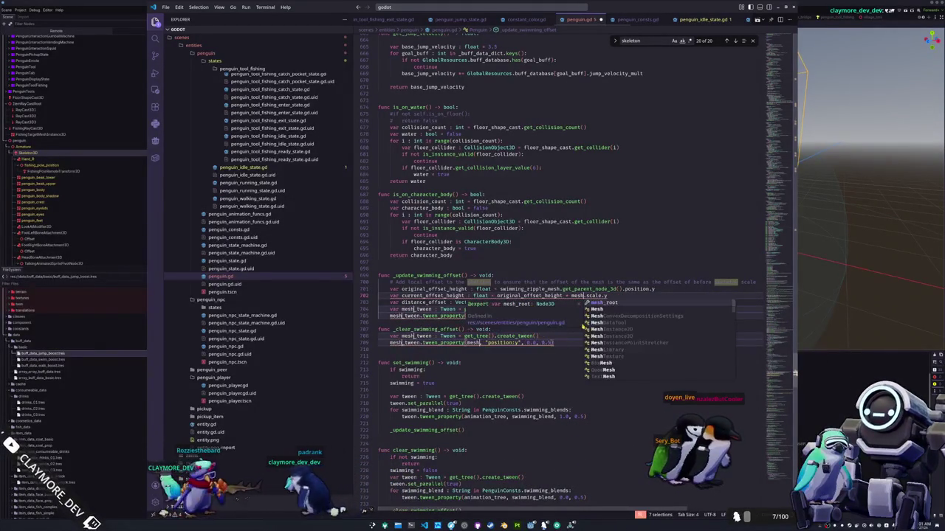
type("t")
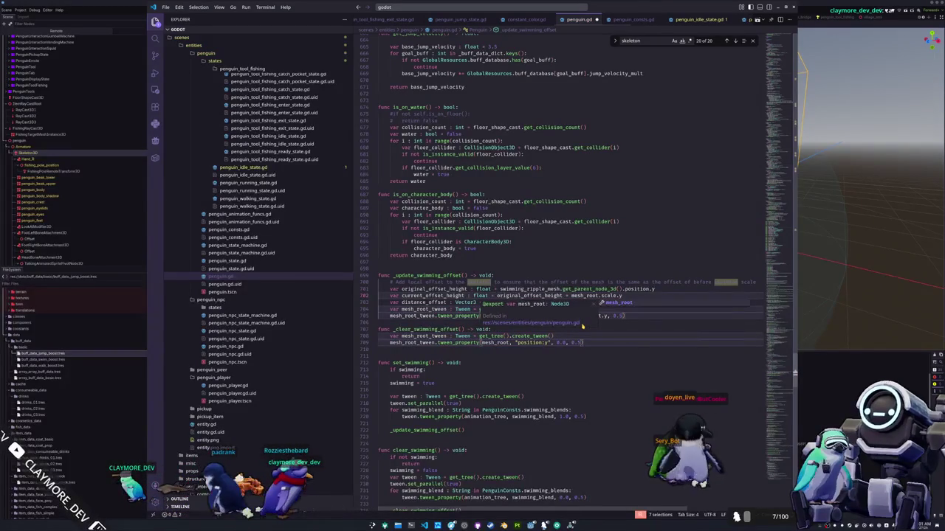
key("Escape")
key("Escape")
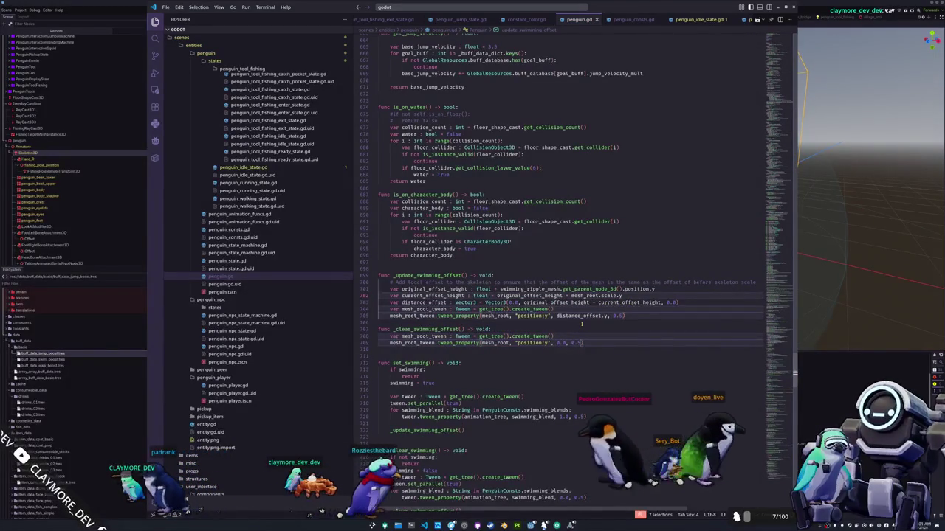
key("F5")
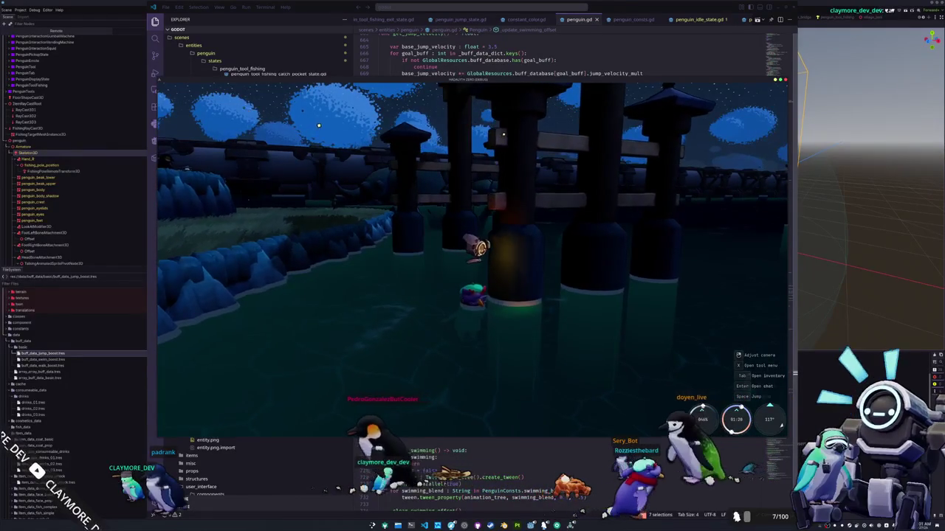
Swim the penguin onto the shore and back, then select PenguinPlayer in the editor's Remote tree.
key("a")
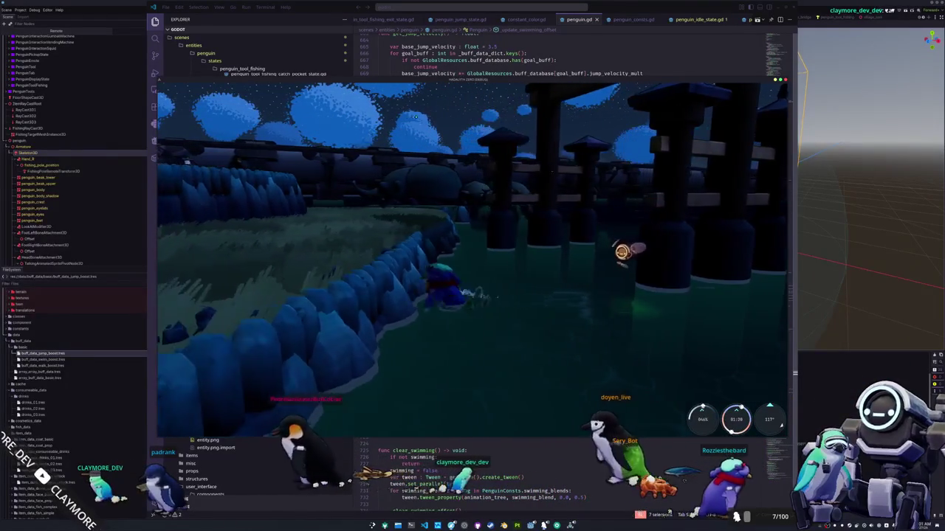
key("d")
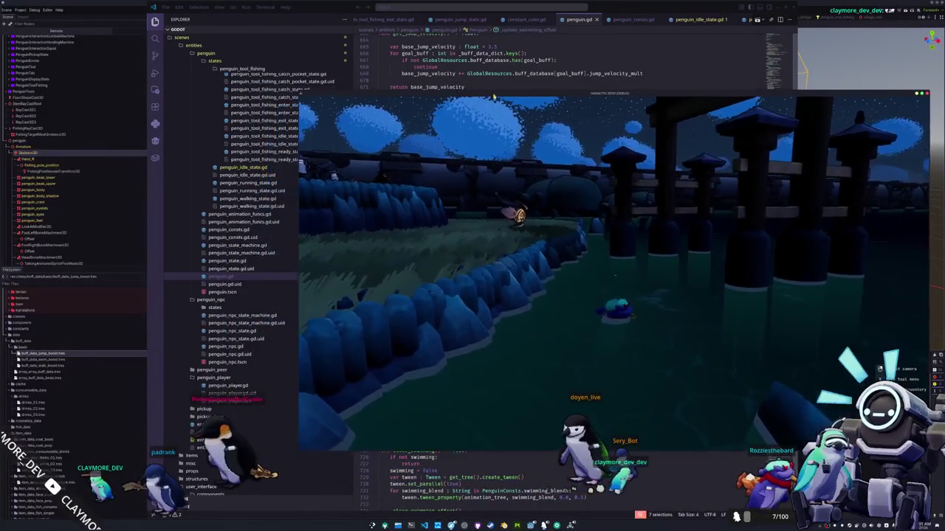
left_click(132, 175)
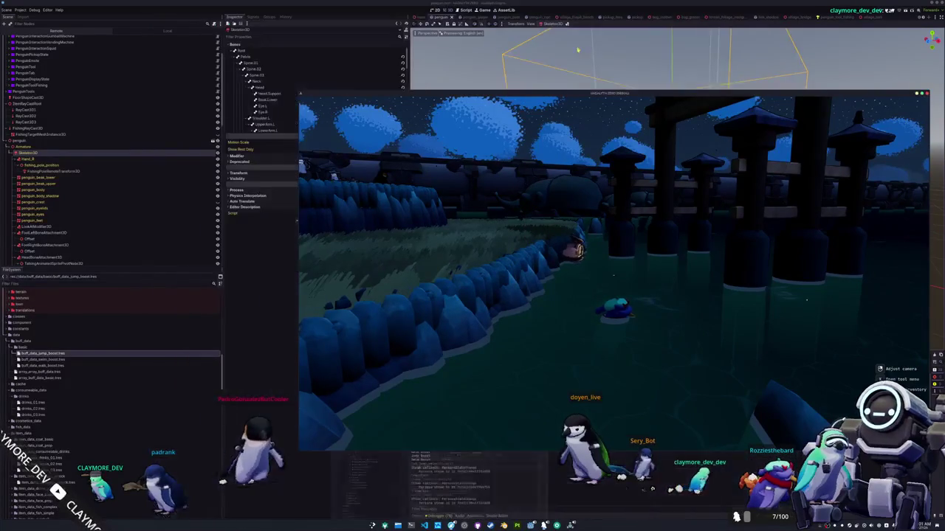
left_click(67, 32)
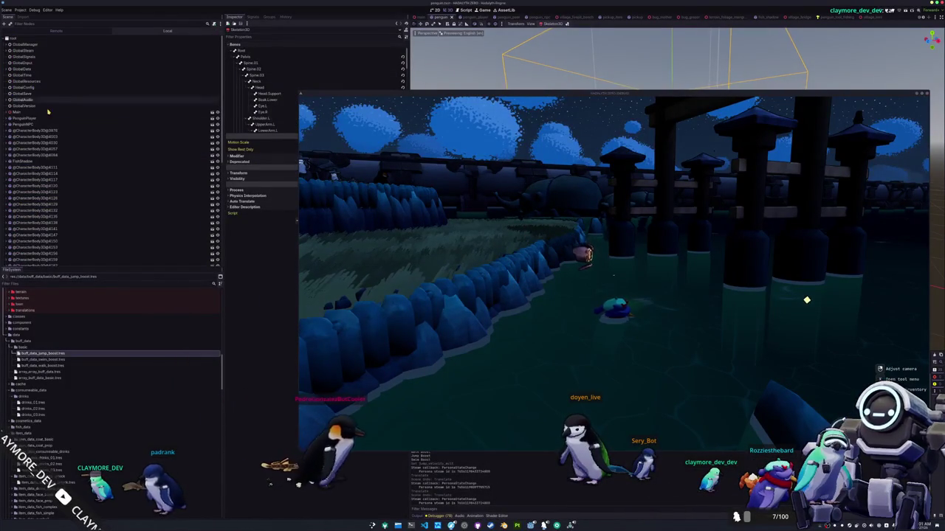
left_click(45, 120)
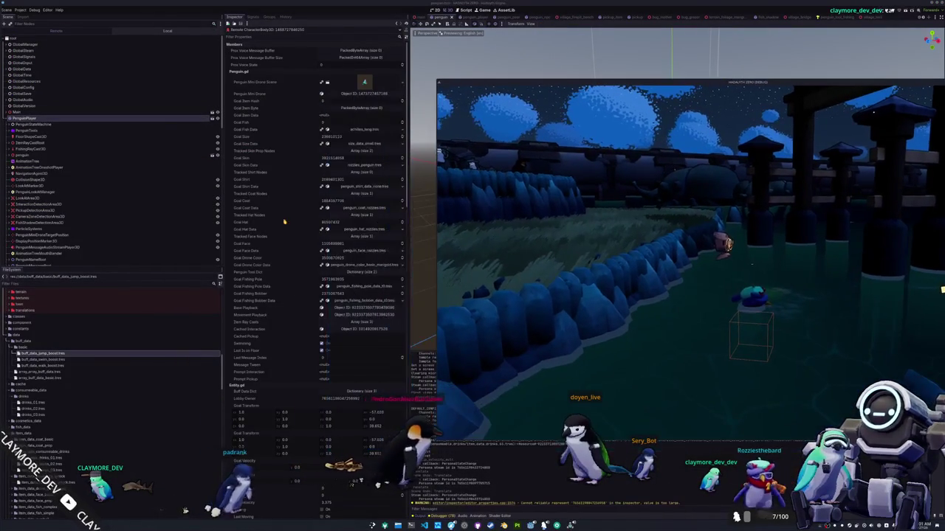
Drag PenguinPlayer's live Node3D Scale Y to shrink and then stretch the penguin.
scroll(310, 349, "down", 10)
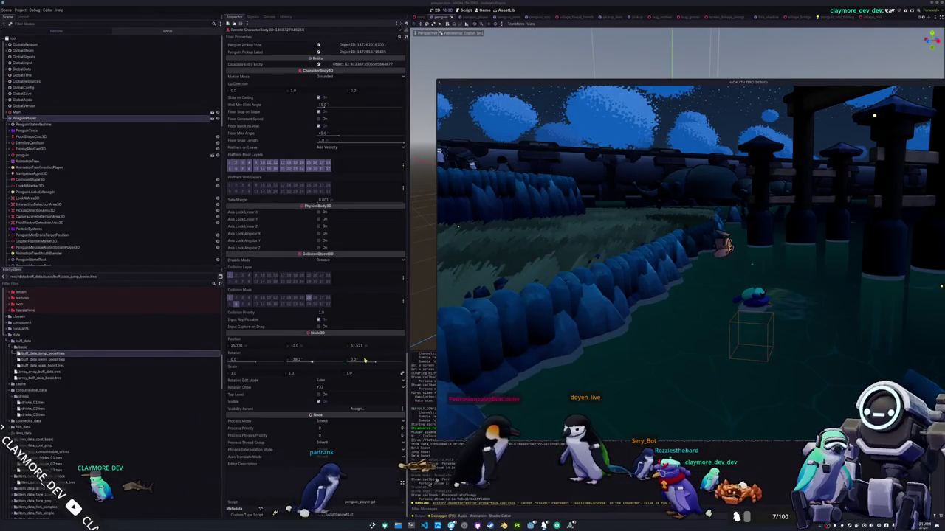
mouse_move(310, 375)
left_mouse_down()
mouse_move(299, 375)
mouse_move(325, 375)
mouse_move(284, 373)
mouse_move(329, 373)
mouse_move(281, 374)
mouse_move(317, 373)
mouse_move(304, 374)
left_mouse_up()
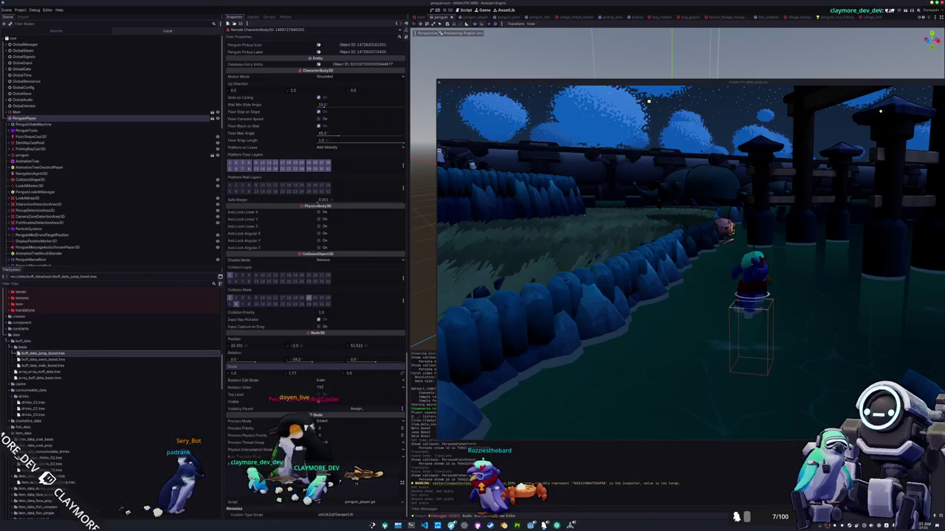
mouse_move(304, 374)
left_mouse_down()
mouse_move(315, 374)
mouse_move(301, 376)
left_mouse_up()
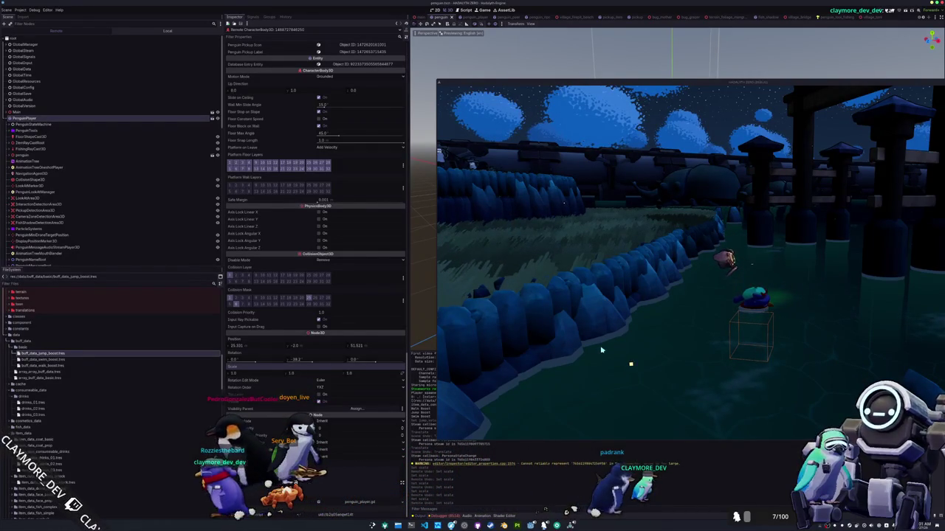
Pick the Large penguin size from the in-game inventory and close it.
key("Tab")
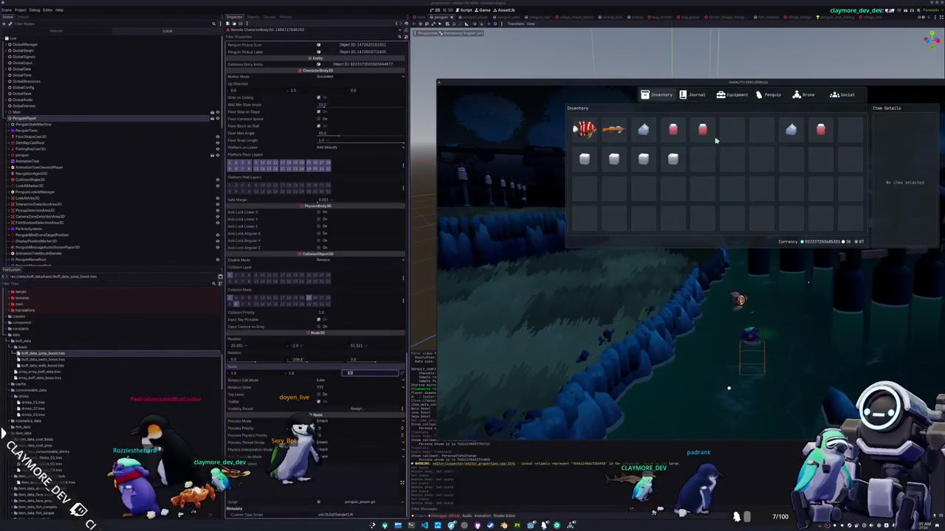
scroll(720, 192, "down", 10)
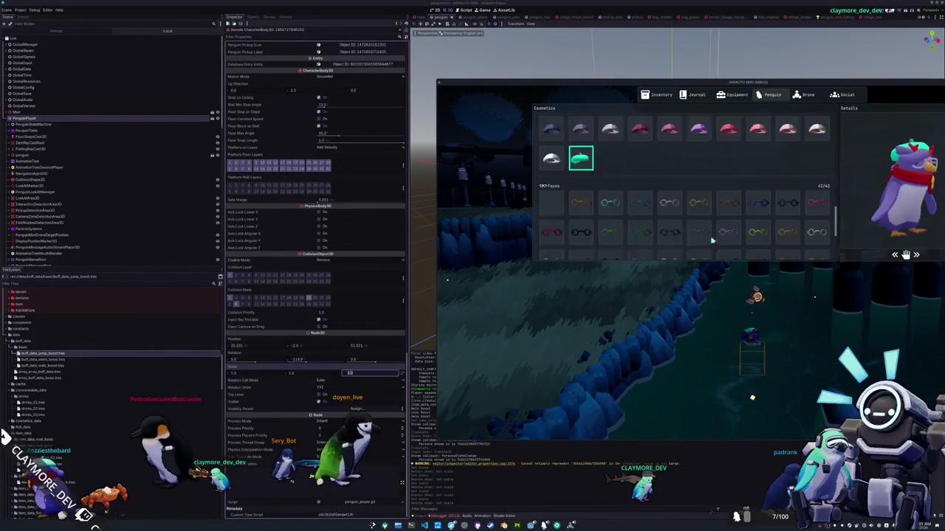
left_click(714, 242)
key("Tab")
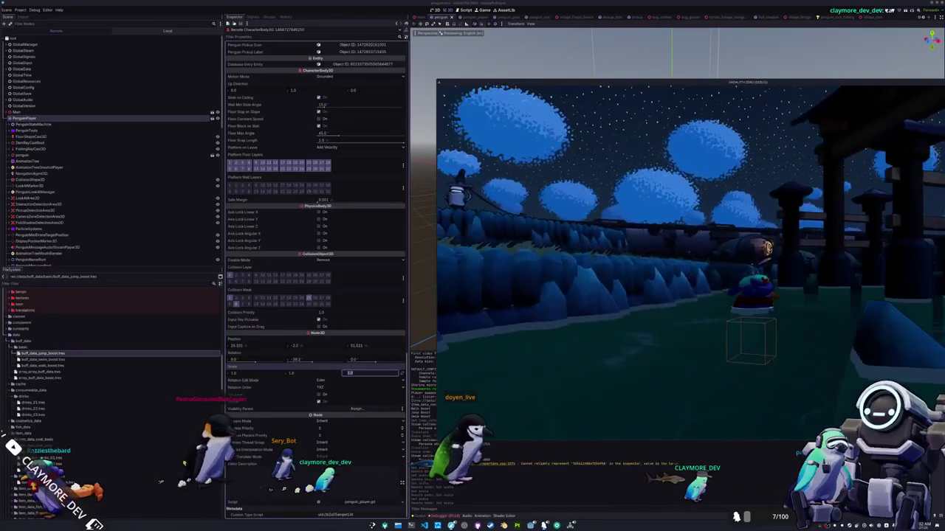
On the Penguin cosmetics page, switch the size to Regular, then to the thinnest option.
key("Tab")
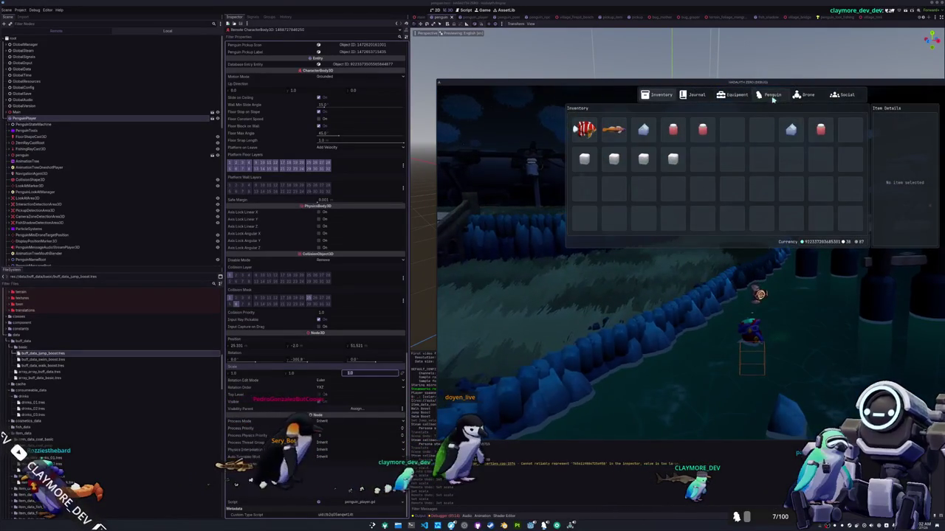
left_click(772, 95)
left_click(685, 249)
left_click(654, 248)
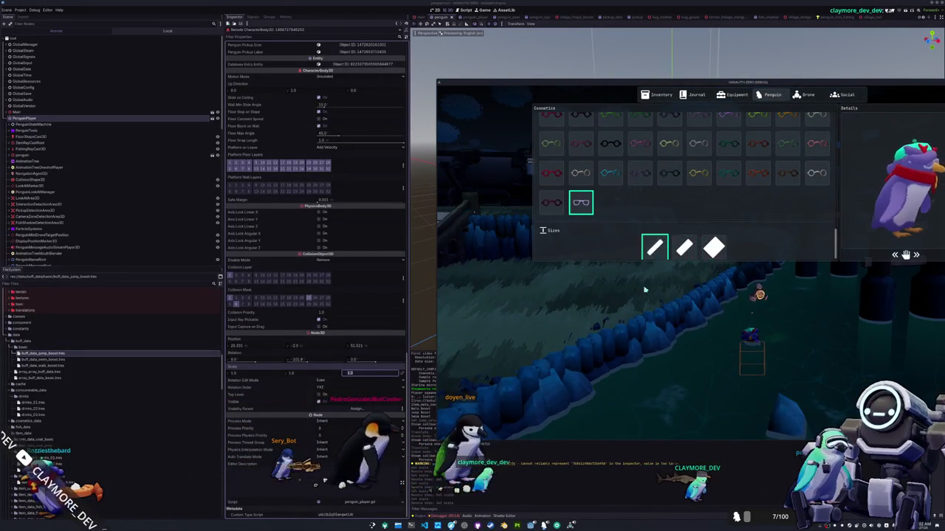
key("Tab")
key("alt+Tab")
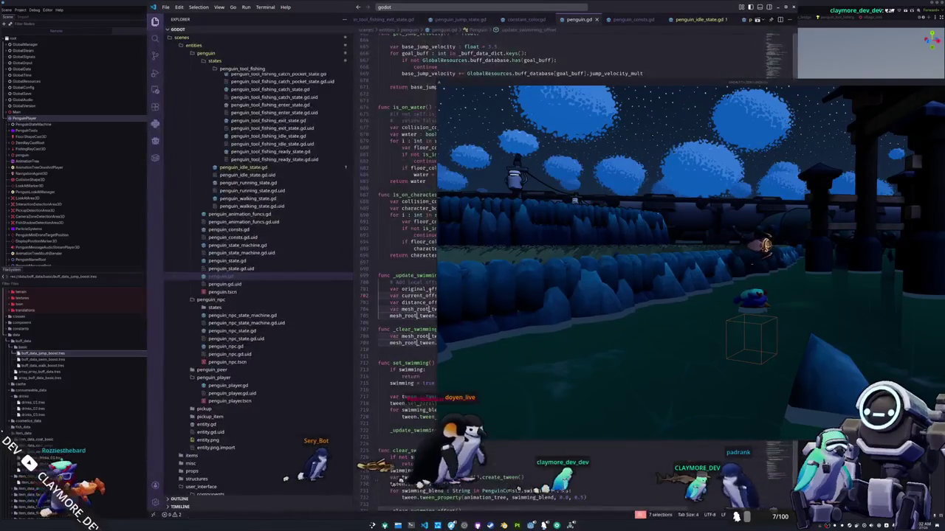
Select skeleton_tween on line 704, then swim the penguin and toggle the cosmetics panel in-game.
left_click_drag(450, 277, 541, 287)
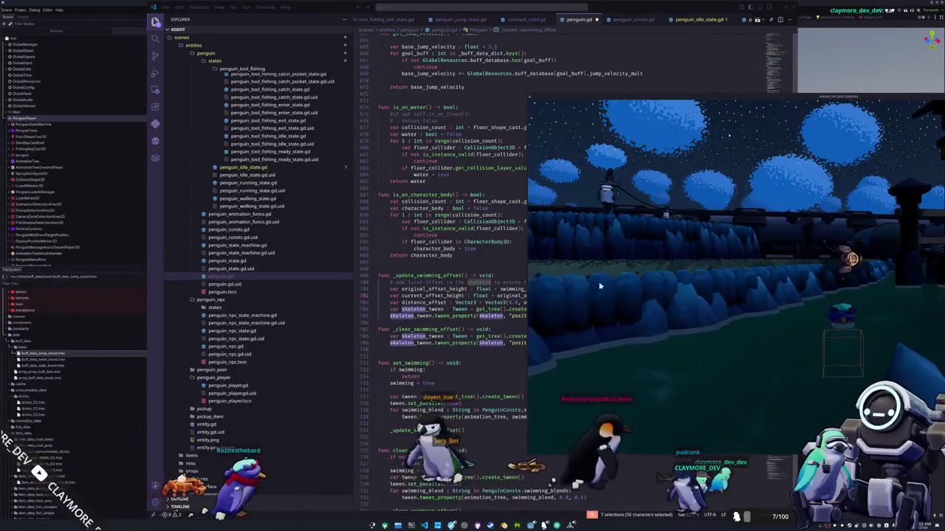
double_click(424, 310)
key("alt+Tab")
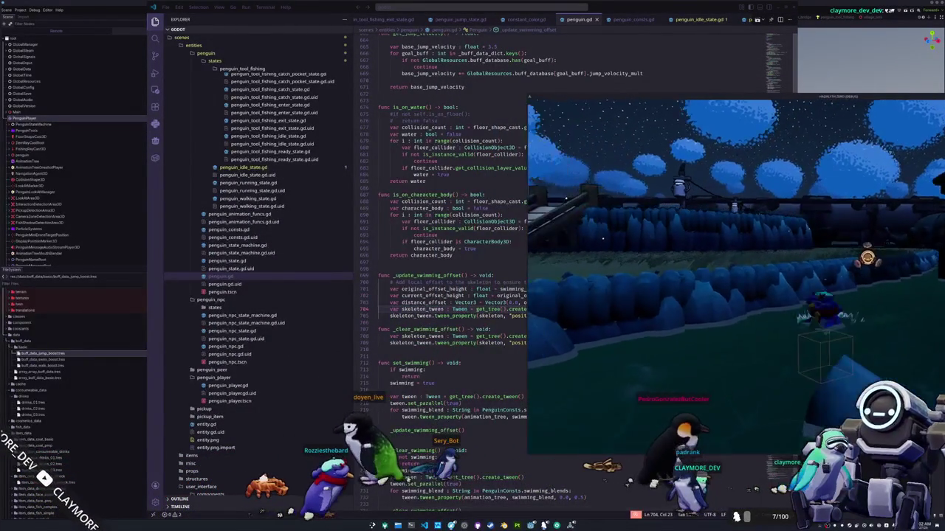
key("w")
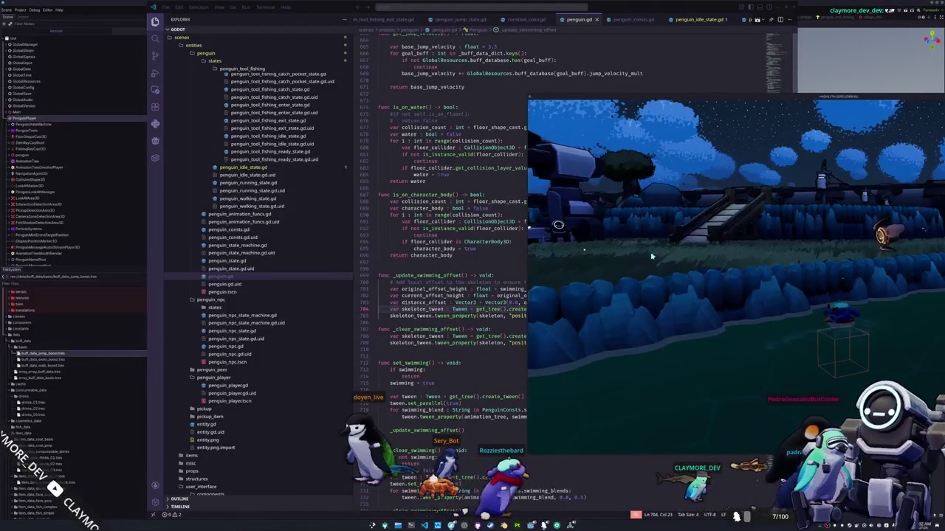
key("Tab")
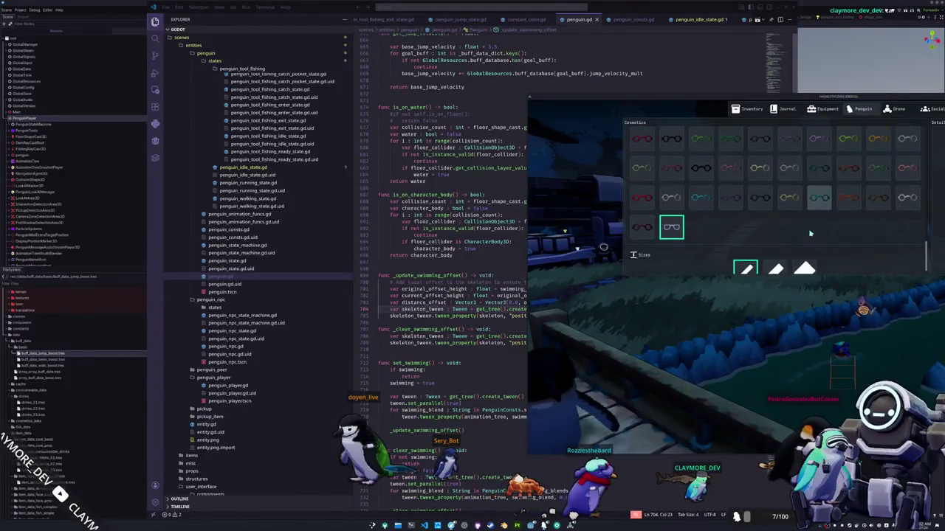
key("Tab")
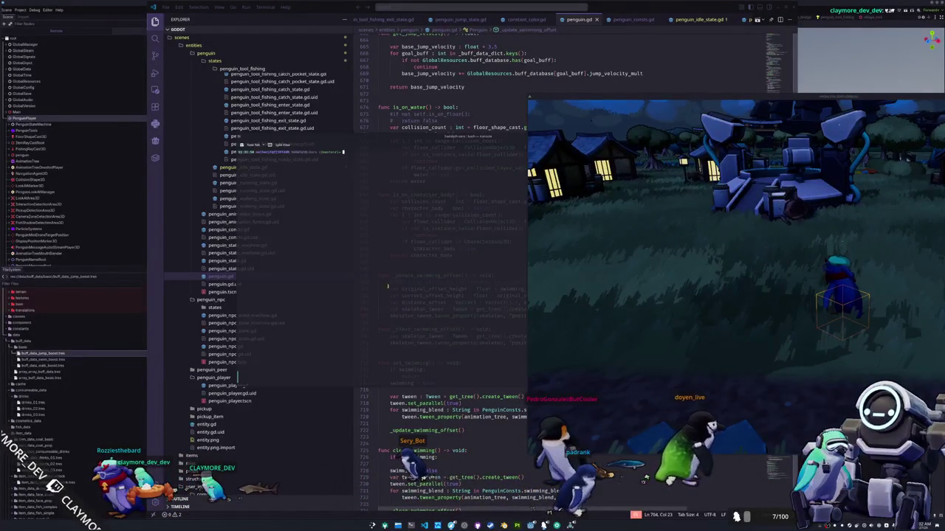
Run git status, then finish the commit message with 's and buffs effect'.
key("Return")
type("git commit -m \"Animation speed updates based on buff")
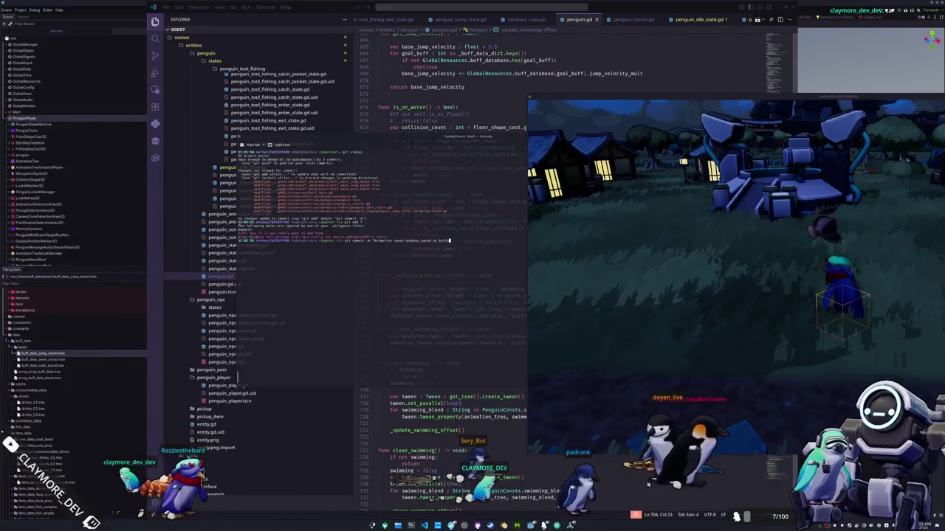
type("s and buffs")
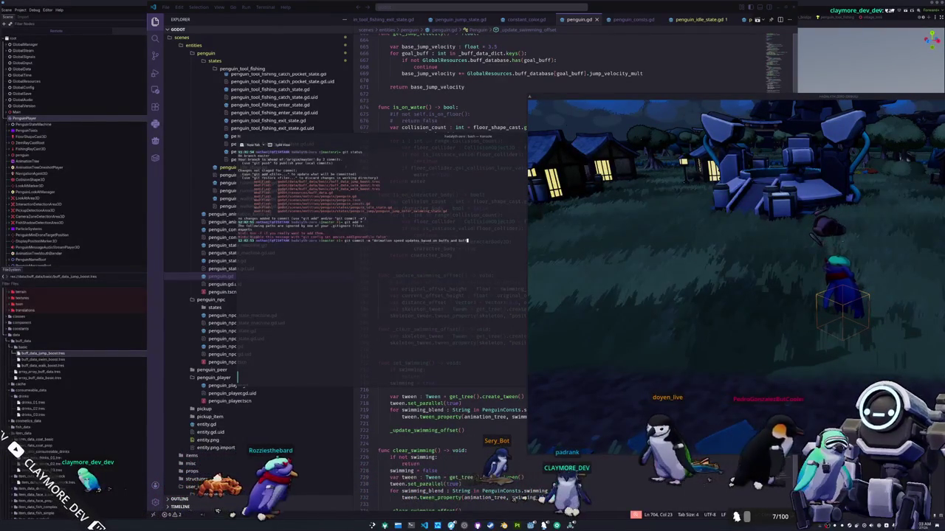
type(" effect")
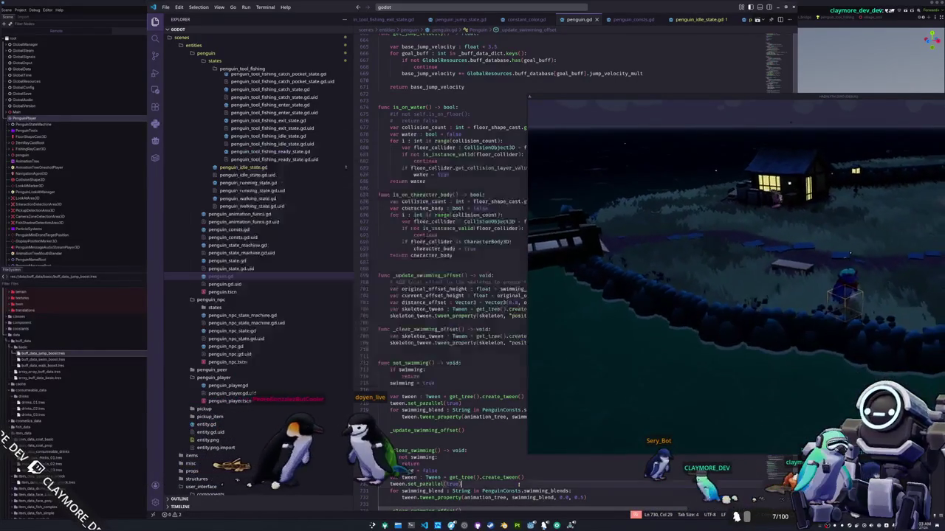
Move the game window down and scroll up through penguin.gd.
mouse_move(556, 97)
left_mouse_down()
mouse_move(625, 237)
mouse_move(478, 288)
mouse_move(435, 362)
left_mouse_up()
left_click(526, 310)
scroll(666, 264, "up", 1)
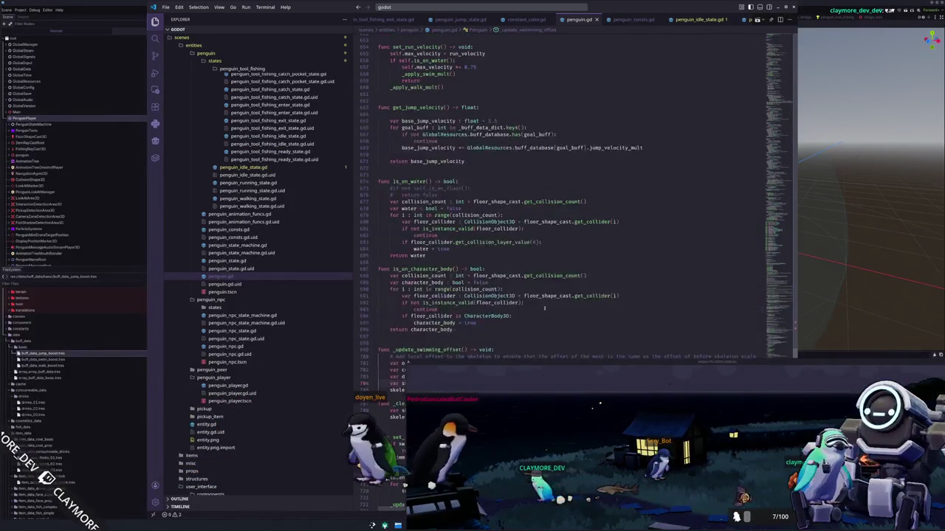
left_click(620, 267)
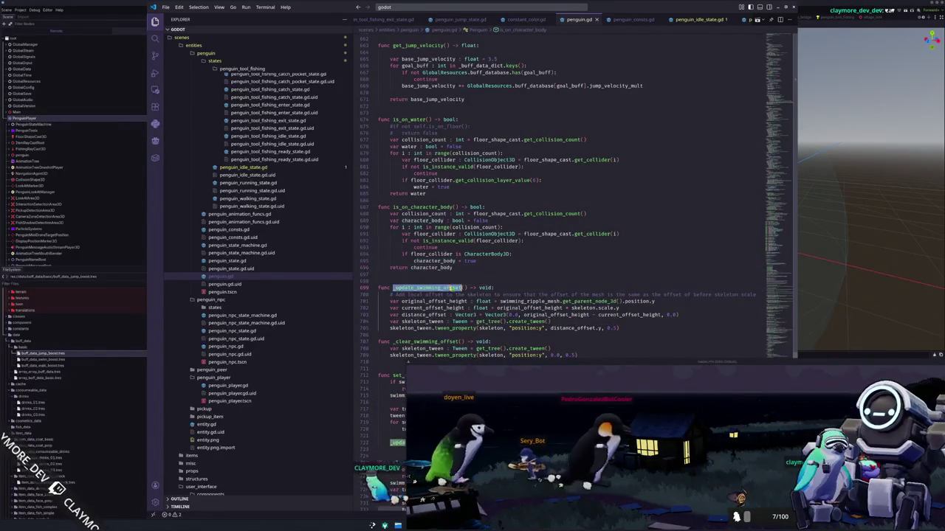
scroll(494, 270, "up", 10)
scroll(495, 270, "up", 18)
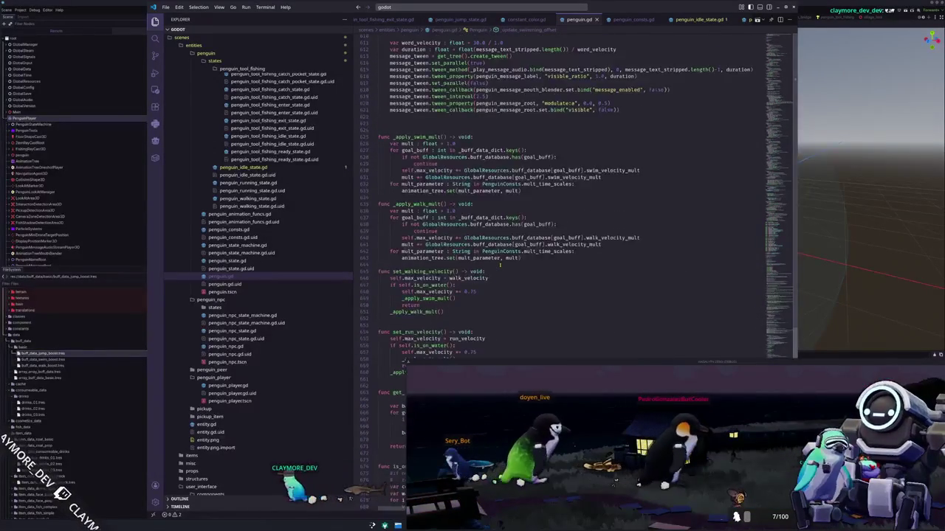
scroll(644, 194, "up", 20)
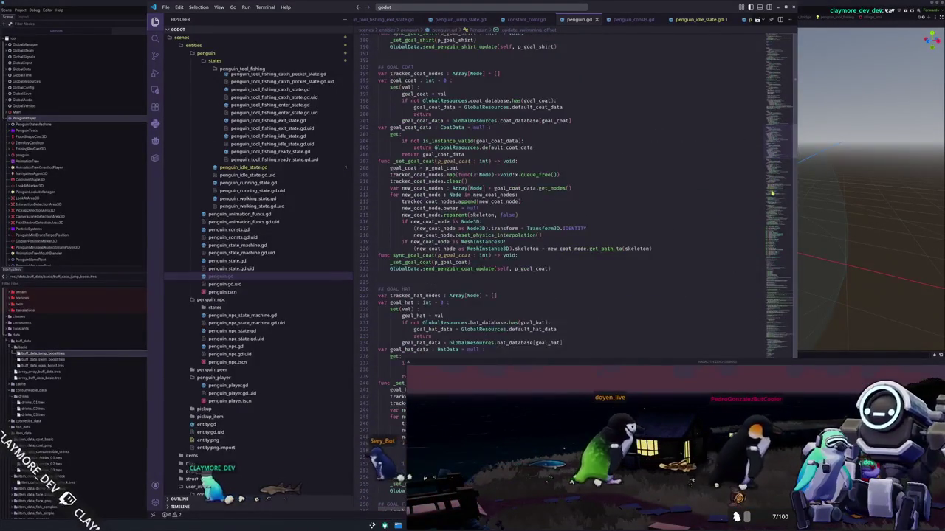
left_click(706, 195)
Search for goal_size, select skeleton in _set_goal_size's scale line, and return to Godot.
key("ctrl+f")
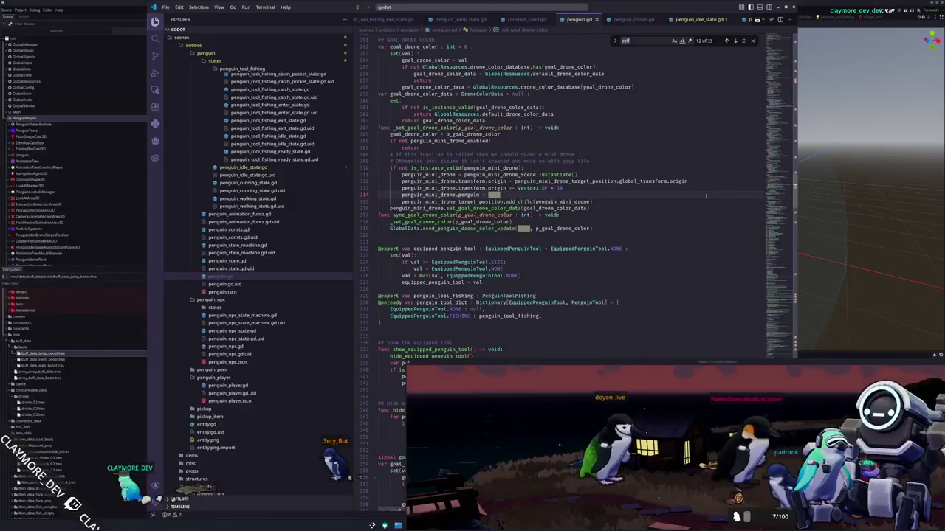
type("goal")
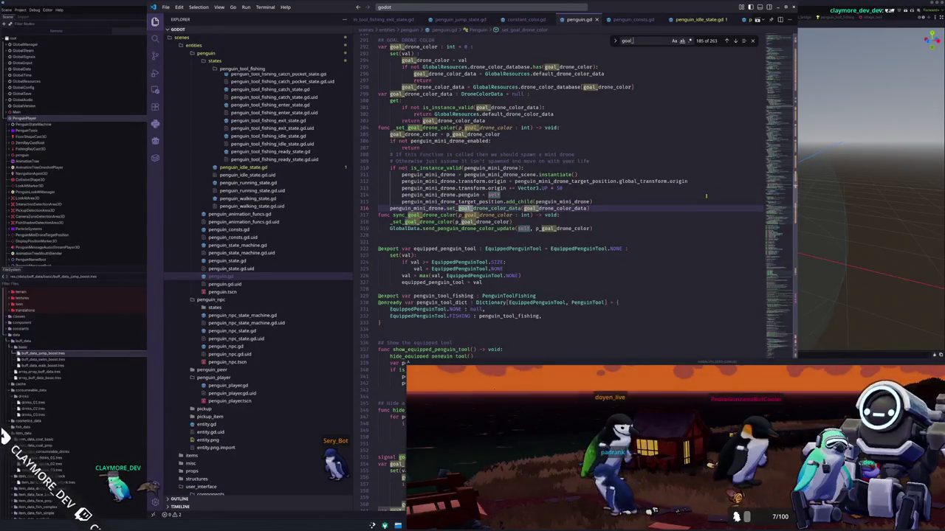
type("_sca")
key("BackSpace")
type("ize")
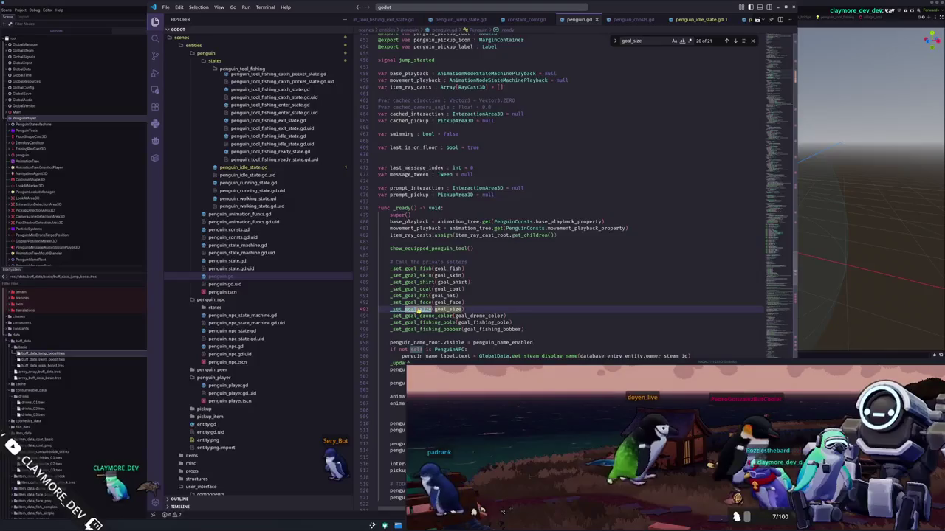
left_click(418, 310, "ctrl")
left_click(484, 191)
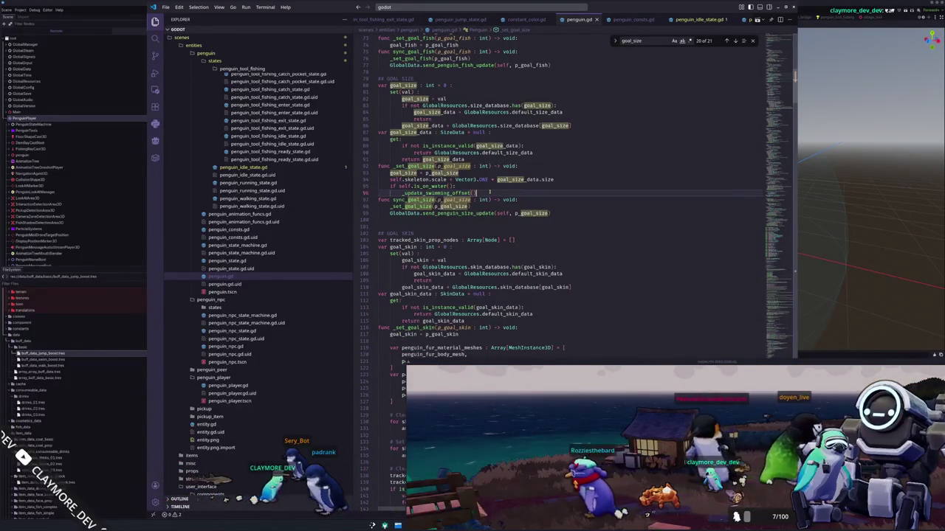
key("Right")
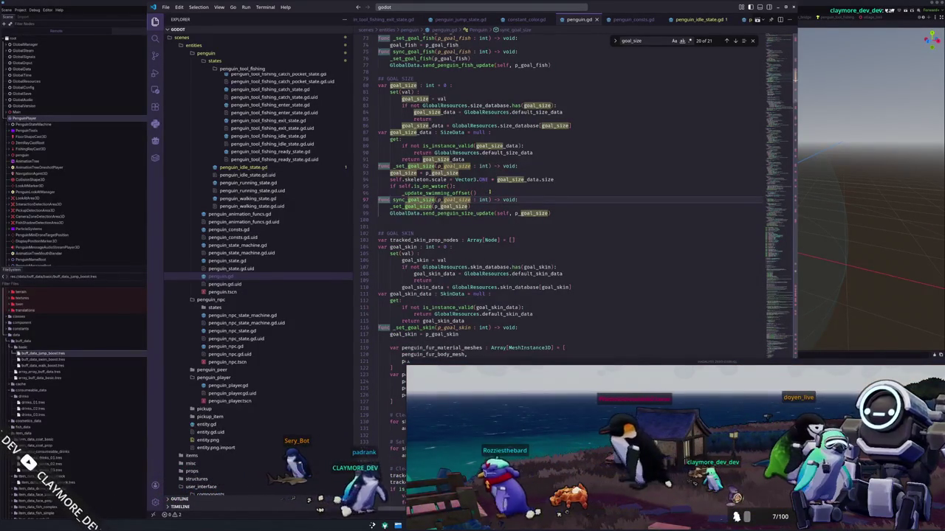
key("Up")
key("Up")
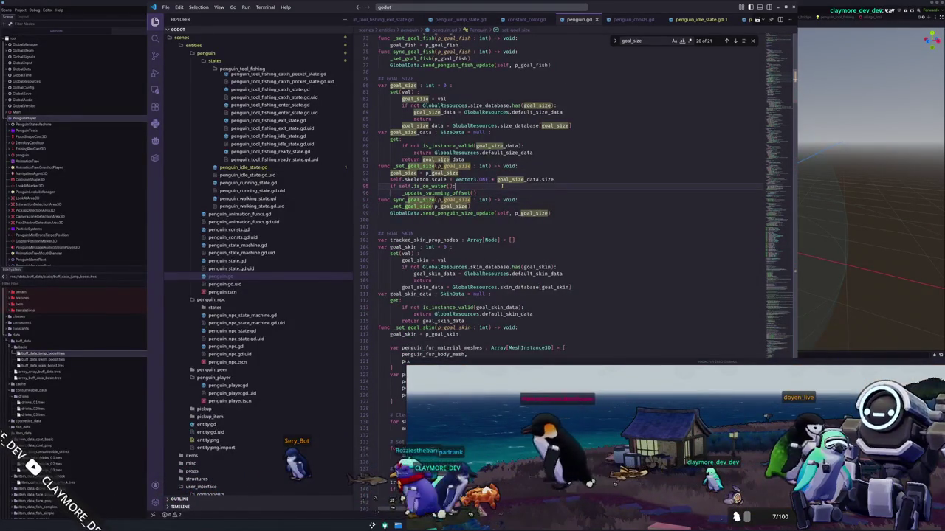
double_click(416, 179)
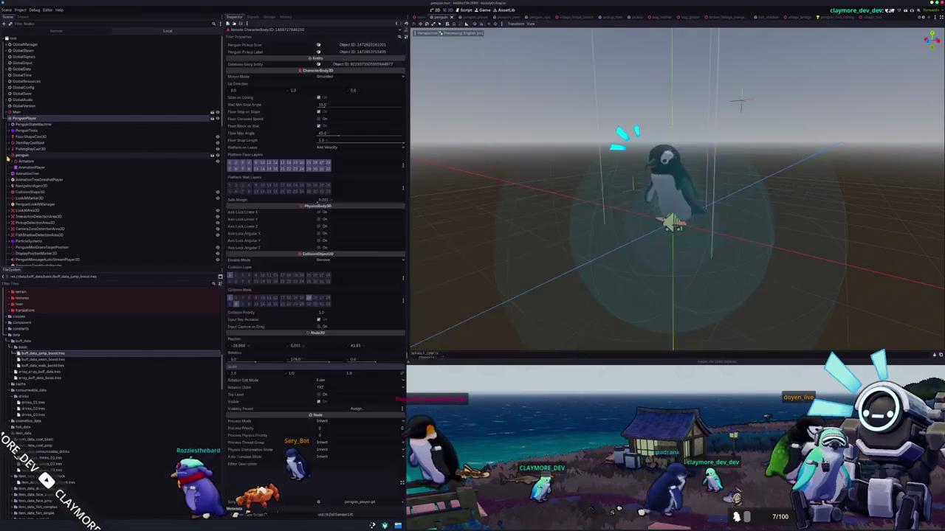
key("alt+Tab")
left_click(8, 155)
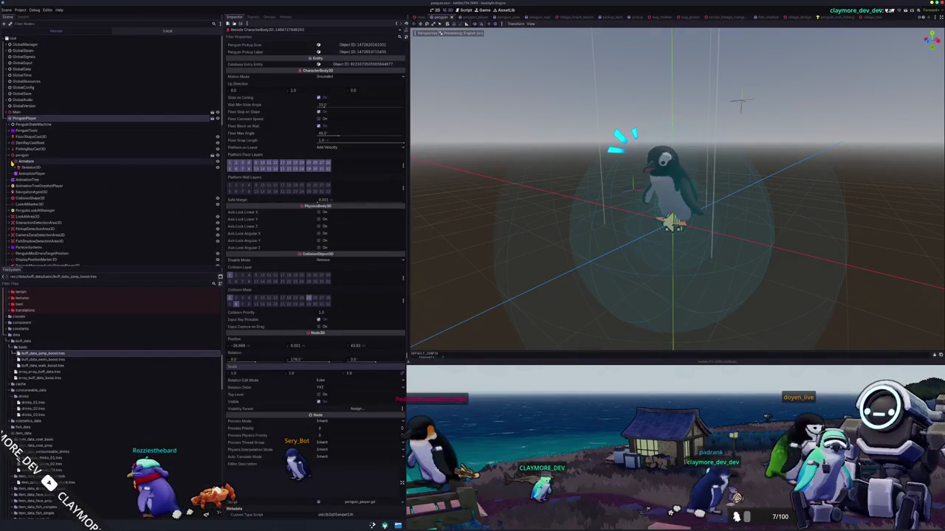
Expand Skeleton3D and select its beak, feet, RozziesHead, glasses and physical bone simulator nodes.
left_click(13, 168)
scroll(30, 173, "down", 3)
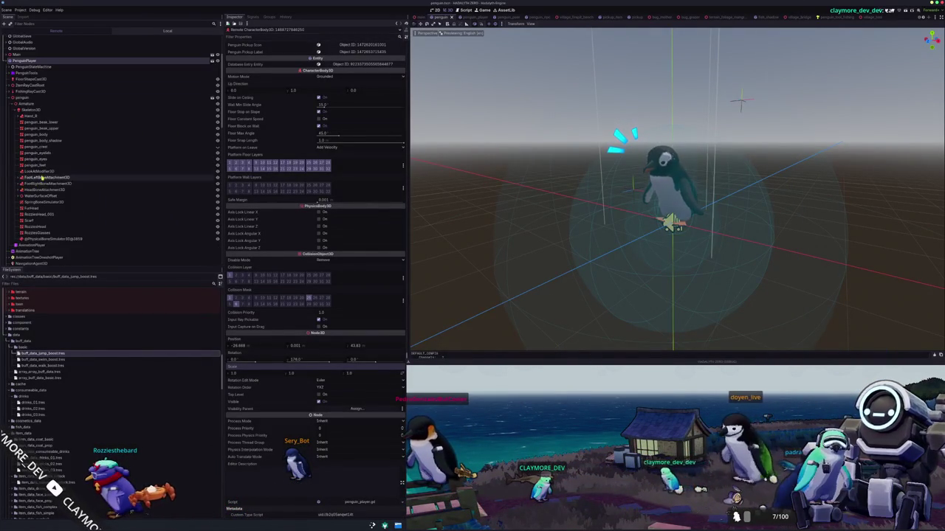
left_click(35, 165)
left_click(38, 123, "shift")
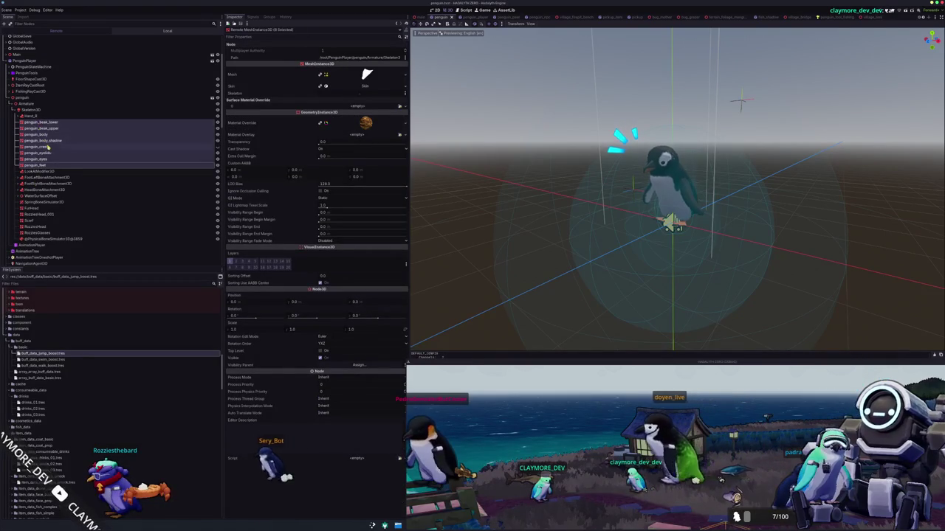
left_click(38, 233)
left_click(37, 227, "shift")
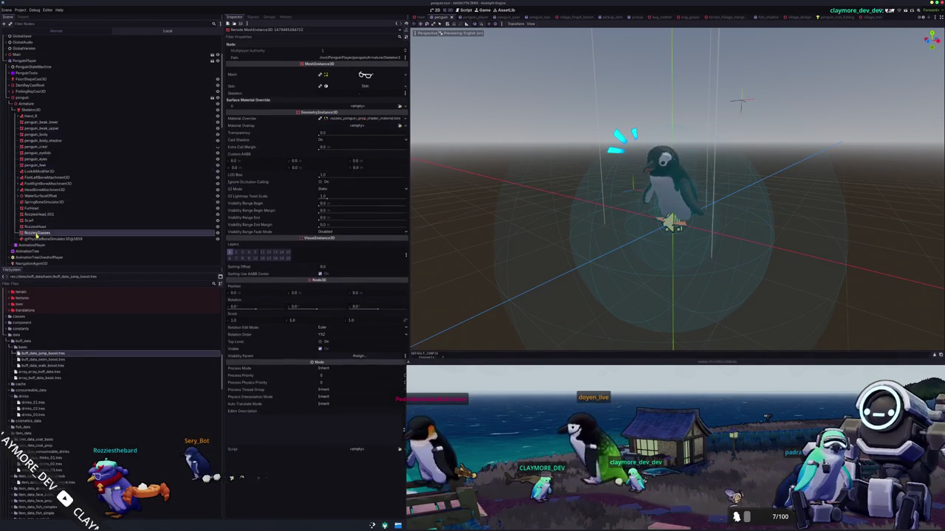
left_click(44, 239)
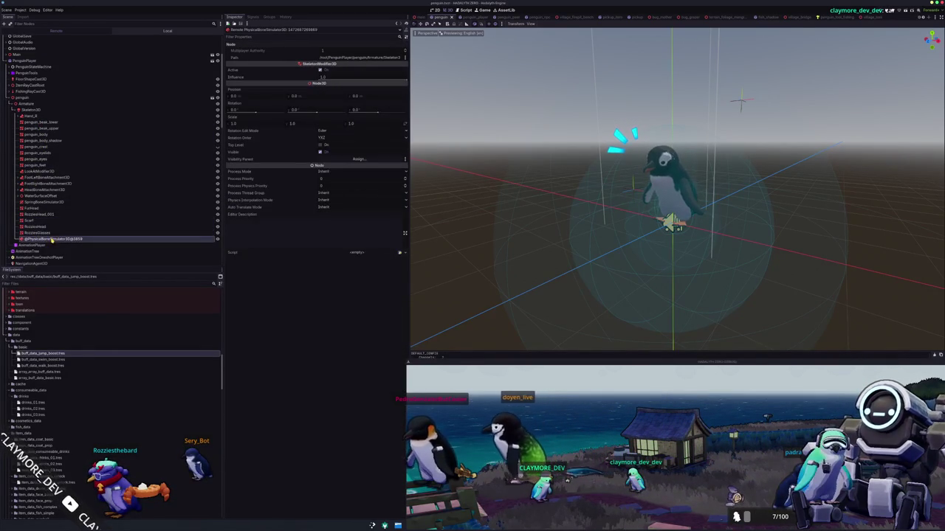
Peek into WaterSurfaceOffset, then select the running penguin's Armature node.
scroll(71, 220, "down", 2)
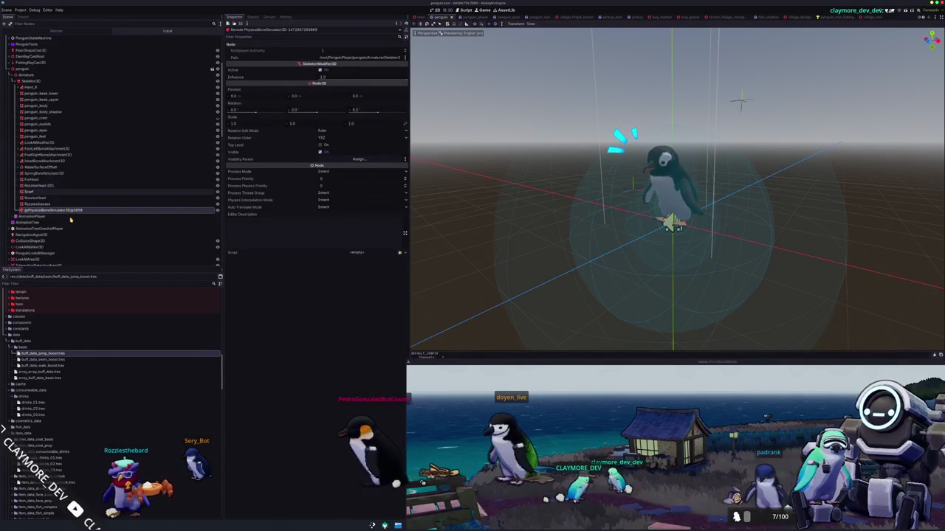
scroll(66, 197, "down", 2)
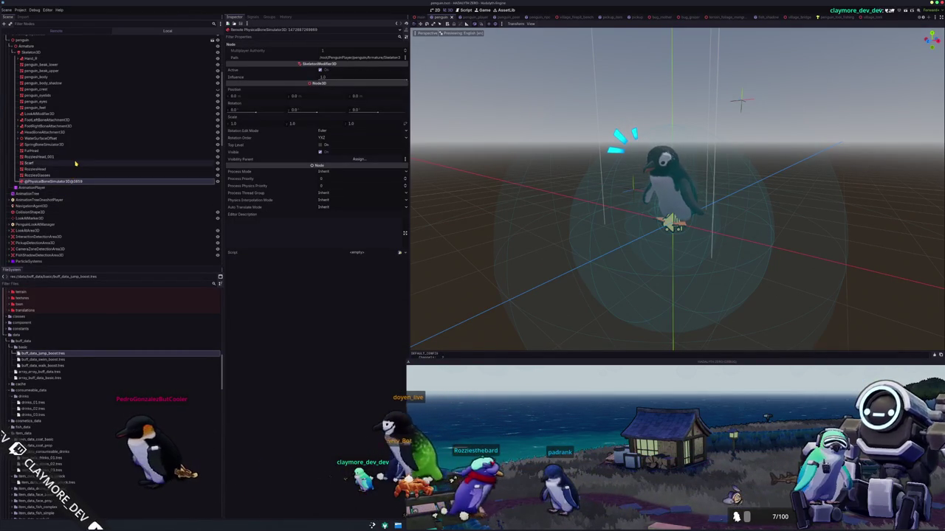
left_click(17, 138)
left_click(17, 138)
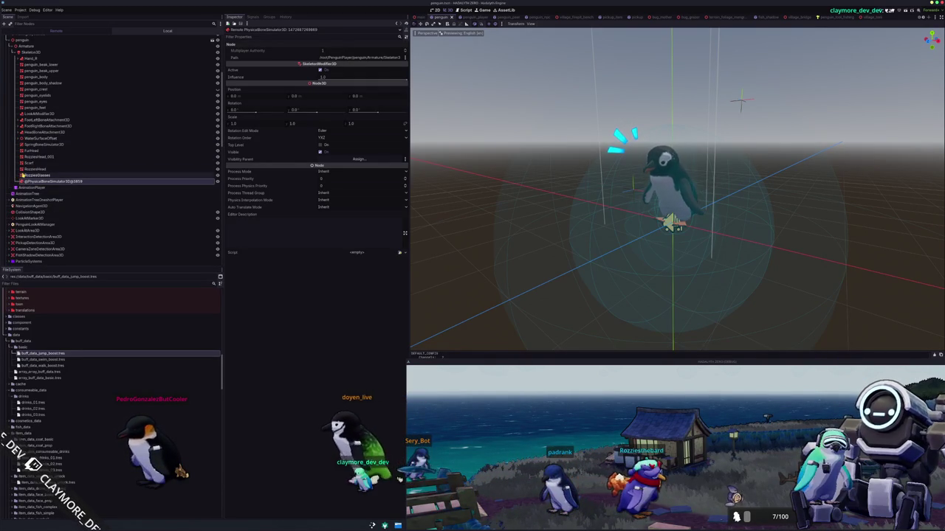
scroll(24, 176, "down", 2)
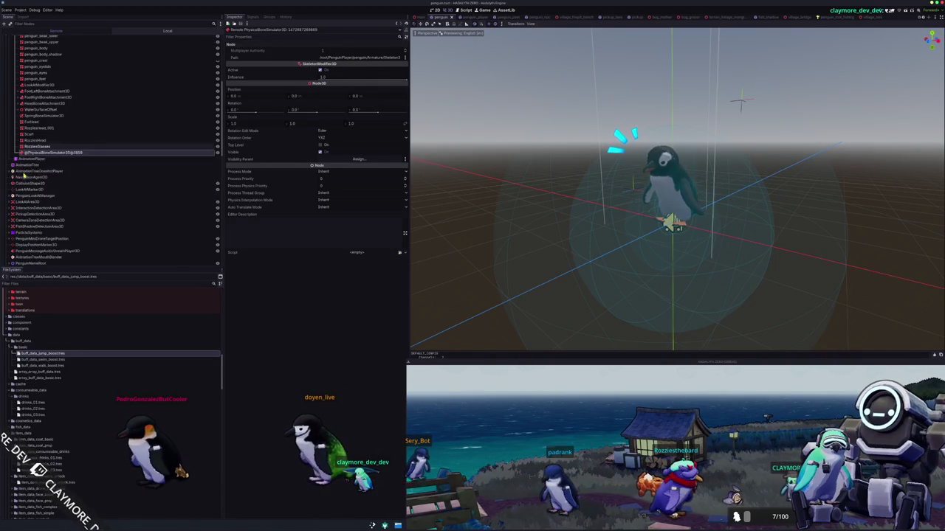
scroll(24, 177, "down", 2)
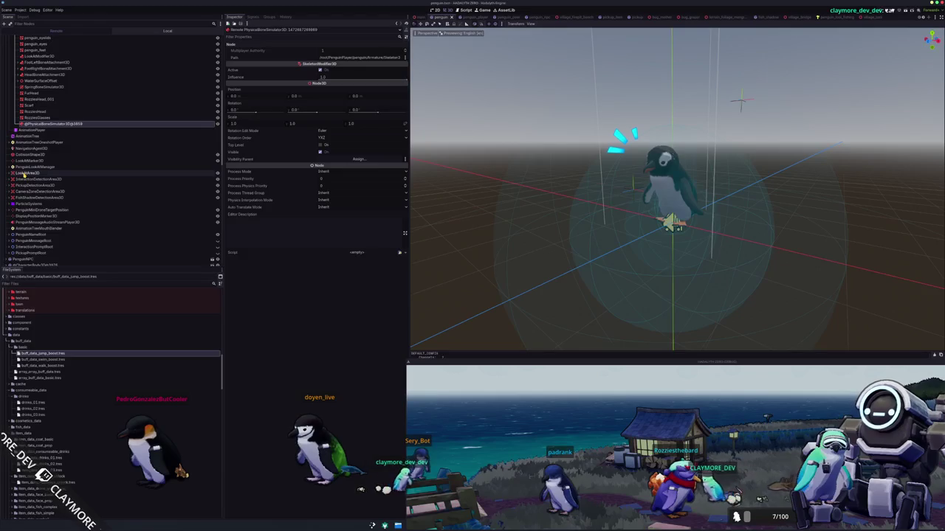
scroll(24, 175, "down", 2)
scroll(24, 210, "up", 14)
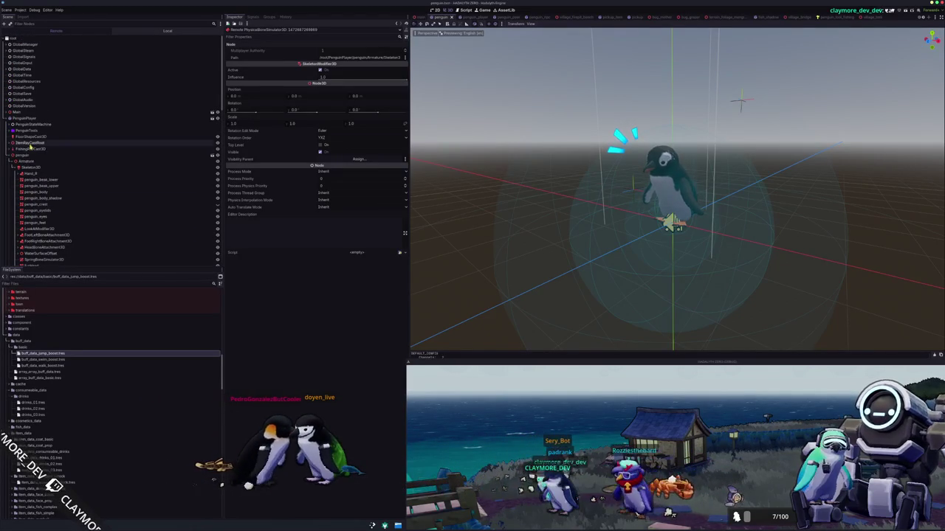
left_click(110, 155)
left_click(43, 161)
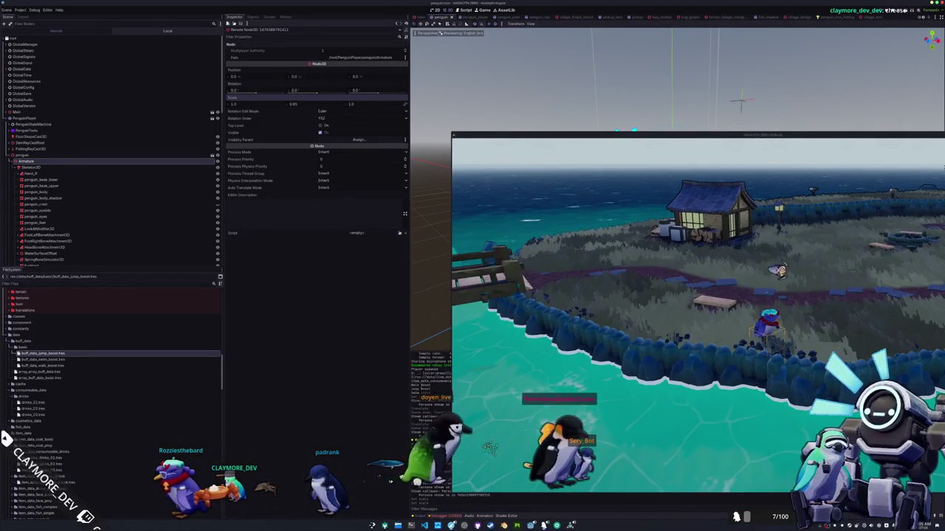
Make the penguin jump, then inspect PenguinPlayer and Armature from the Debugger.
key("space")
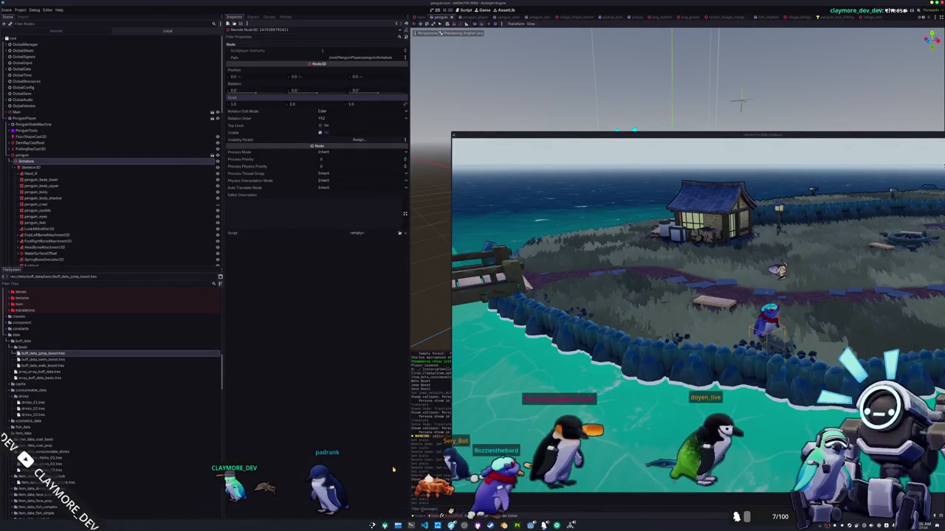
left_click(441, 517)
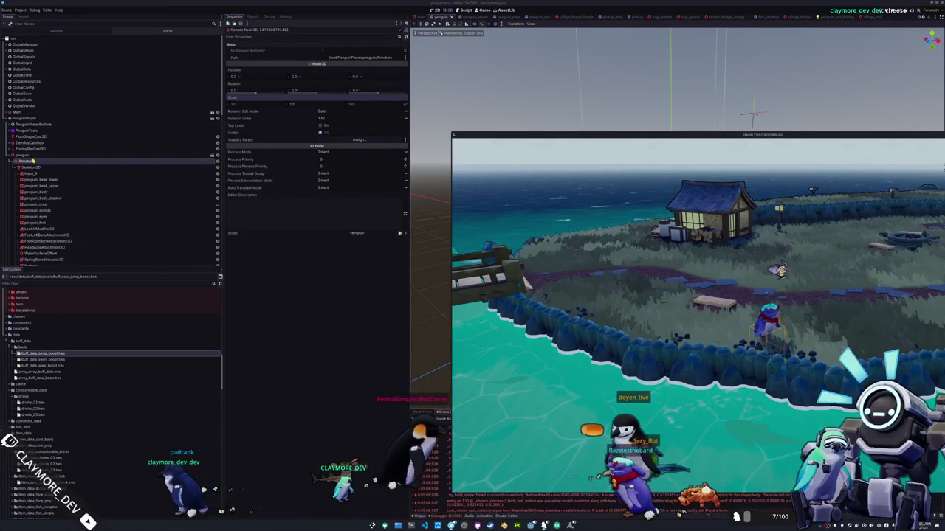
left_click(25, 118)
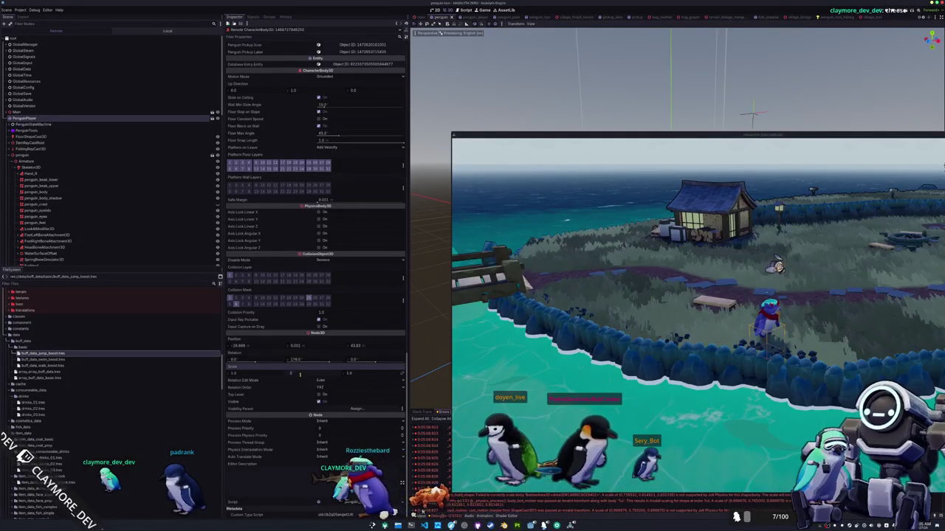
left_click(30, 162)
Select Skeleton3D, drag its Scale y value, and enlarge the game window.
scroll(37, 185, "down", 3)
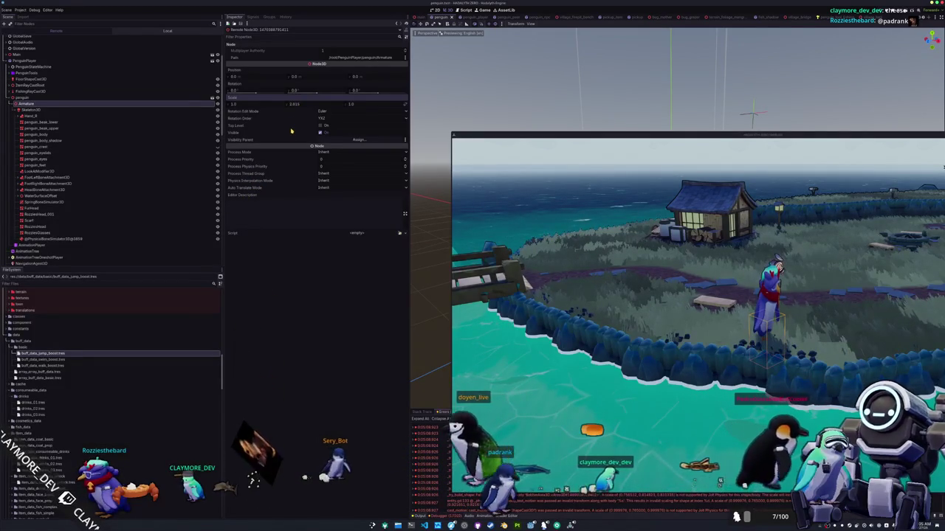
key("Down")
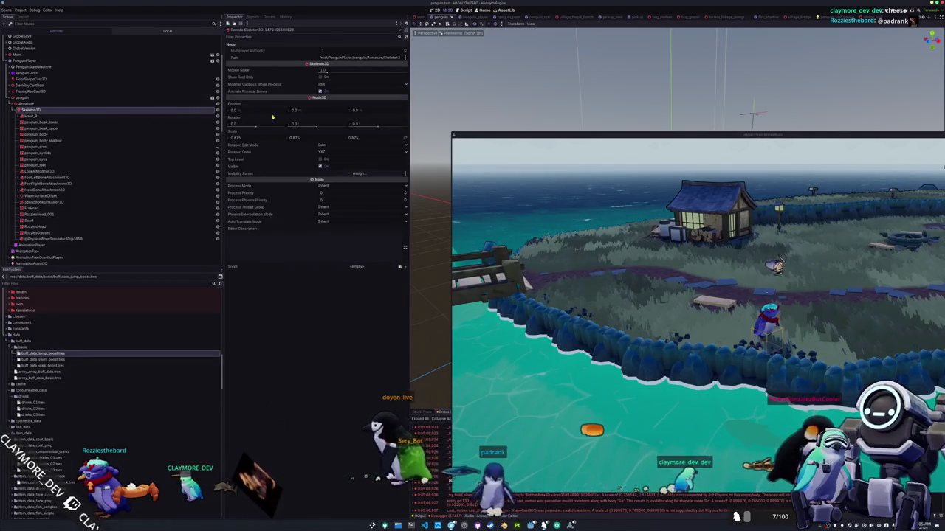
left_click_drag(302, 139, 291, 138)
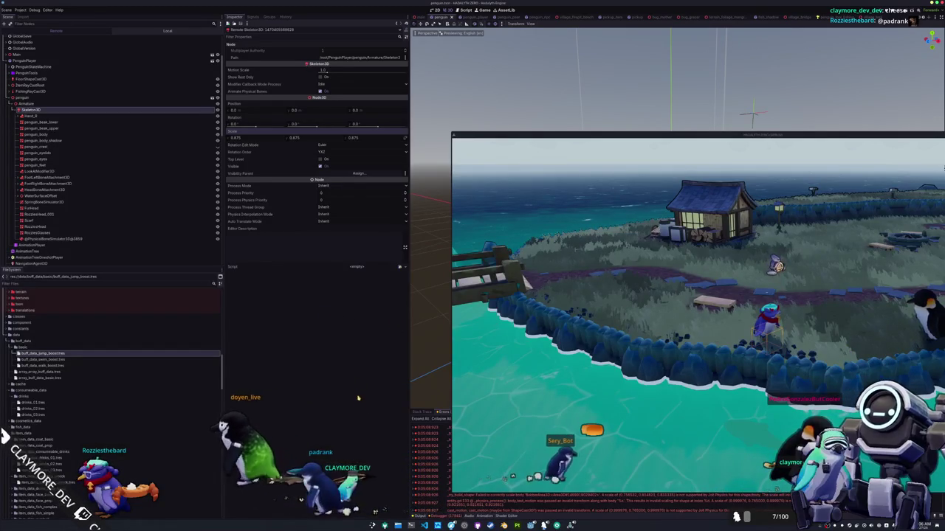
mouse_move(639, 133)
left_mouse_down()
mouse_move(557, 59)
mouse_move(494, 43)
left_mouse_up()
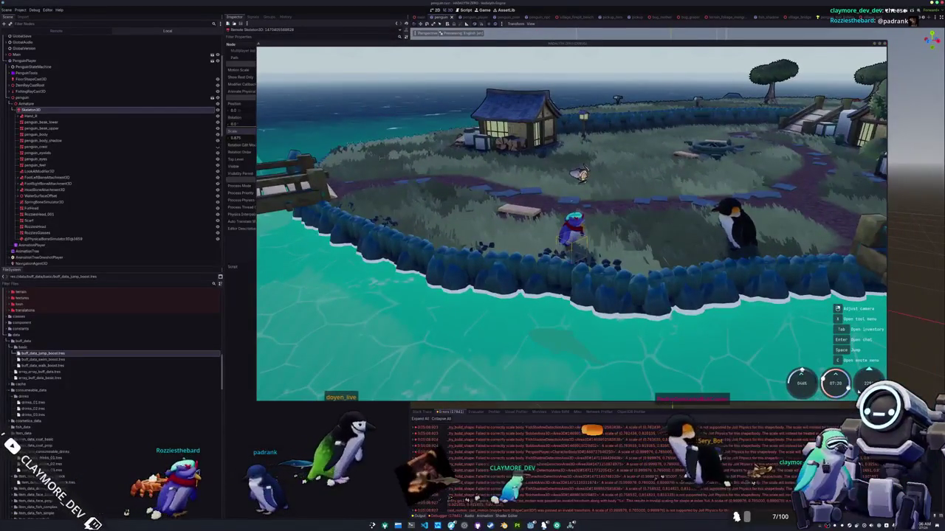
Cycle the glasses through Small, Medium and Large sizes, close the menu, and cast the line.
key("Tab")
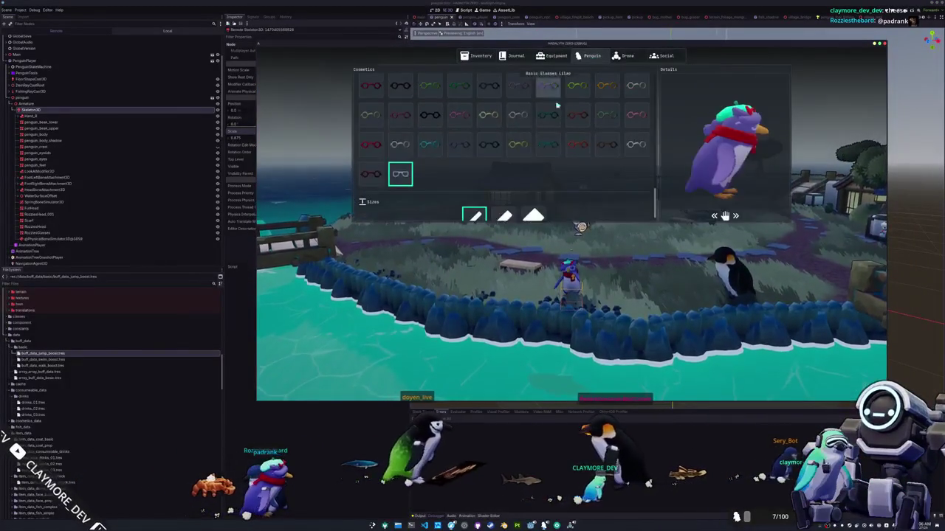
scroll(557, 111, "down", 1)
left_click(533, 203)
left_click(503, 203)
left_click(476, 206)
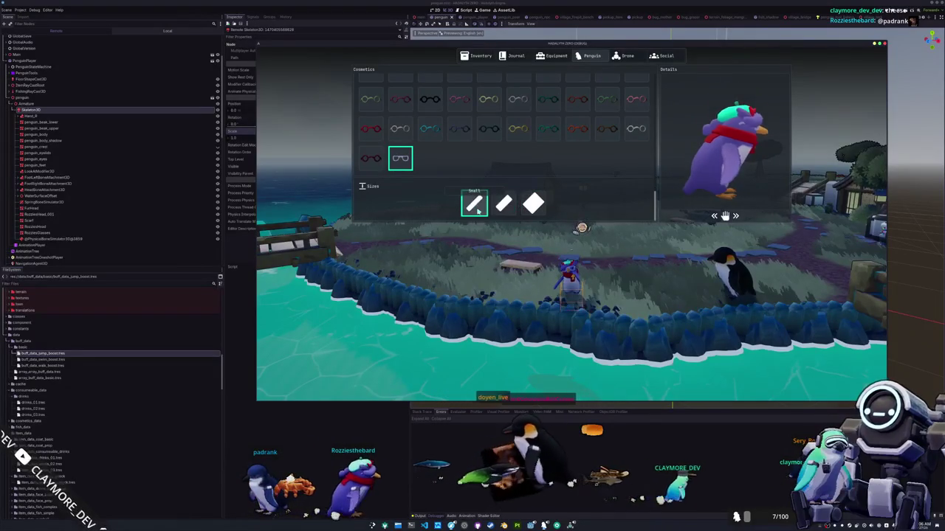
left_click(503, 203)
left_click(533, 204)
left_click(475, 204)
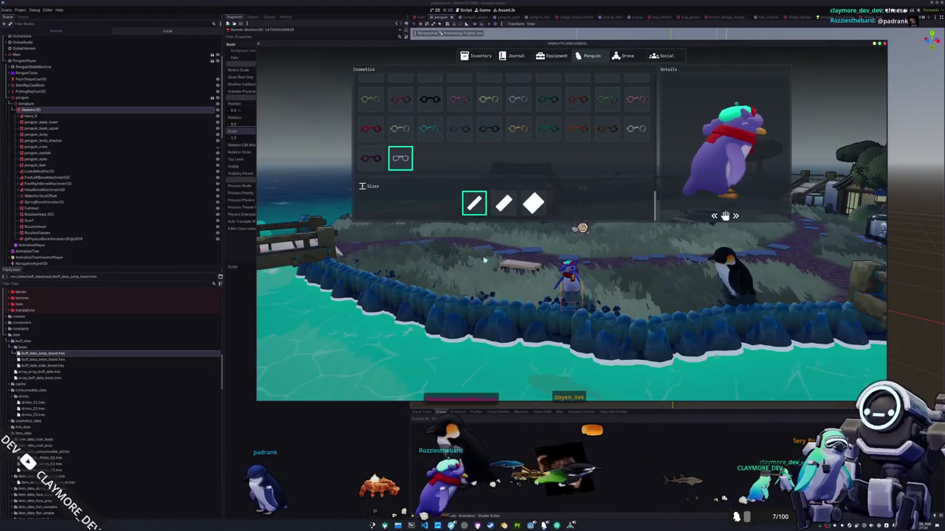
left_click(533, 204)
left_click(504, 204)
left_click(475, 204)
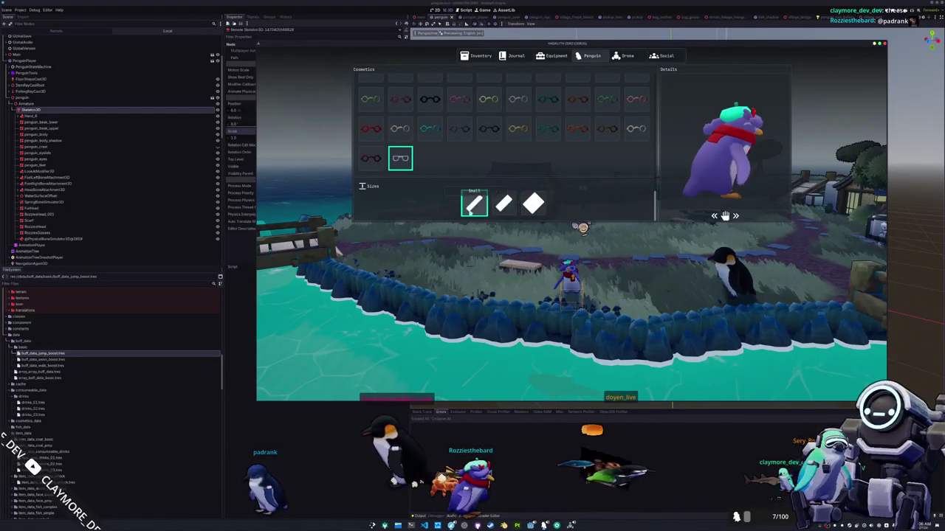
left_click(503, 204)
key("Escape")
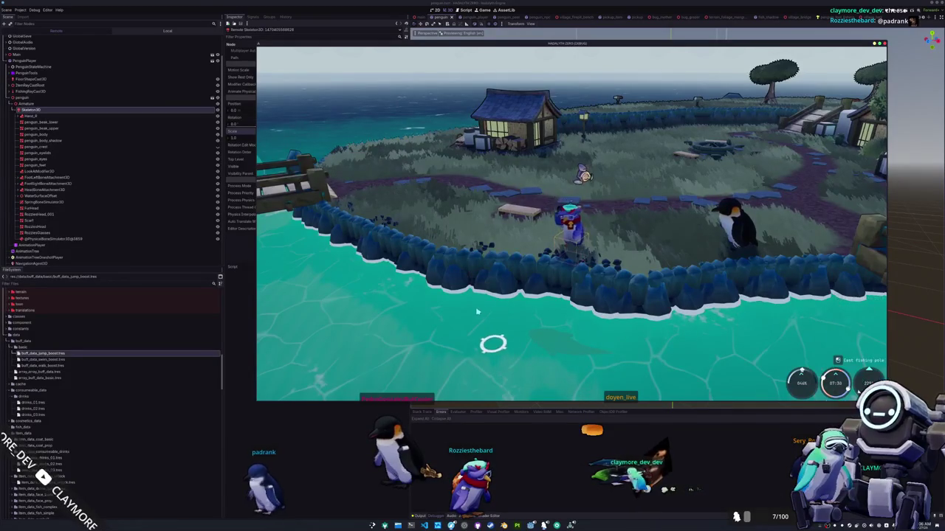
left_click(526, 357)
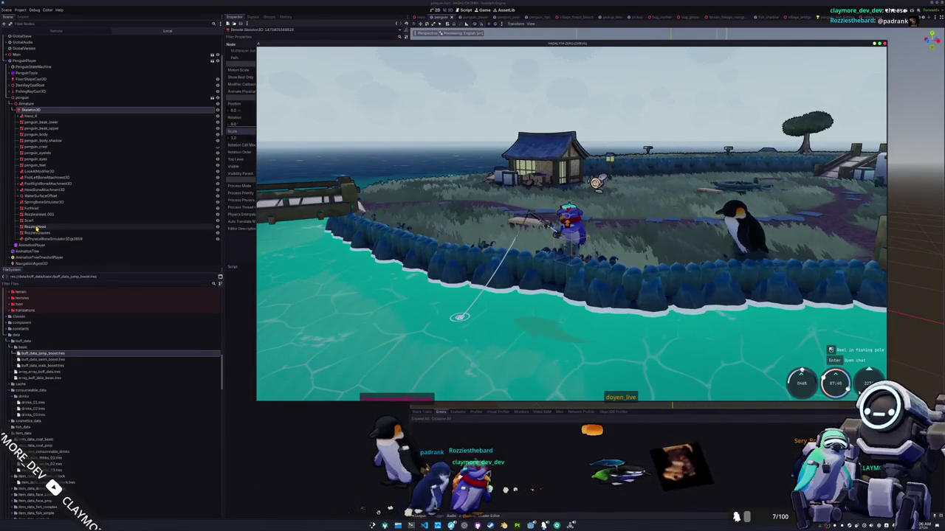
Scroll the Remote scene tree up to the PenguinStateMachine and penguin Armature nodes.
scroll(43, 201, "down", 5)
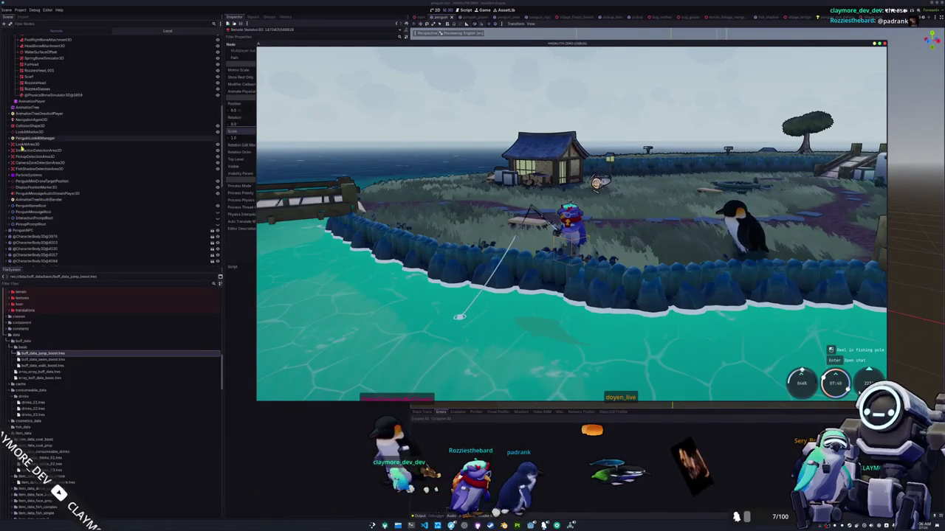
scroll(22, 147, "up", 1)
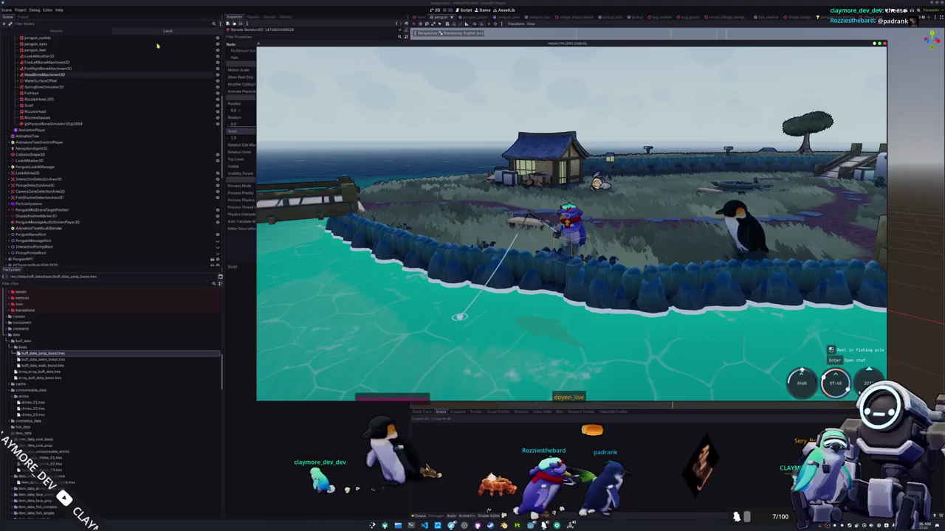
scroll(111, 111, "up", 6)
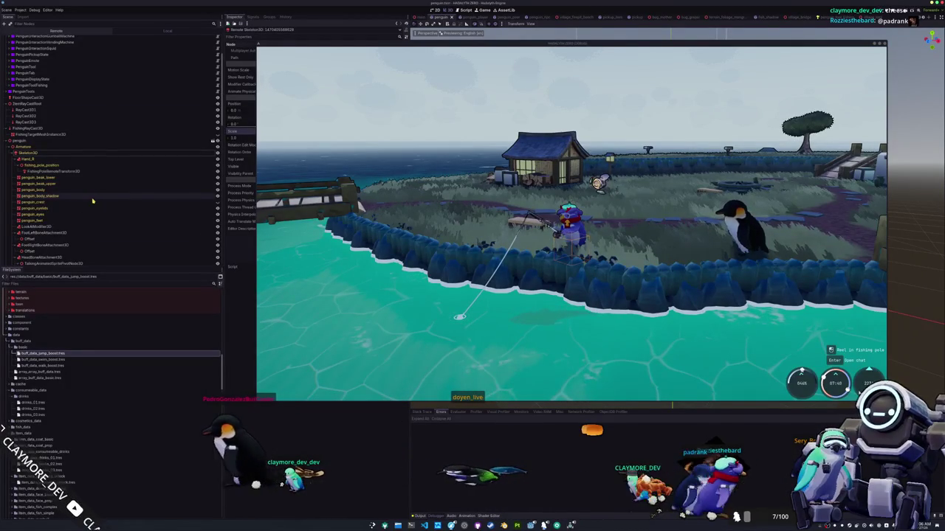
scroll(92, 200, "up", 2)
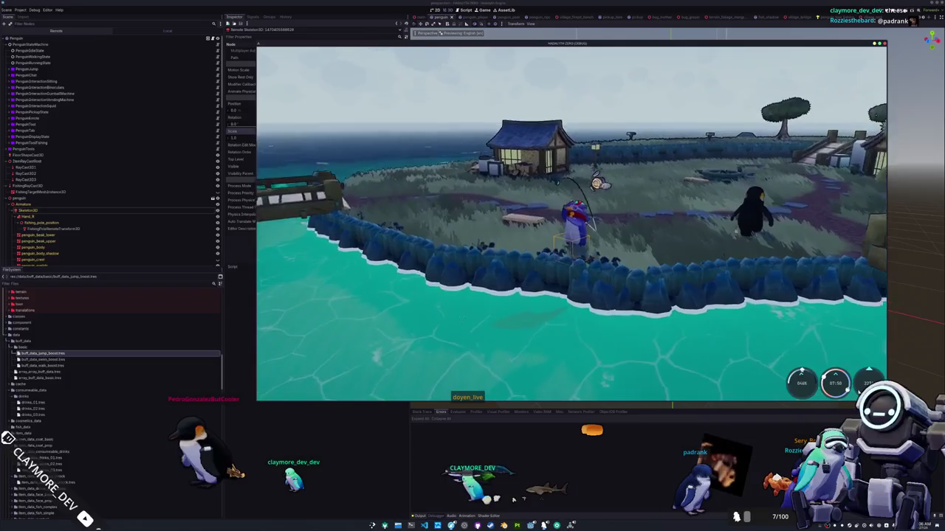
Use a Red Algae Juice and a Kelp Smoothie from the inventory, then close it.
key("i")
right_click(524, 96)
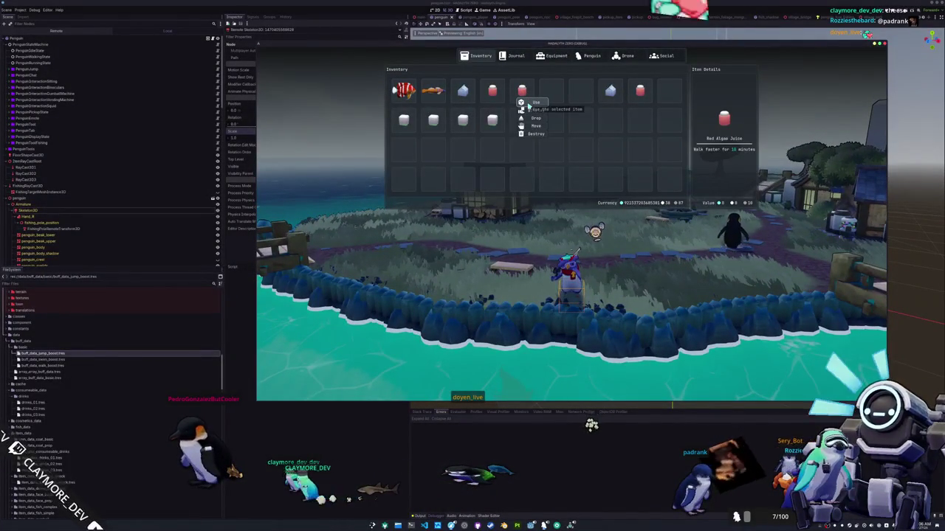
left_click(533, 102)
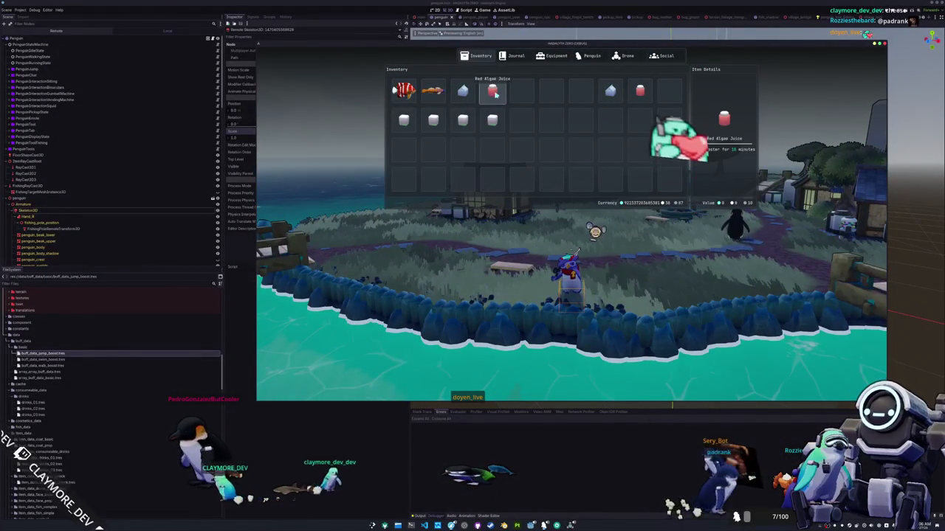
right_click(504, 127)
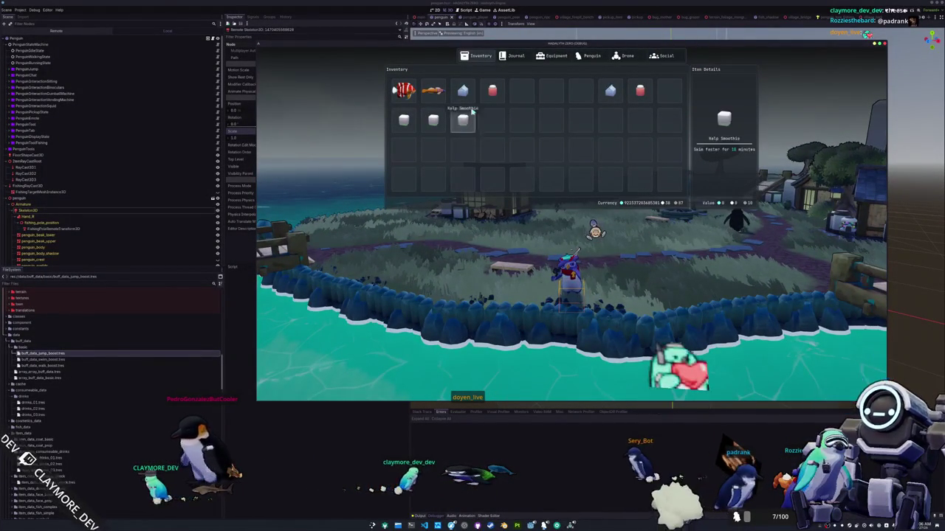
left_click(499, 131)
key("Tab")
Run the penguin along the village path to the machine platform and jump onto the box.
key("w")
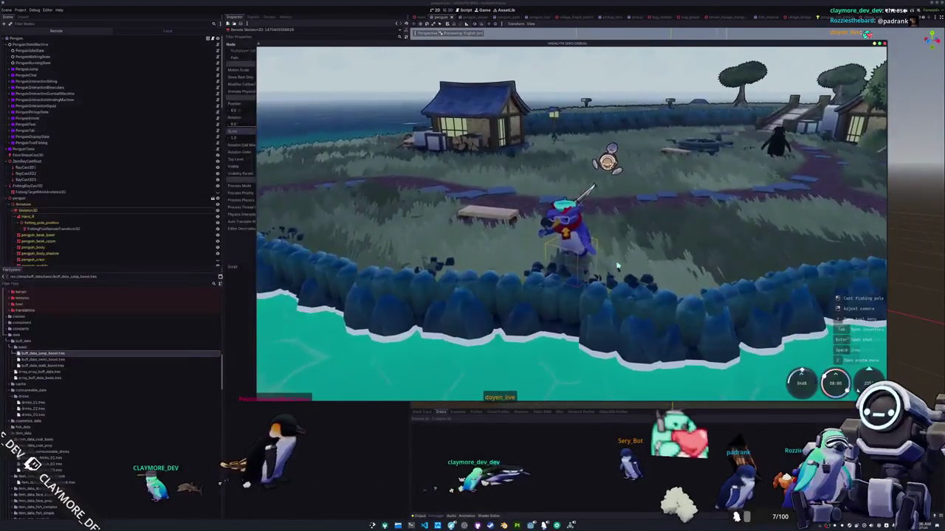
key("w")
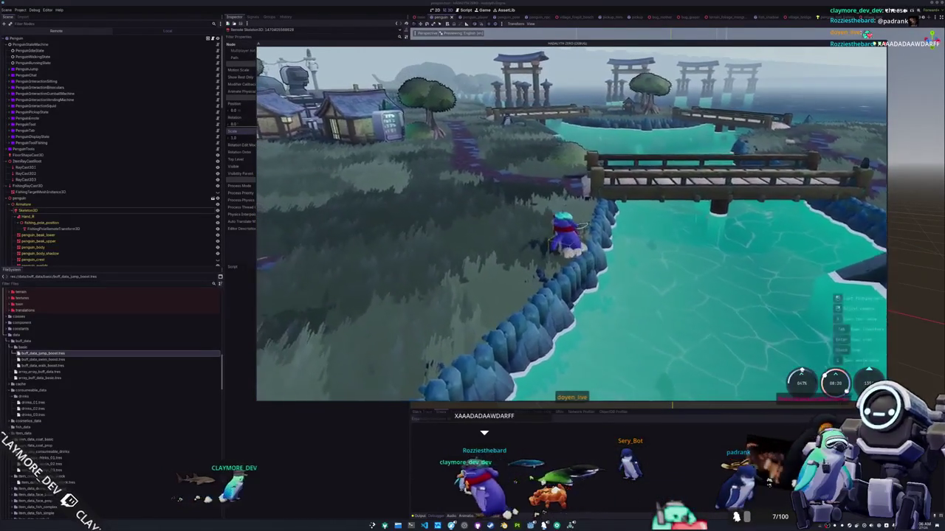
key("w")
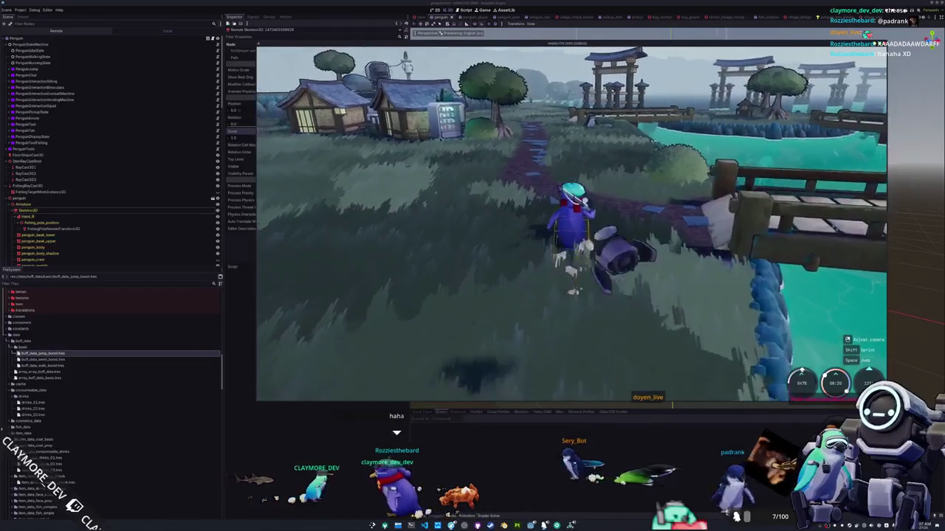
key("a")
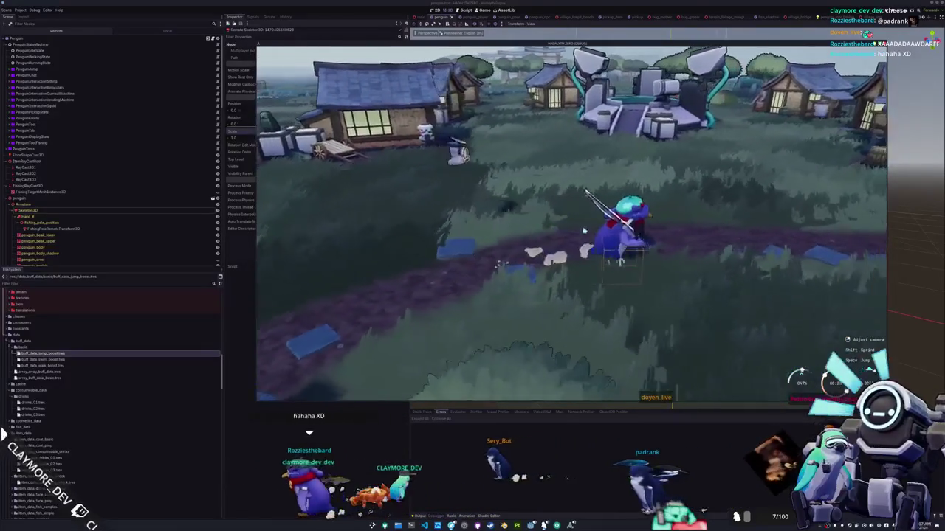
key("a")
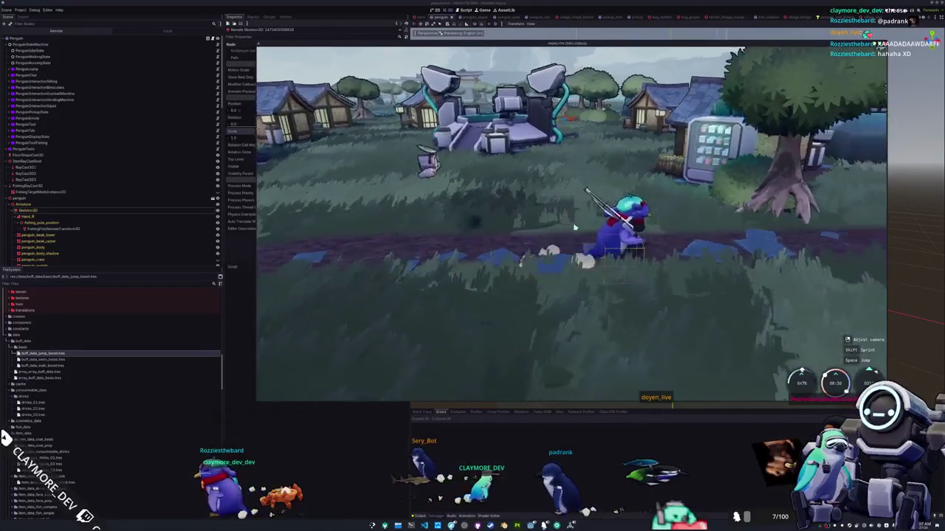
key("a")
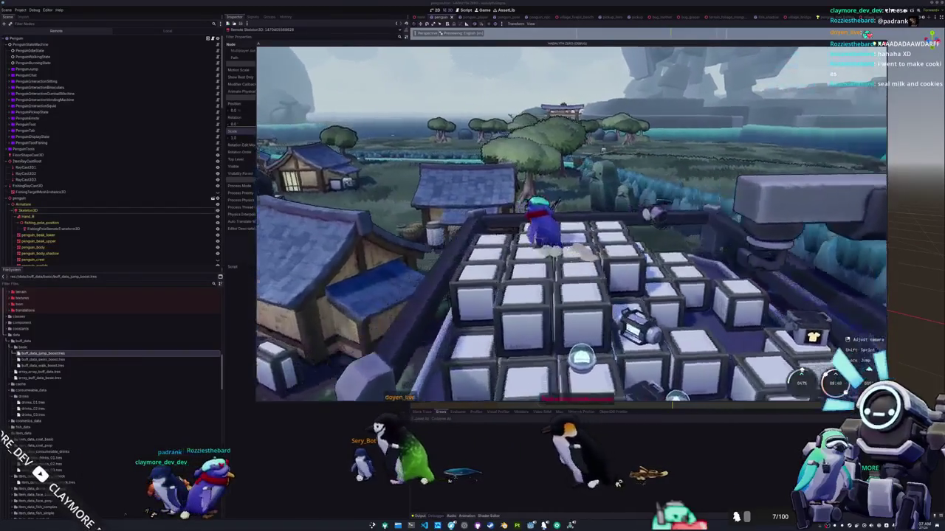
key("w")
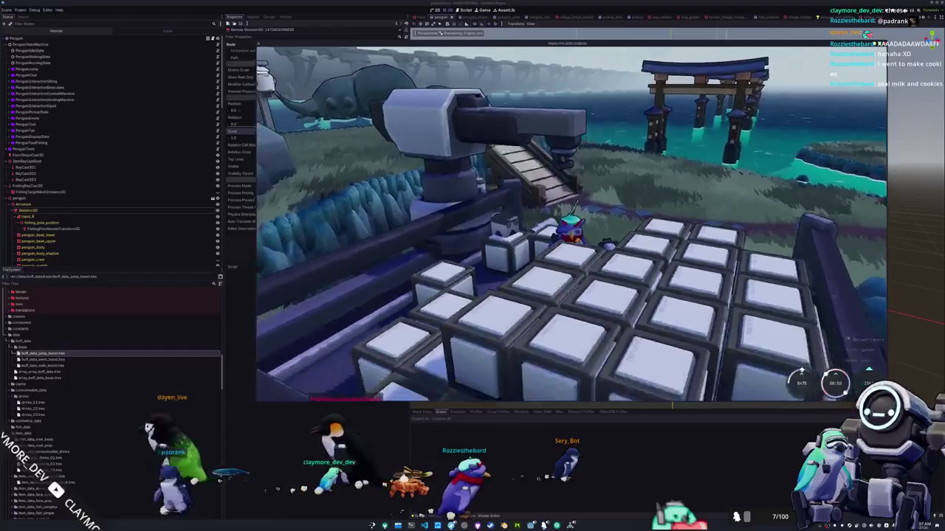
key("w")
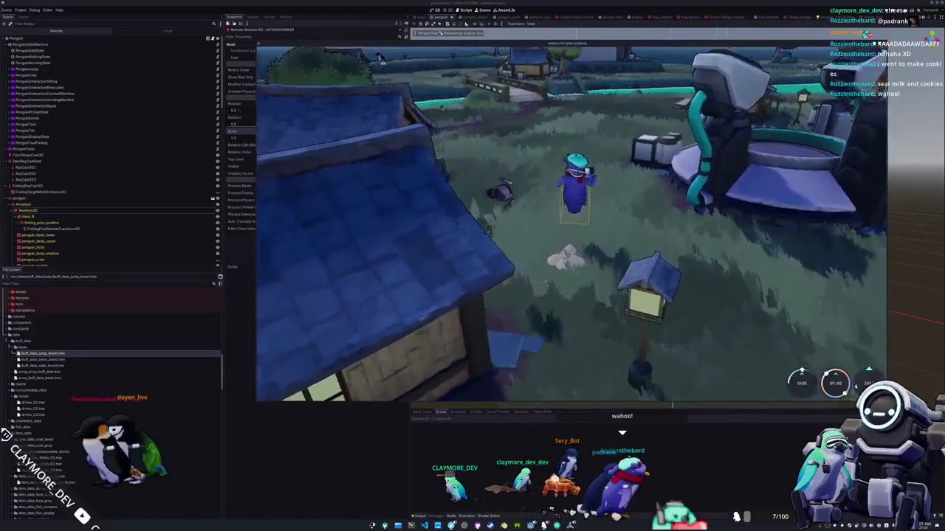
key("w")
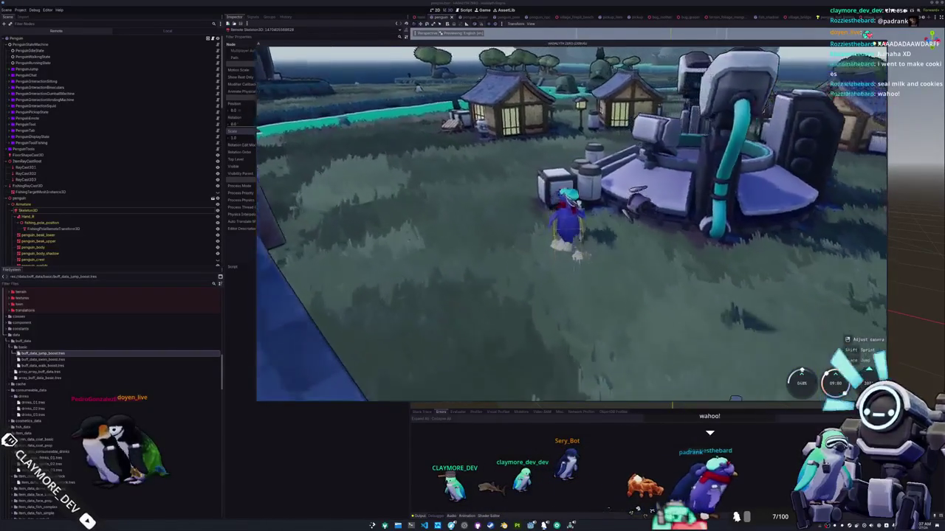
key("space")
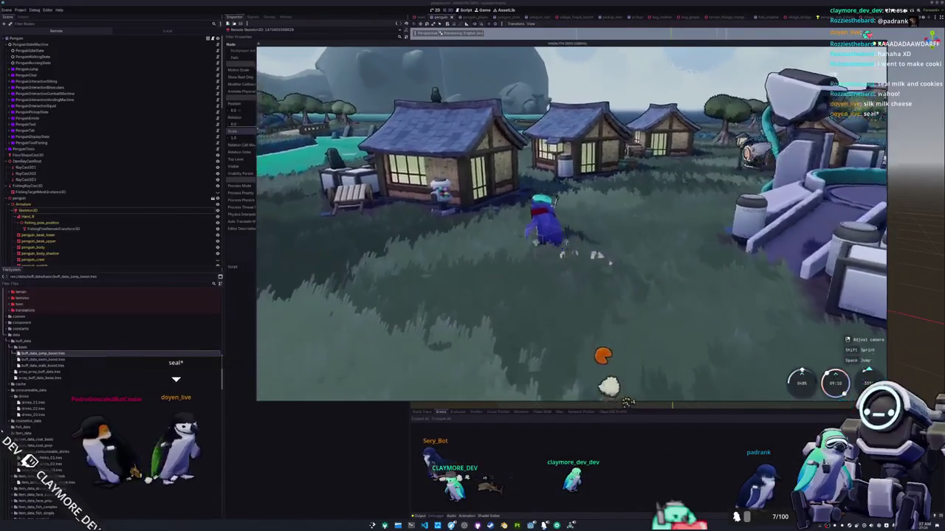
Jump between the houses, swim the river, climb ashore, then bring up penguin.gd.
key("w")
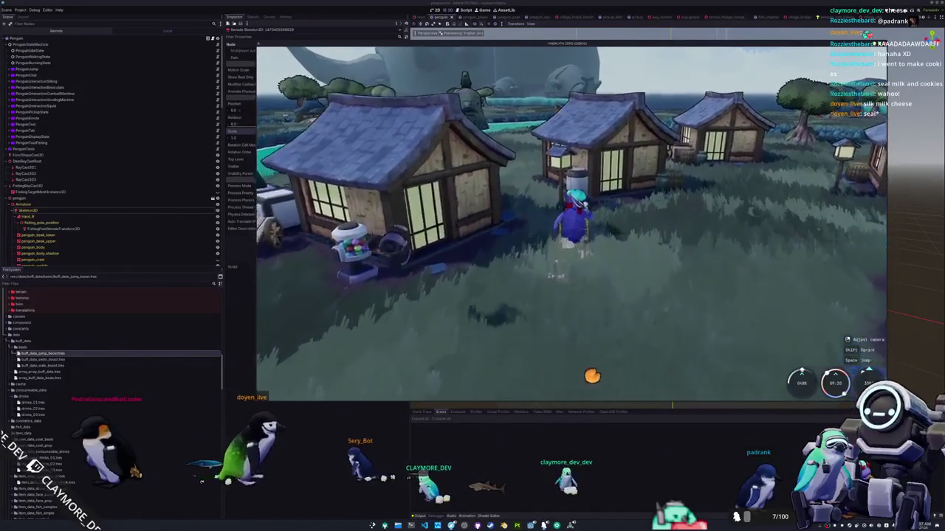
key("w")
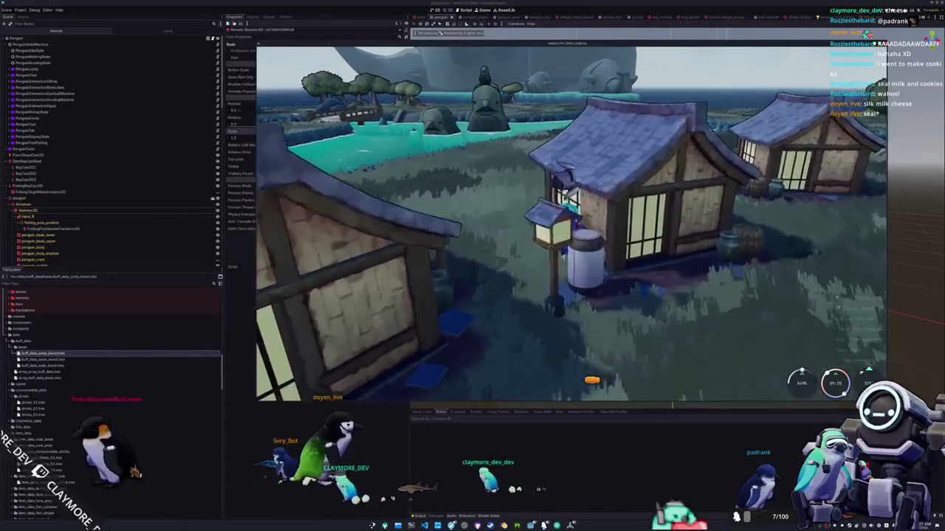
key("space")
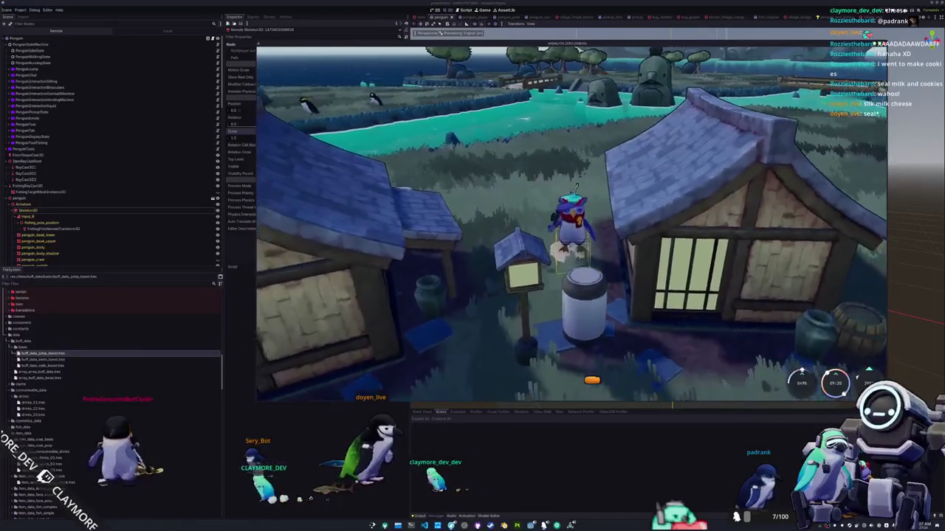
key("w")
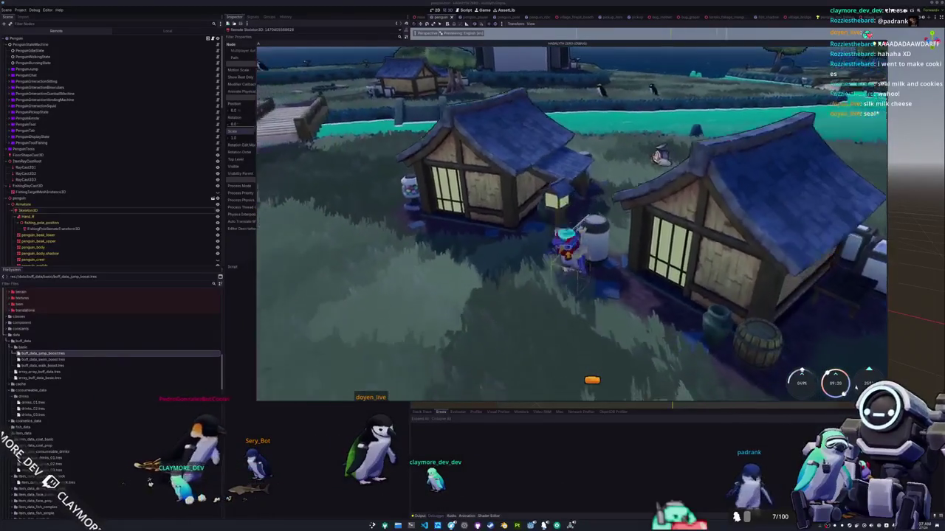
key("w")
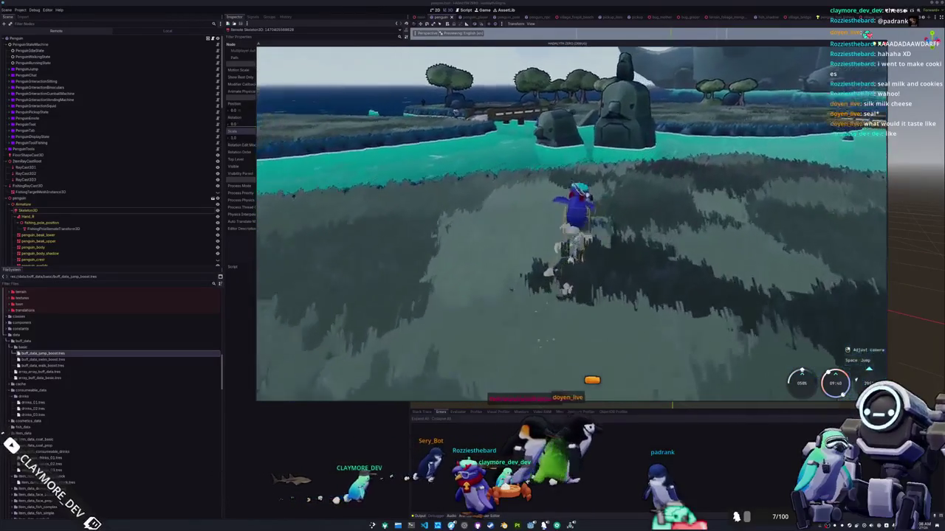
key("w")
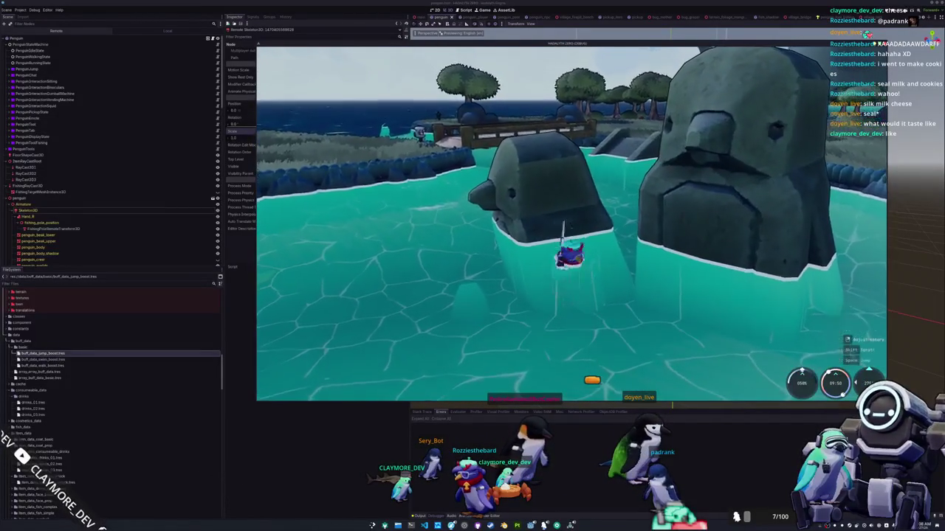
key("a")
key("a")
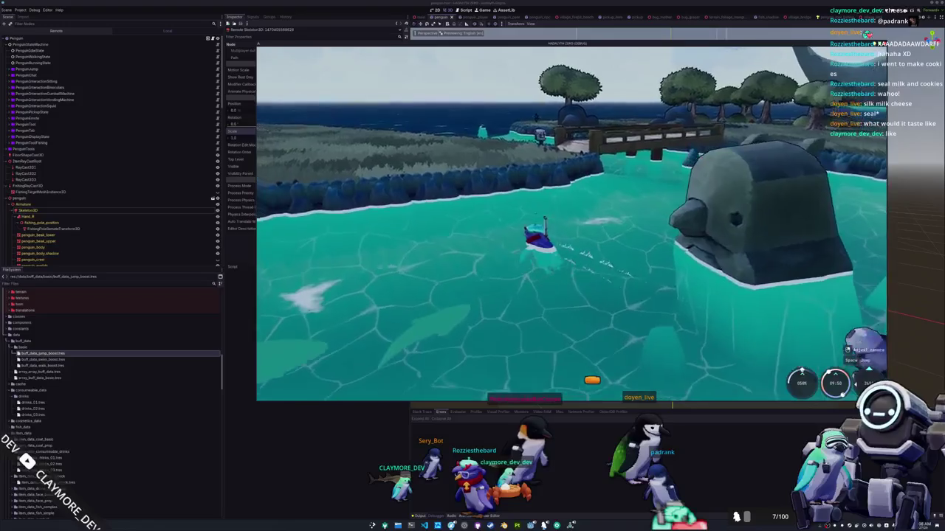
key("a")
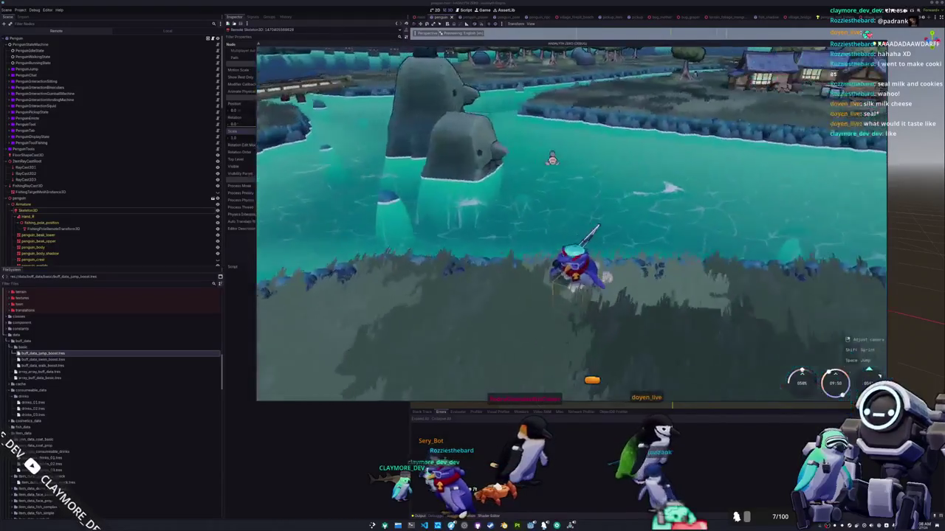
key("w")
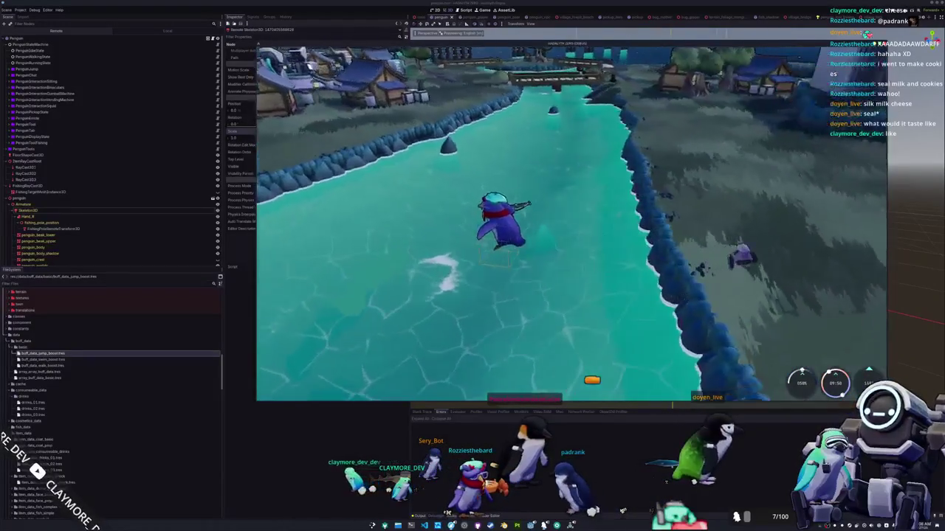
key("d")
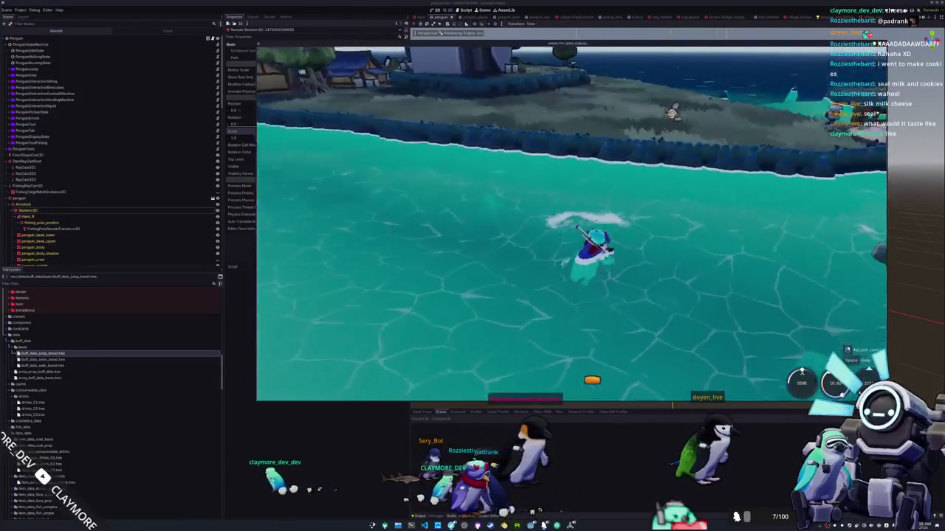
key("w")
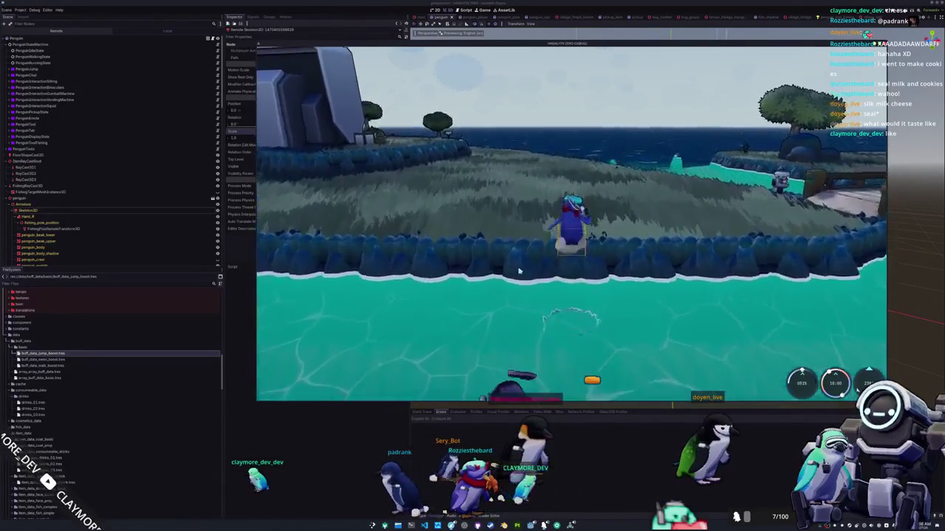
key("alt+Tab")
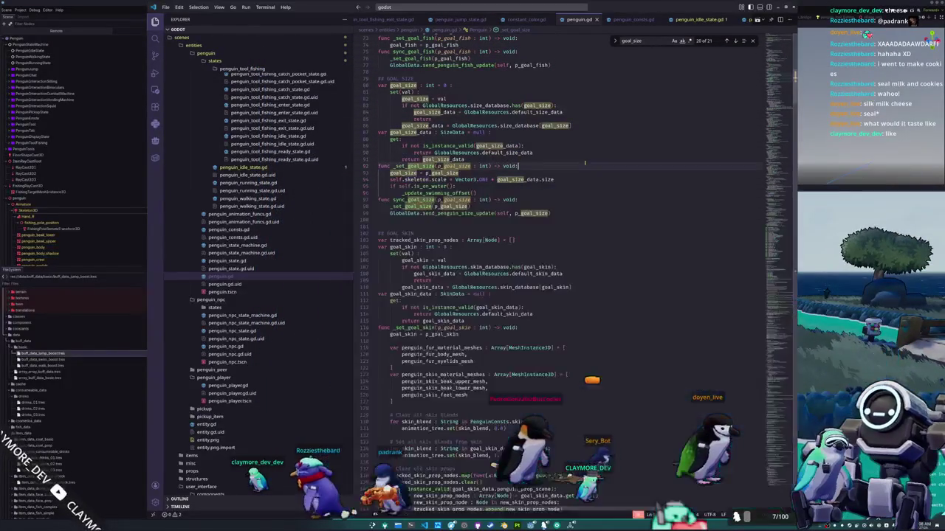
Open penguin_jump_enter_state.gd from states/penguin_jump and add a blank line in exit_state.
left_click(571, 188)
scroll(564, 242, "up", 2)
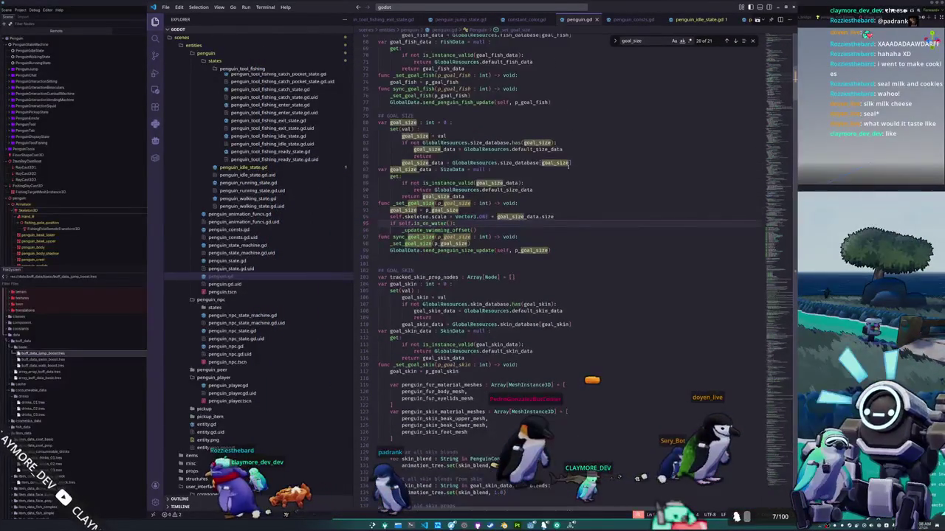
scroll(258, 206, "up", 5)
scroll(258, 206, "up", 4)
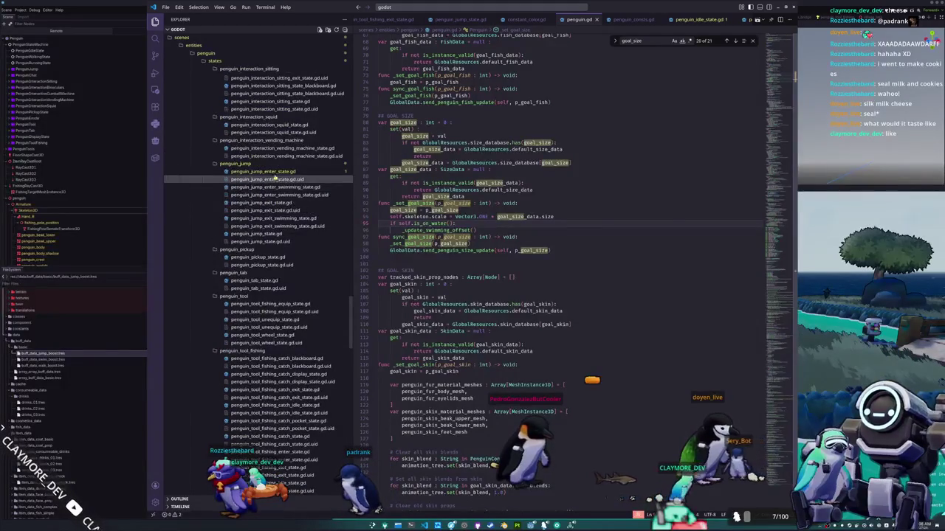
left_click(264, 172)
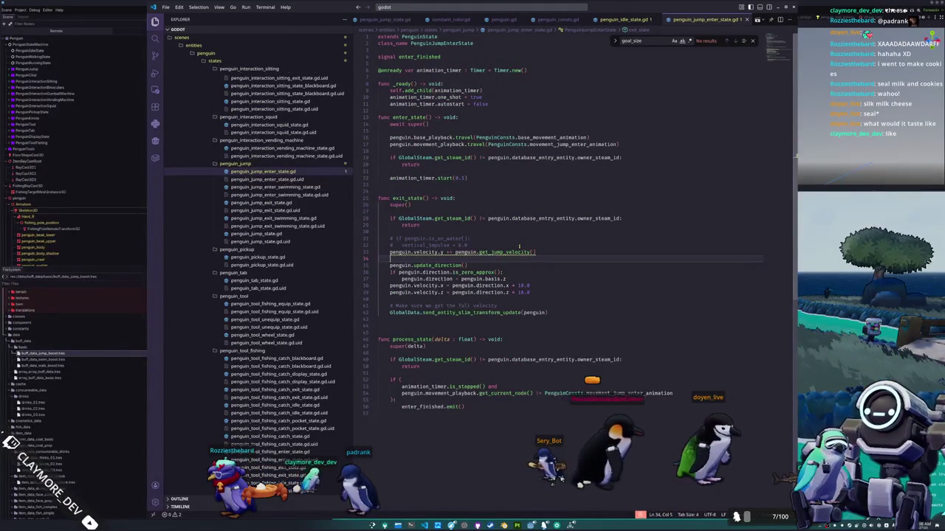
key("Return")
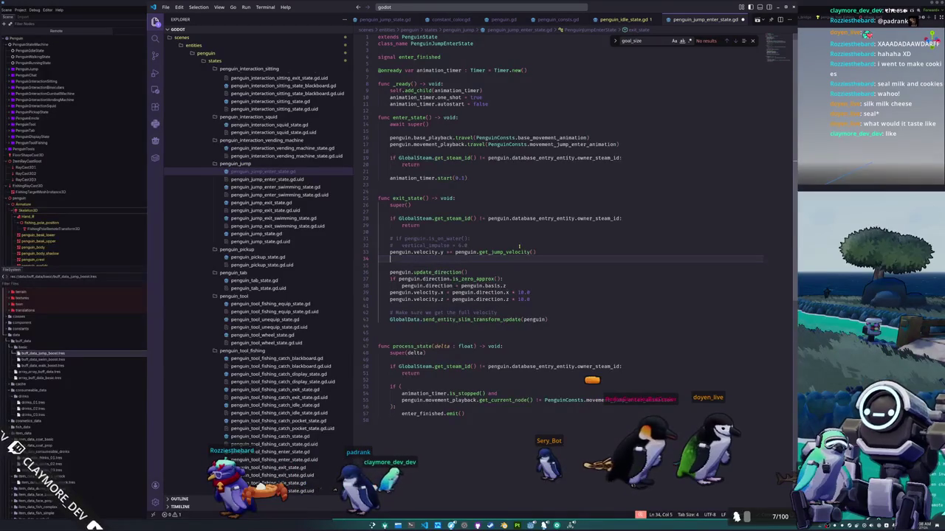
Undo stray edits and declare var stretch_tween : Tween = get_tree().create_tween() in exit_state.
key("ctrl+z")
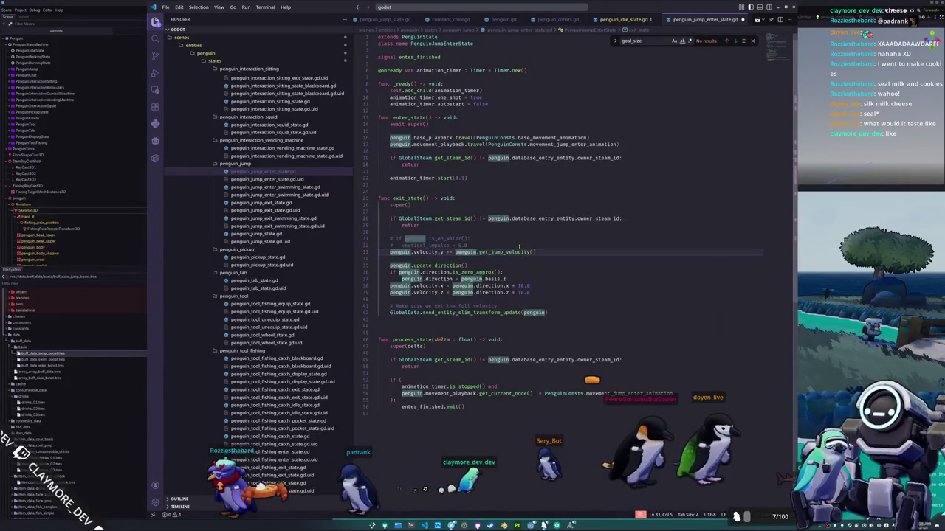
key("ctrl+z")
key("ctrl+z")
key("ctrl+z")
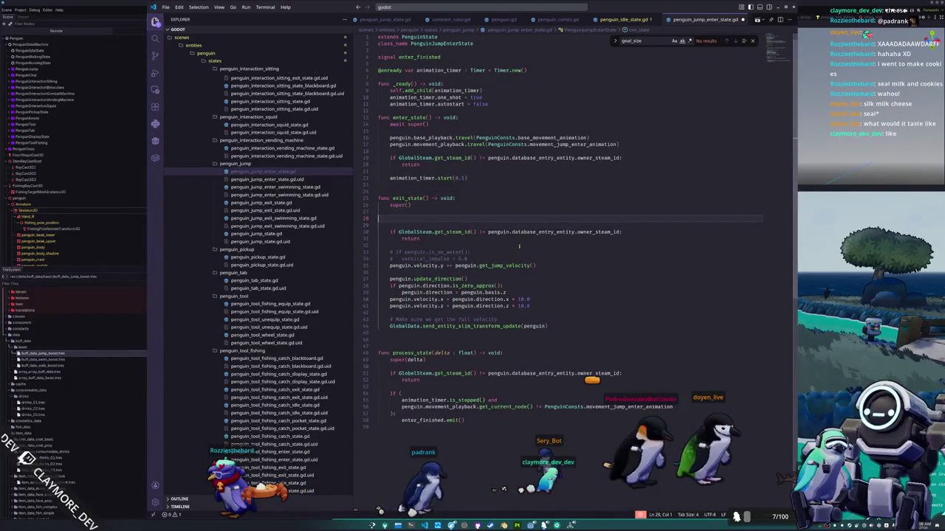
key("Tab")
type("var stretch_tween : Tween = get_tree().create_twee")
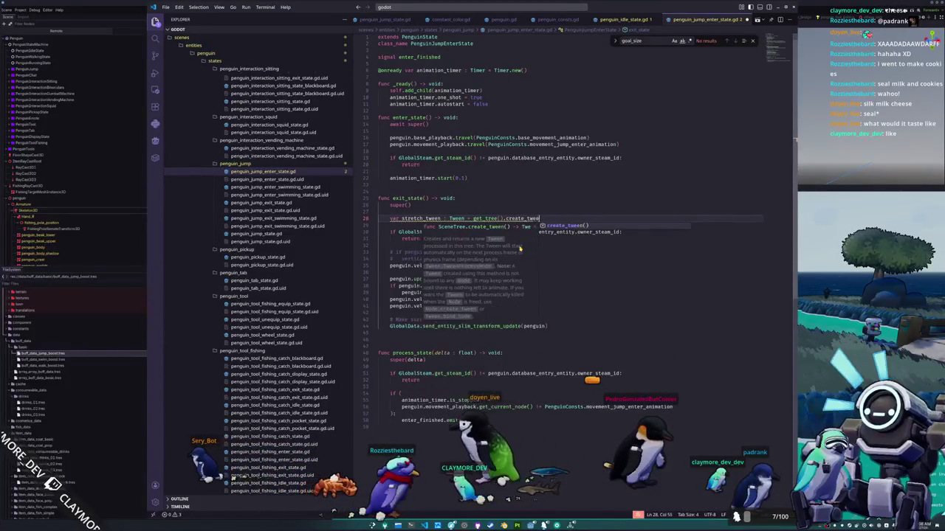
key("Return")
key("Return")
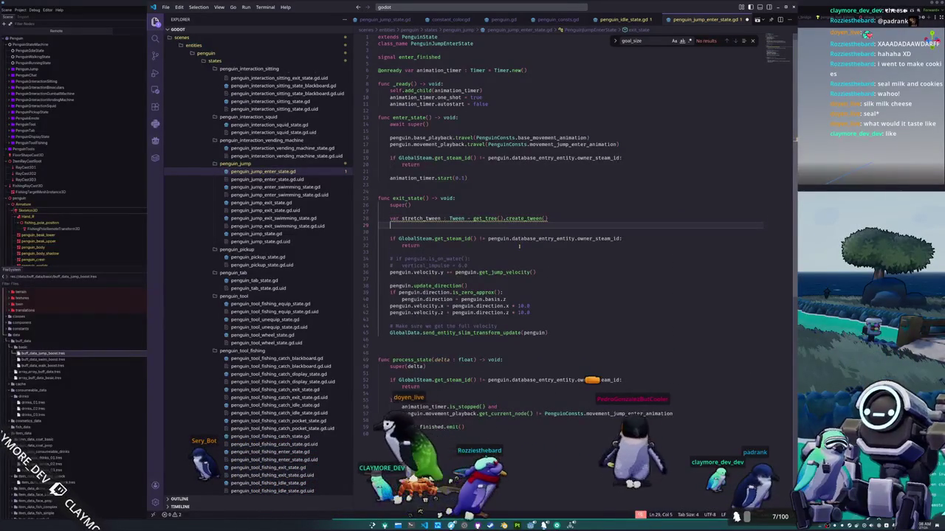
Tween penguin.mesh_root scale:y up to 1.1, then duplicate the line to return it to 1.0.
type("s")
key("Escape")
type("tretch_tween.twe")
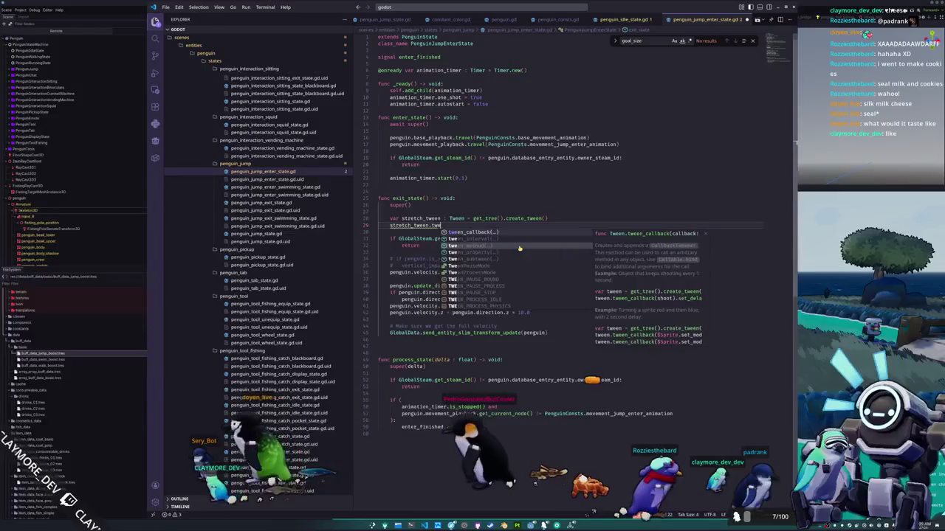
type("en_pro")
key("Return")
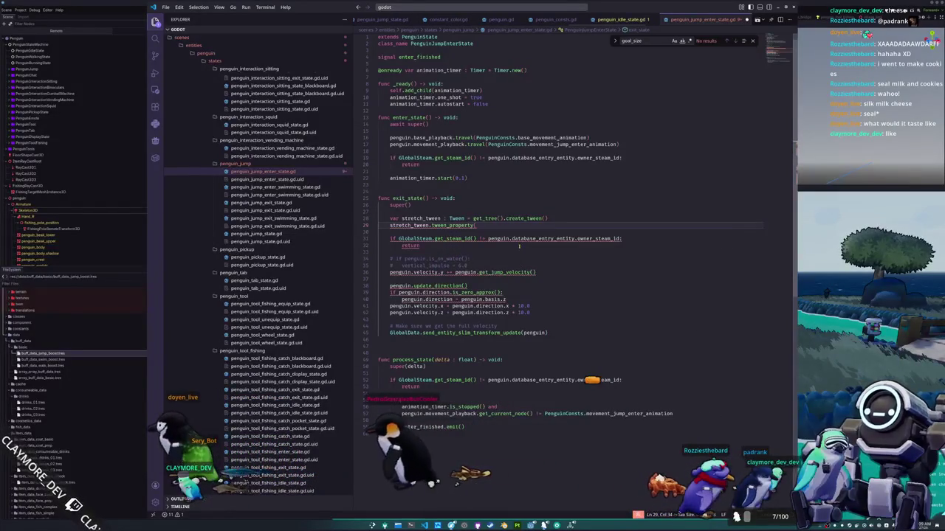
type("penguin.mesh_root, \"scale\"")
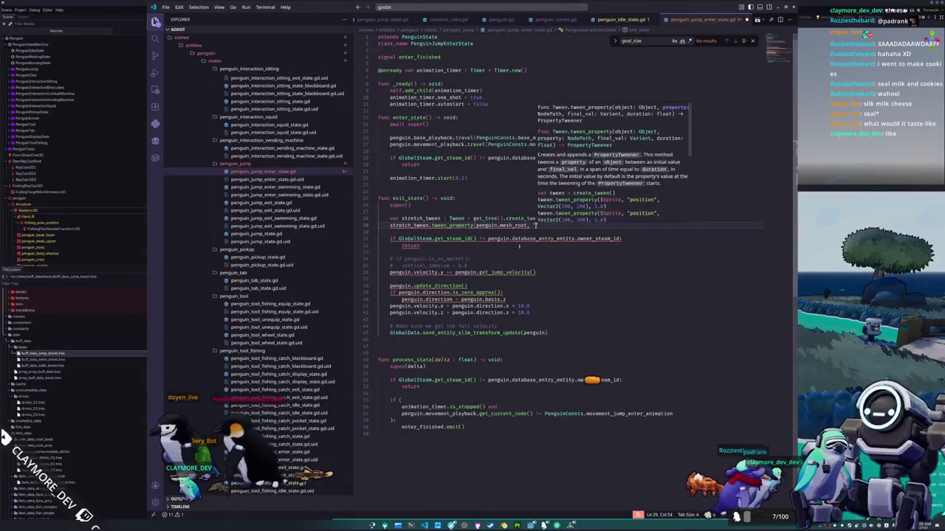
type(":y\", ")
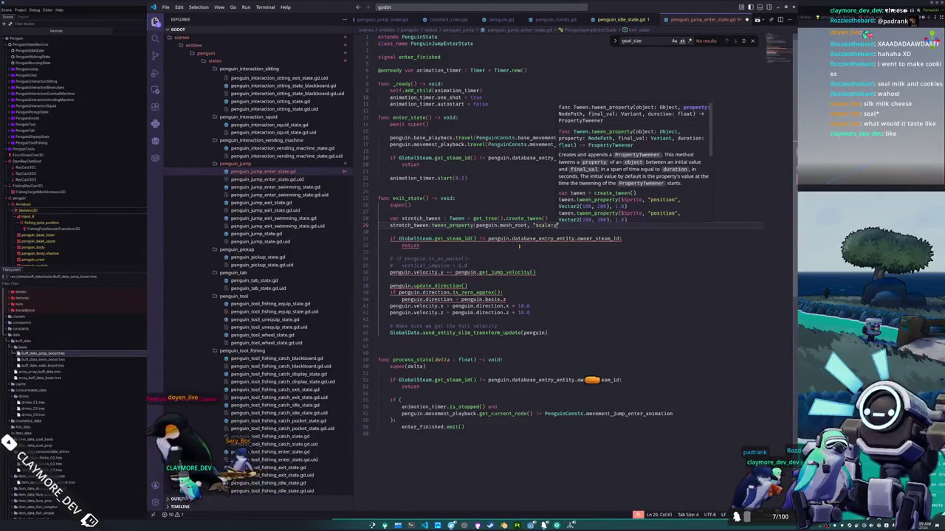
type("1")
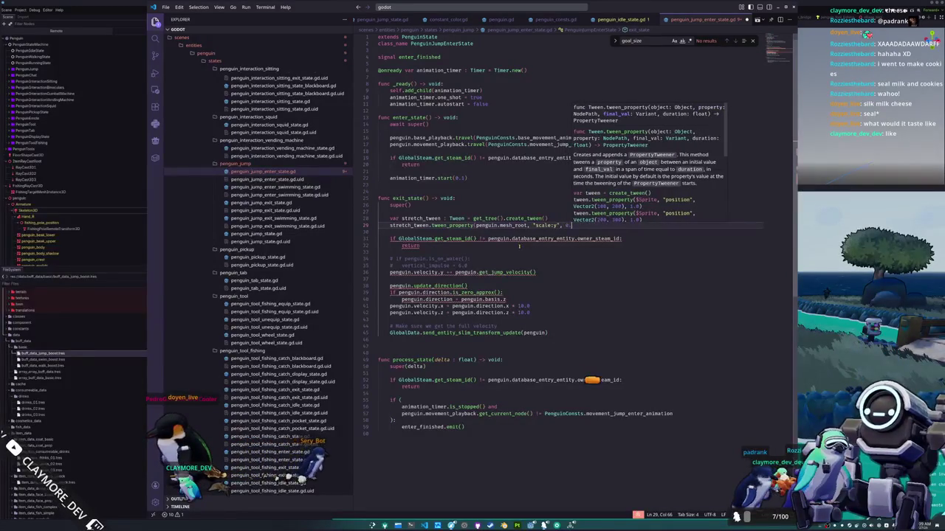
type("8")
type("1.3, 0.2")
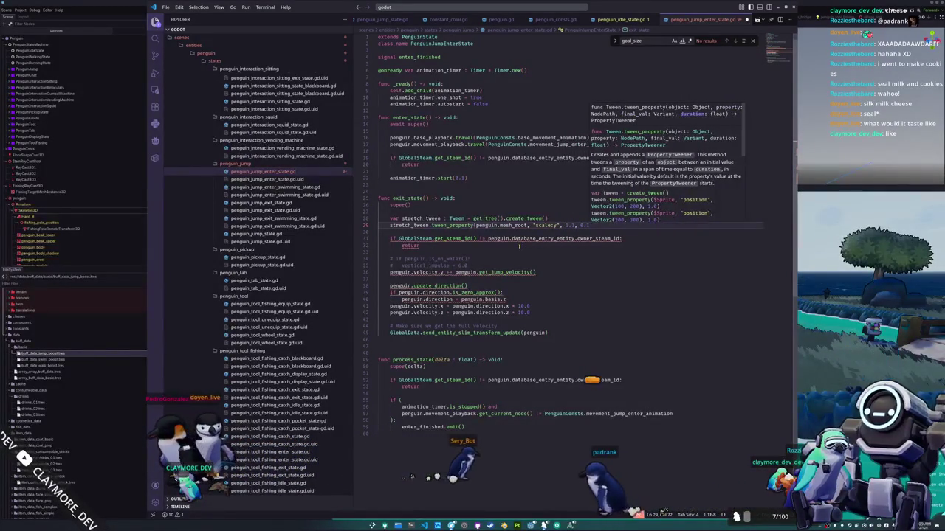
type(")")
key("shift+alt+Down")
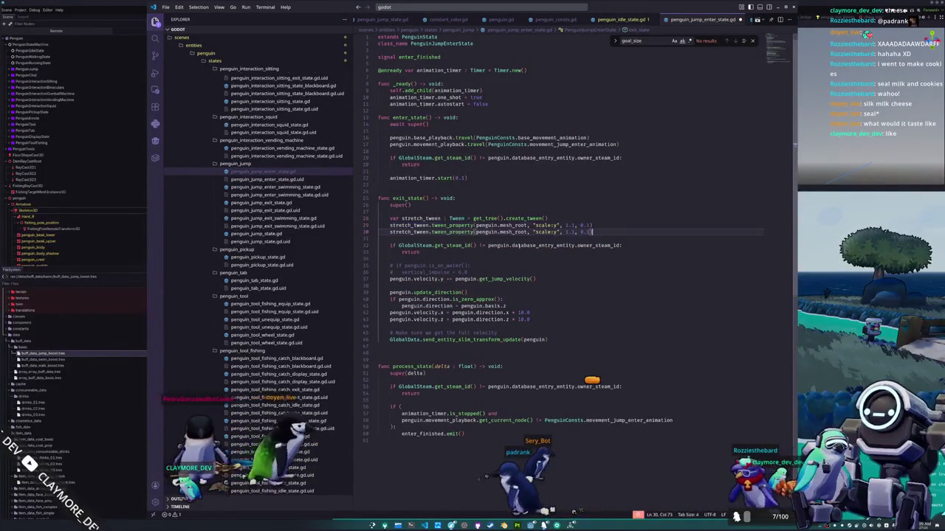
key("Left")
key("Left")
key("Left")
key("BackSpace")
type("0")
key("Down")
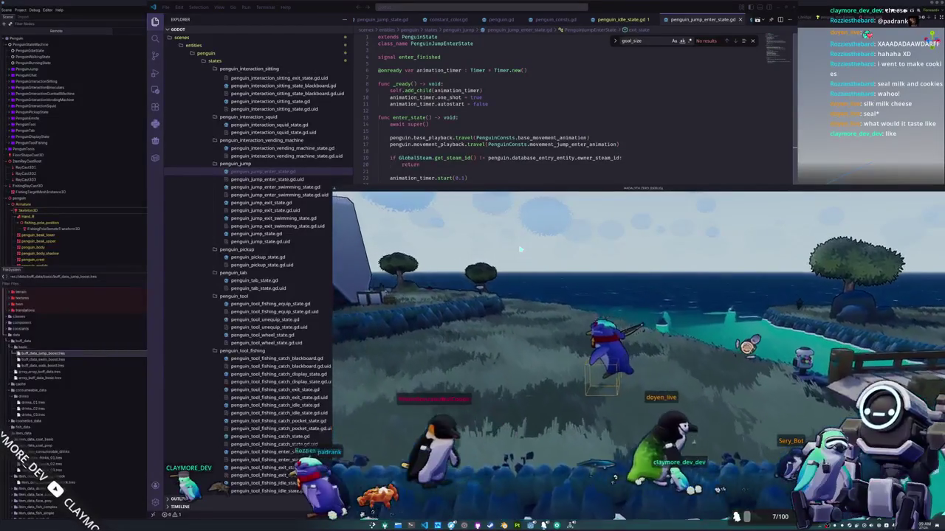
Close the game, select the first tween's 0.1 duration, and relaunch to test.
key("alt+F4")
double_click(584, 225)
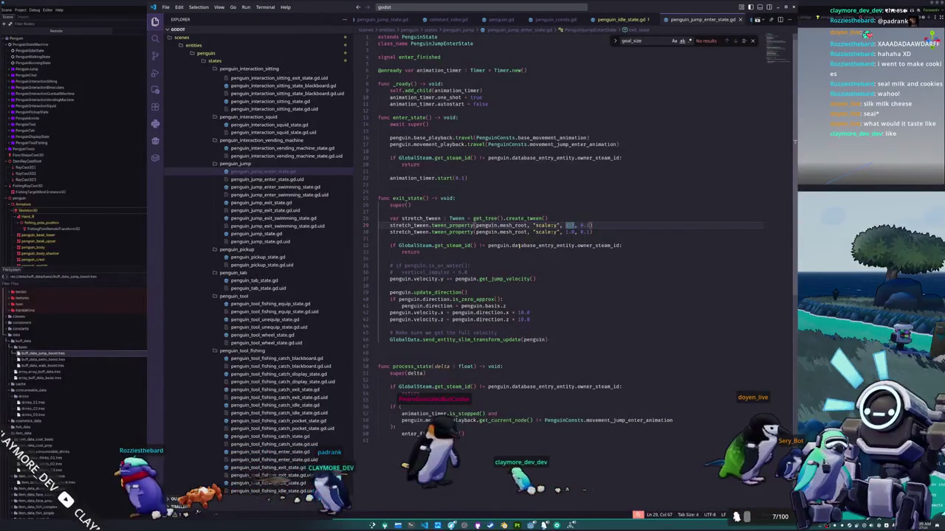
key("F5")
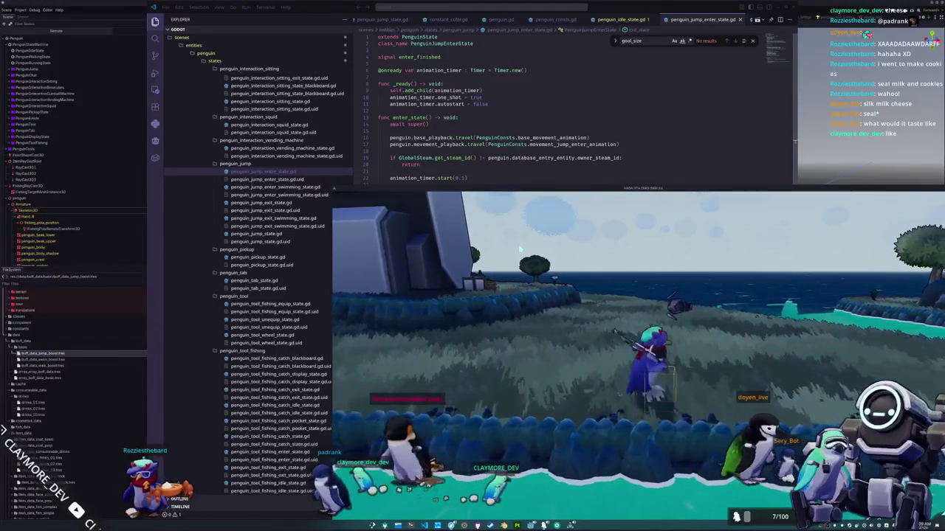
key("alt+Tab")
Set the first tween's stretch to 1.25 and the settle tween's duration to 0.2.
key("Up")
key("BackSpace")
type("25")
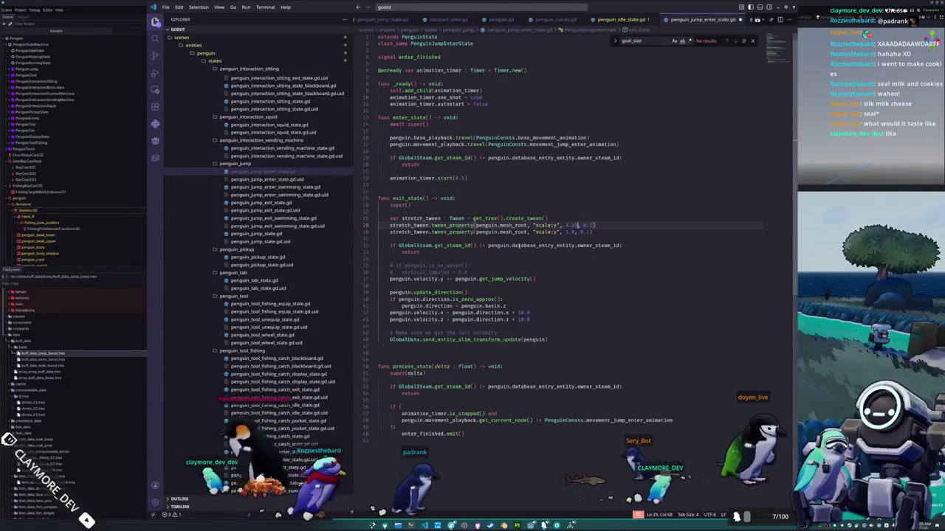
key("shift+Left")
key("shift+Left")
key("shift+Left")
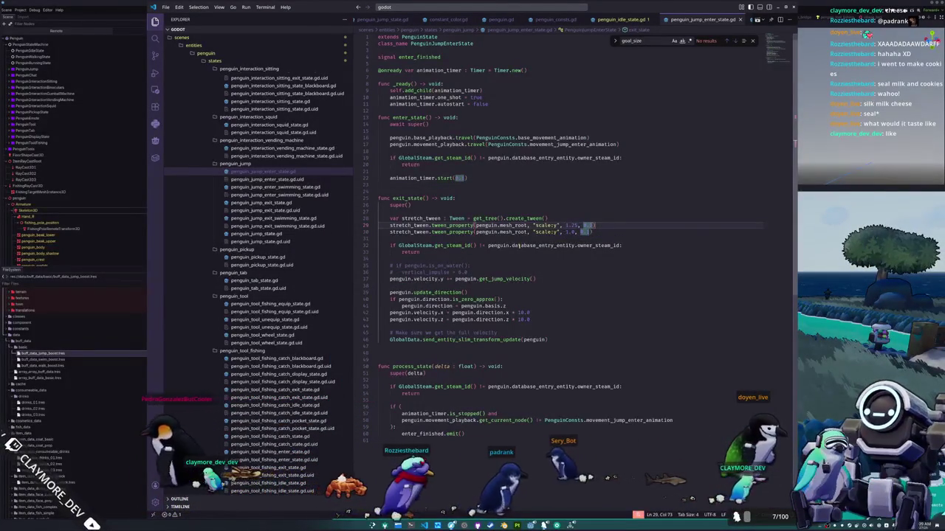
key("Down")
key("BackSpace")
type("2")
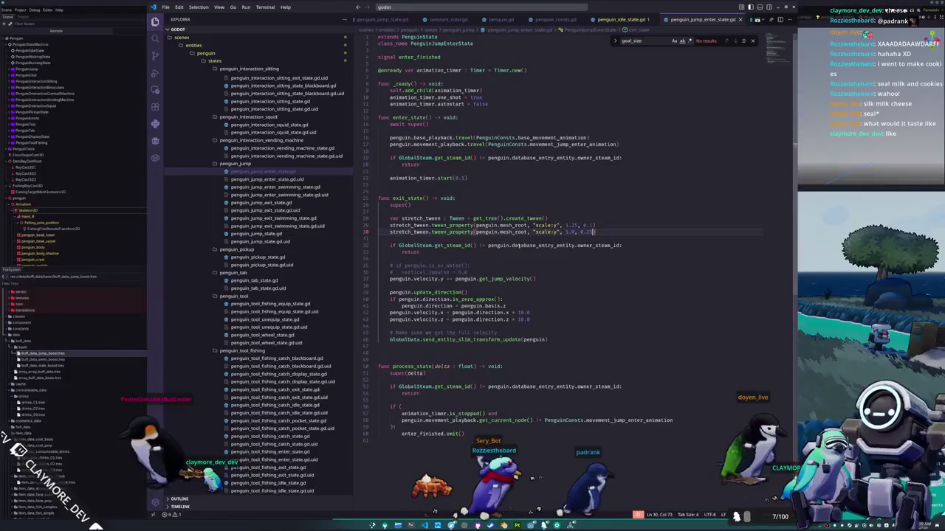
key("alt+Tab")
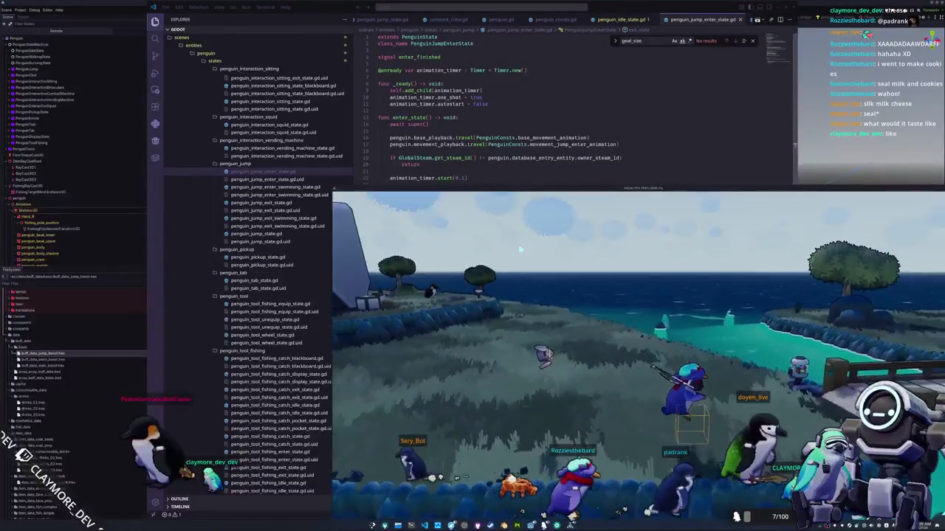
Walk the penguin around the shore to test the stretch, then select the tween lines.
key("w")
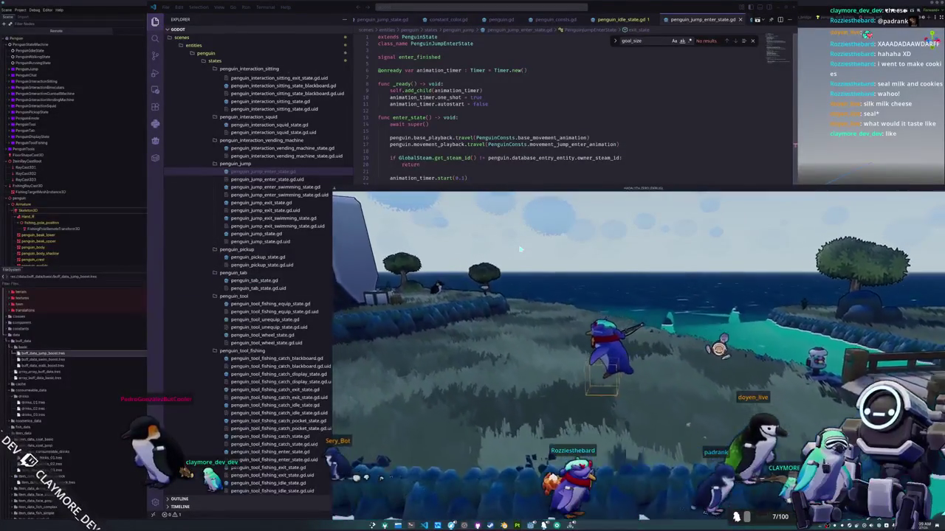
key("a")
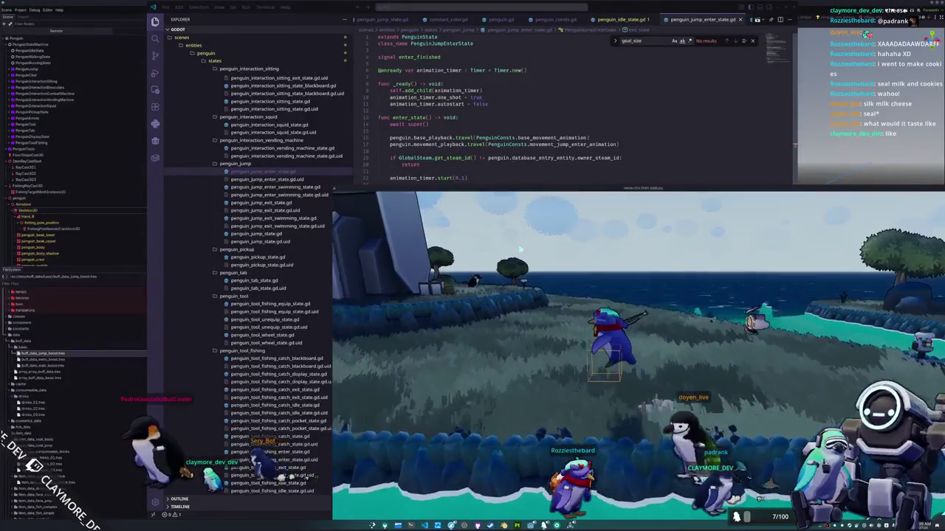
key("w")
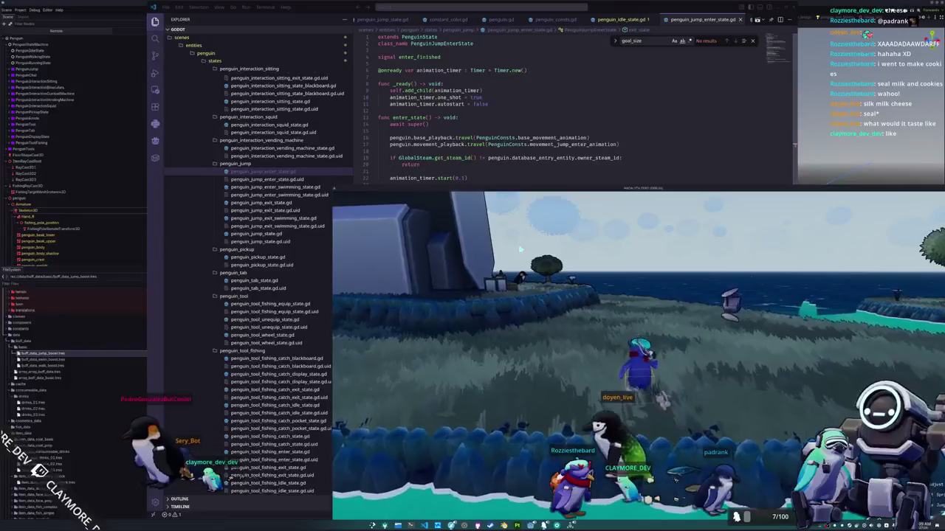
key("d")
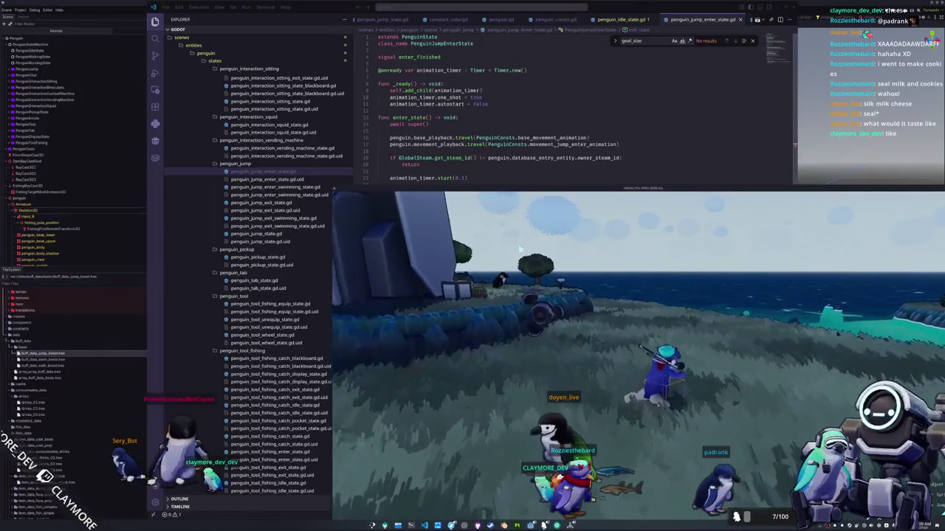
key("d")
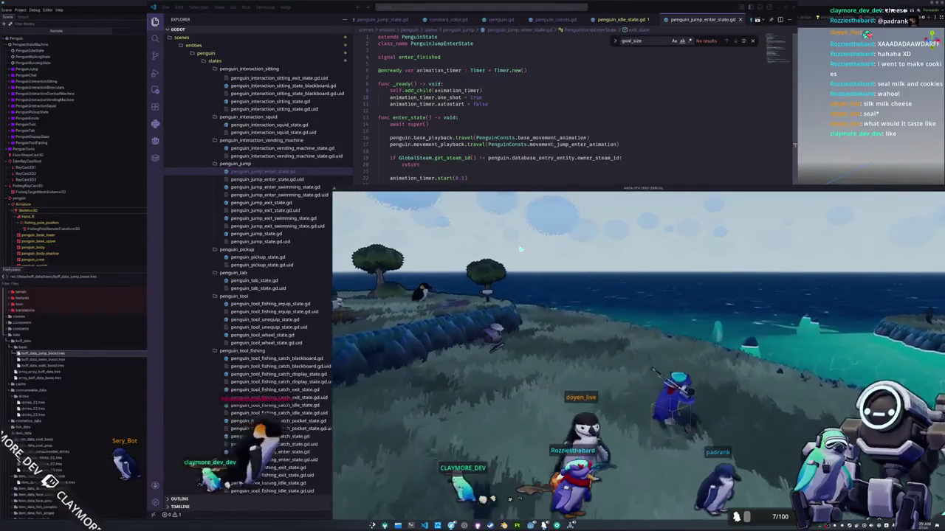
key("d")
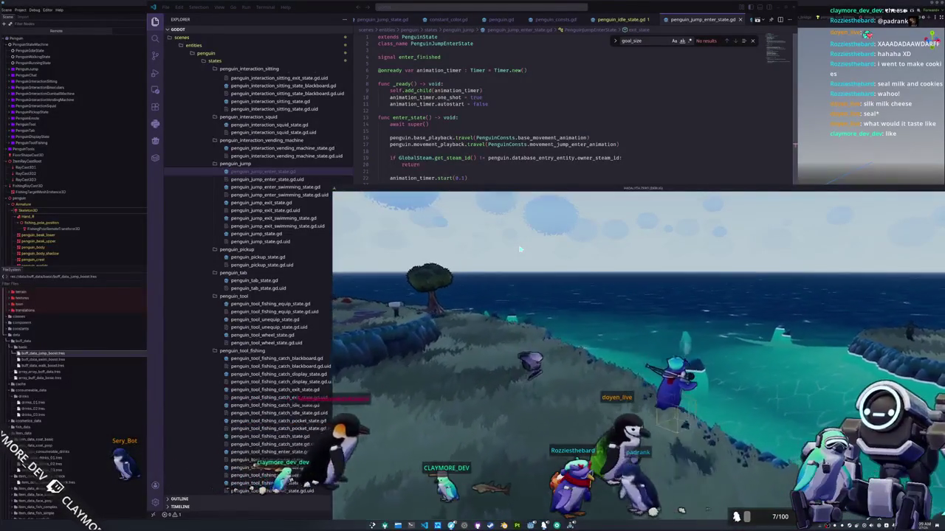
key("d")
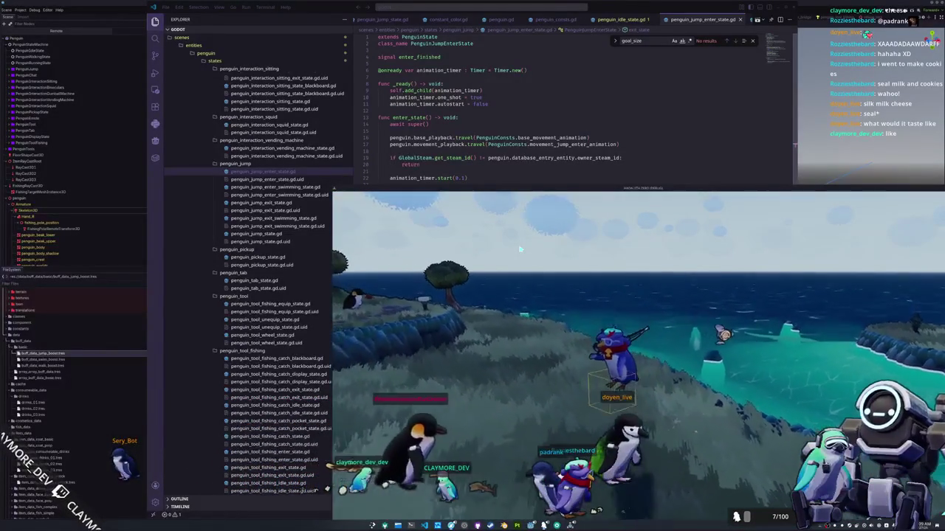
key("alt+Tab")
key("shift+Up")
key("shift+Up")
key("shift+Up")
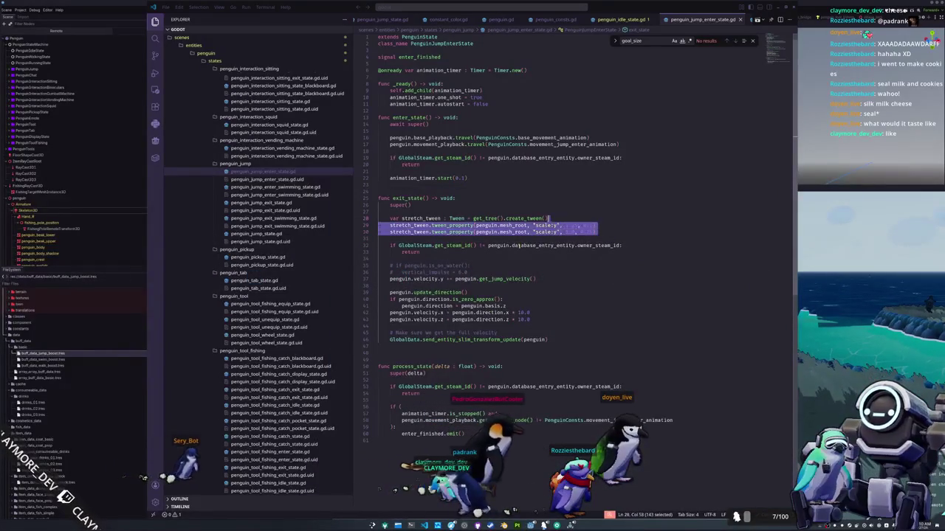
Paste the stretch tween lines after super() in penguin_jump_enter_swimming_state.gd.
left_click(287, 188)
left_click(406, 212)
type("var stretch_tween : Tween = get_tree().create_tween() \tstretch_tween.tween_property(penguin.mesh_root, \"scale:y\", 1.25, 0.1) \tstretch_tween.tween_property(penguin.mesh_root, \"scale:y\", 1.0, 0.25)")
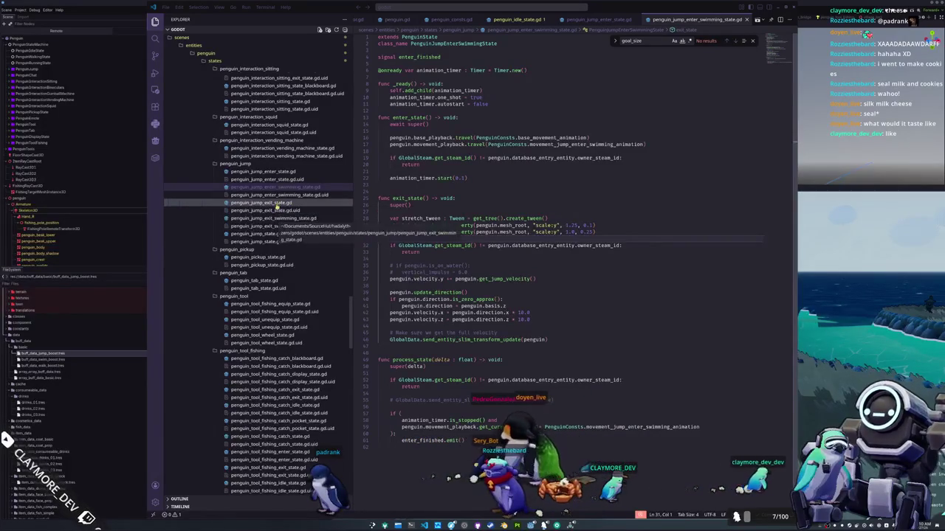
In penguin_jump_exit_state.gd, paste the tween, rename it squish_tween and set its scale to 0.75.
left_click(275, 203)
left_click(403, 212)
type("var stretch_tween : Tween = get_tree().create_tween() stretch_tween.tween_property(penguin.mesh_root, \"scale:y\", 1.25, 0.1) stretch_tween.tween_property(penguin.mesh_root, \"scale:y\", 1.0, 0.25)")
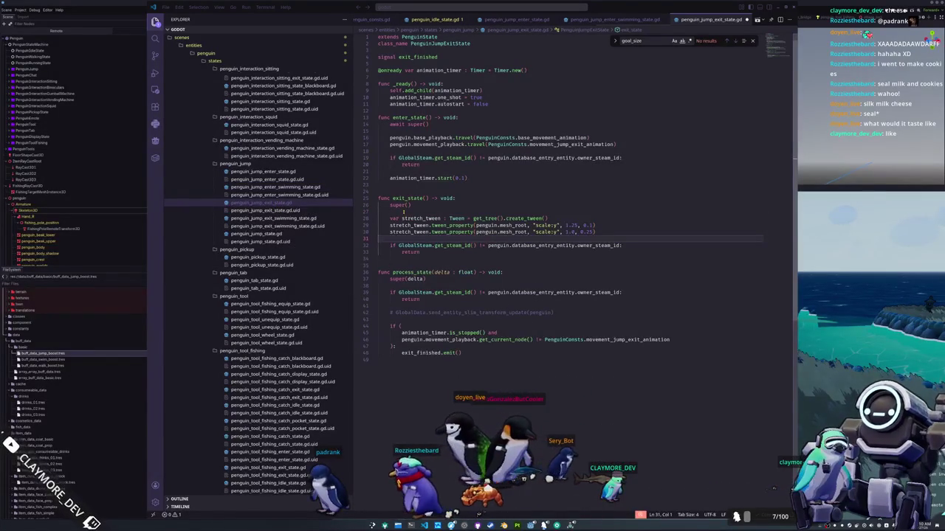
key("Up")
key("Up")
key("Up")
key("ctrl+d")
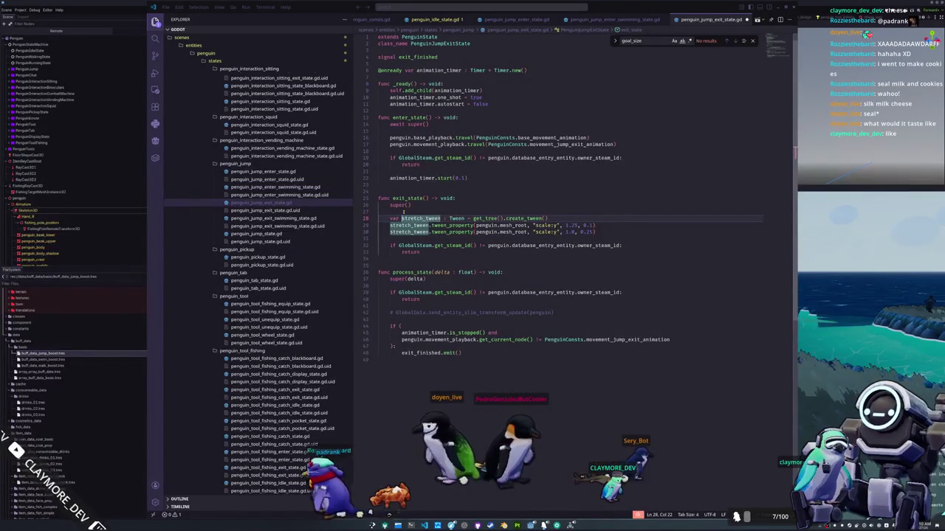
key("ctrl+d")
type("squish")
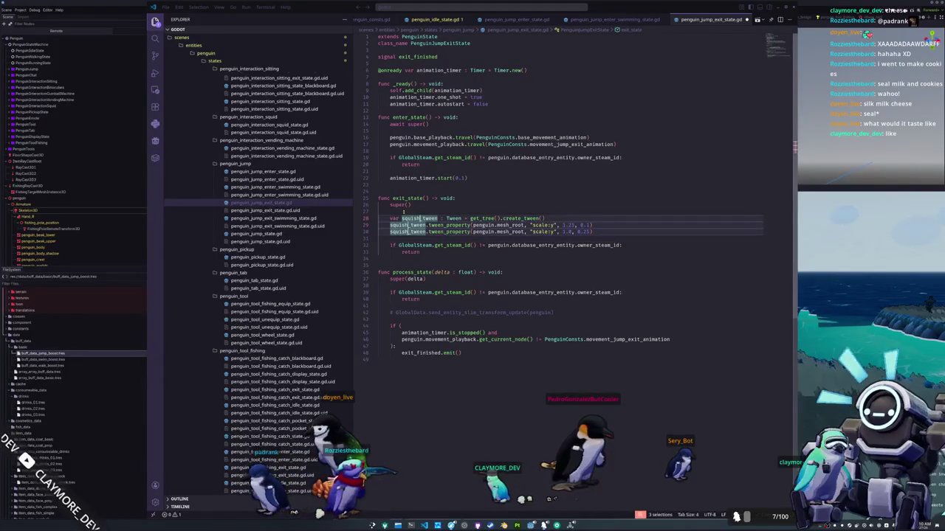
key("ctrl+Right")
key("ctrl+Right")
key("ctrl+Right")
key("End")
key("Escape")
key("Left")
key("shift+Left")
key("shift+Left")
key("shift+Left")
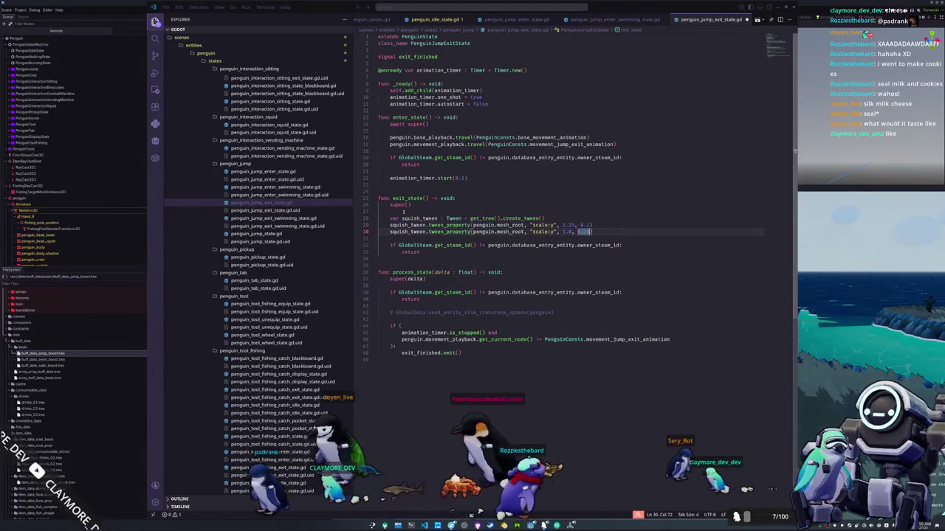
type("0.75")
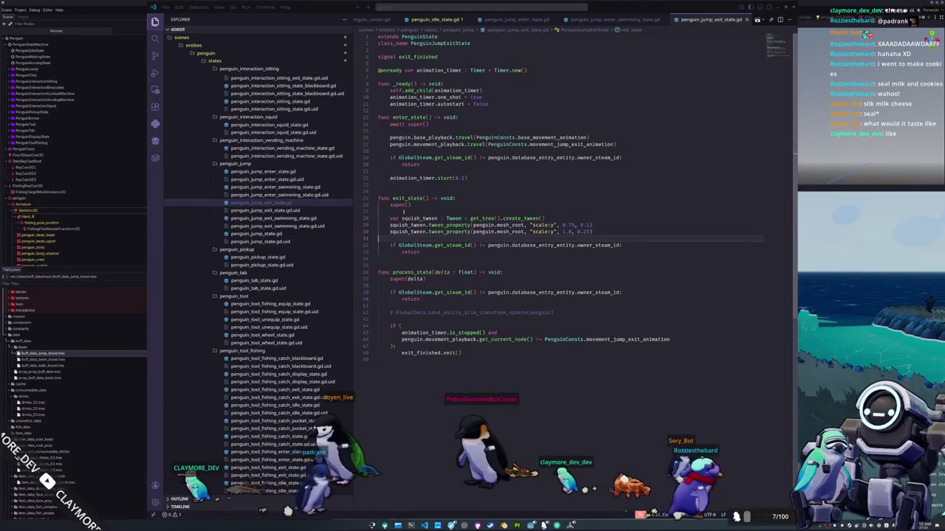
Copy the squish tween lines into the jump exit-swimming script after super().
key("Down")
key("End")
key("shift+Up")
key("shift+Up")
key("shift+Up")
key("ctrl+c")
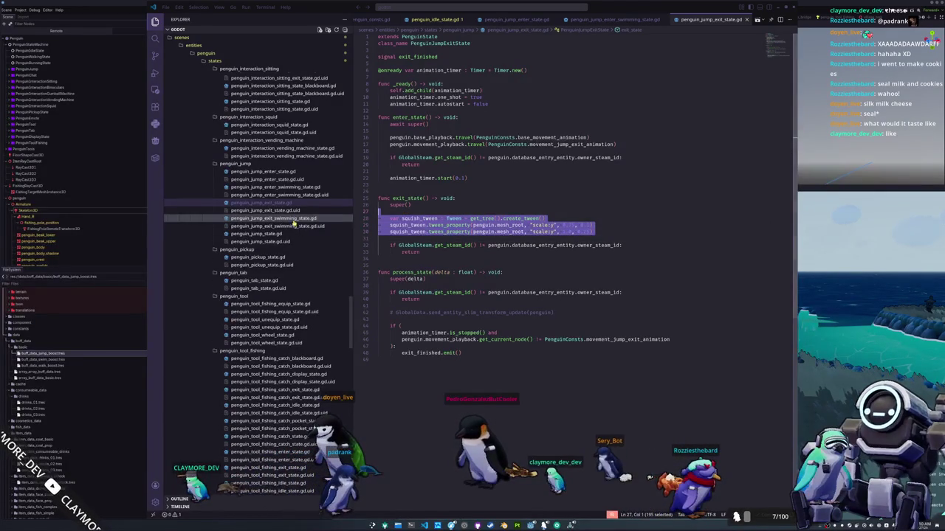
key("ctrl+Page_Down")
key("ctrl+v")
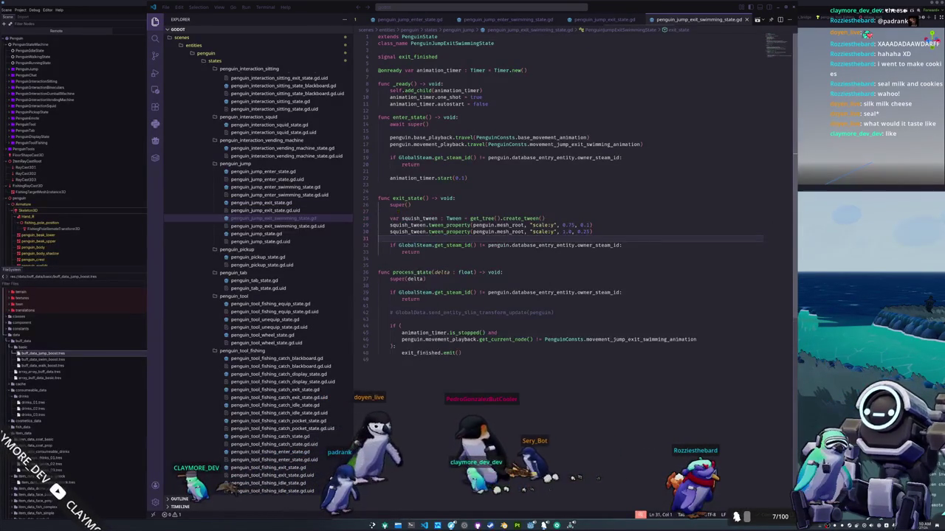
After a test run, move the exit-swimming script's squish tween from exit_state into enter_state and relaunch.
key("alt+Tab")
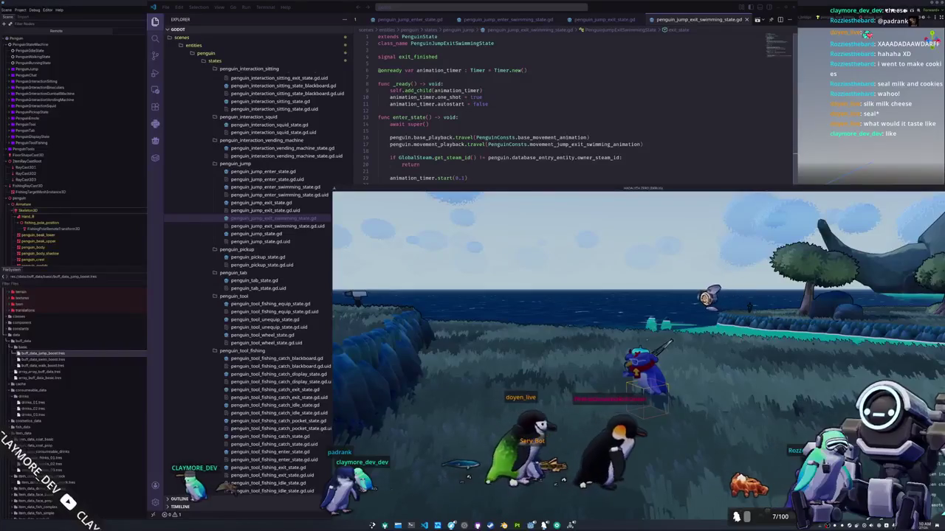
key("alt+Tab")
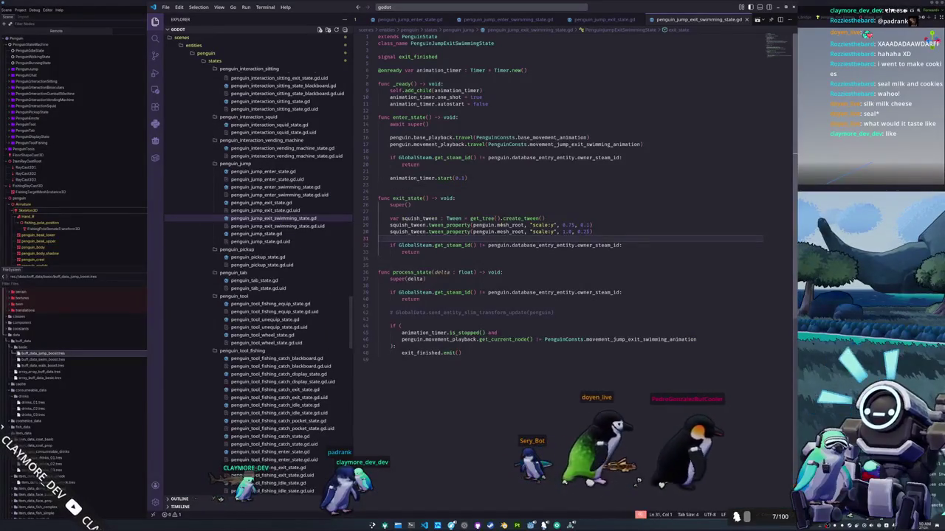
left_click_drag(615, 238, 614, 211)
key("BackSpace")
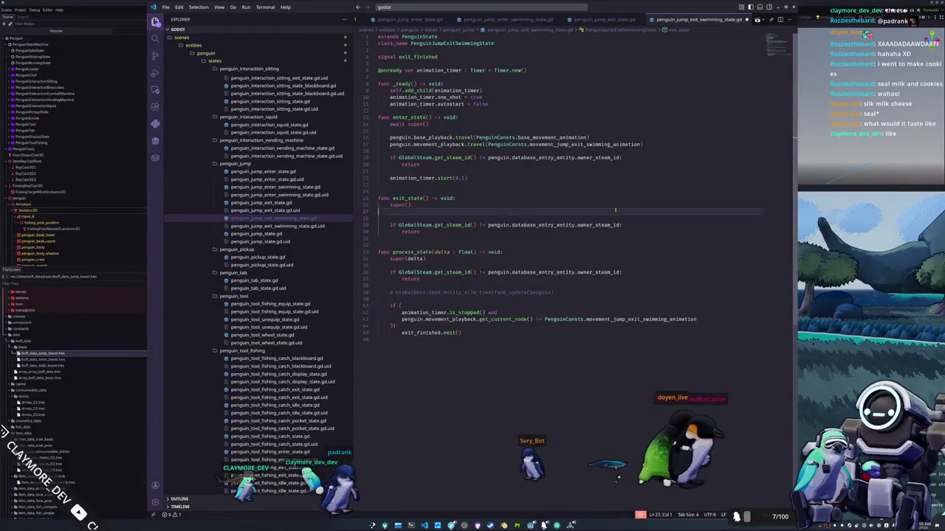
key("alt+Up")
key("alt+Up")
key("alt+Up")
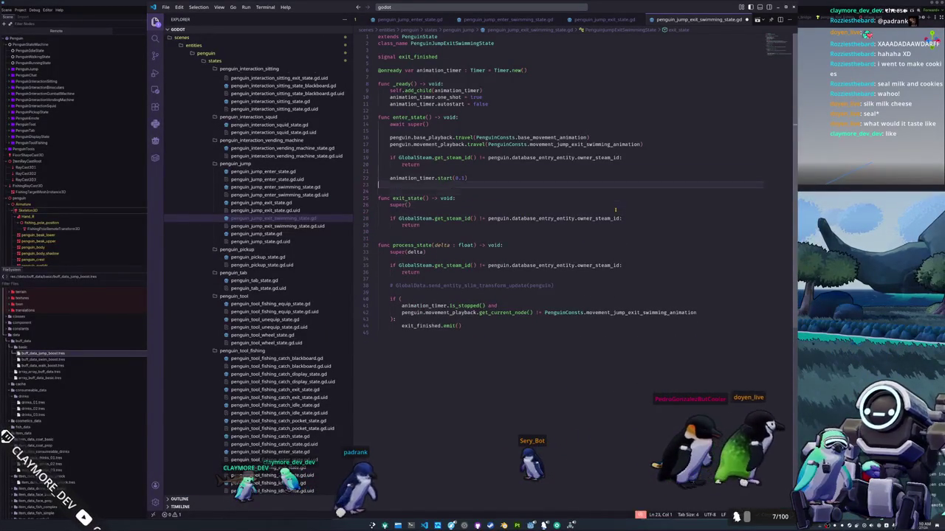
key("ctrl+v")
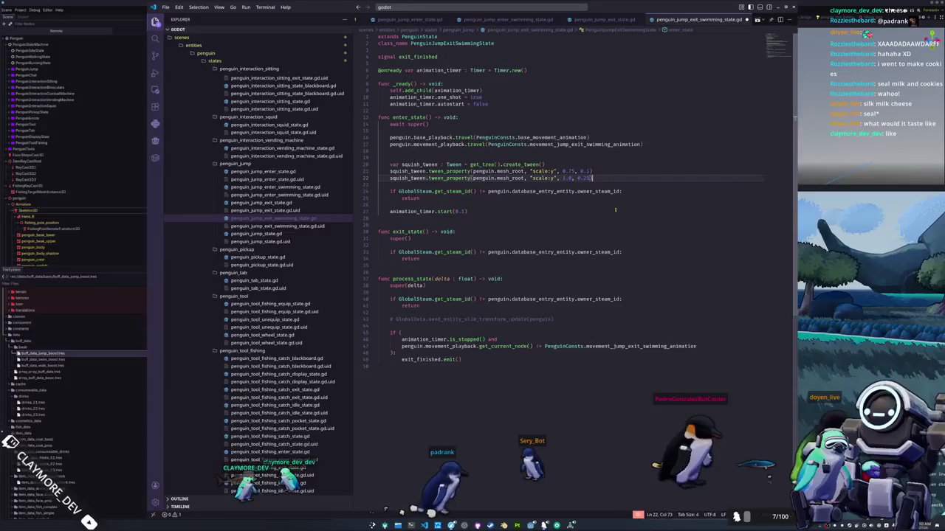
key("F5")
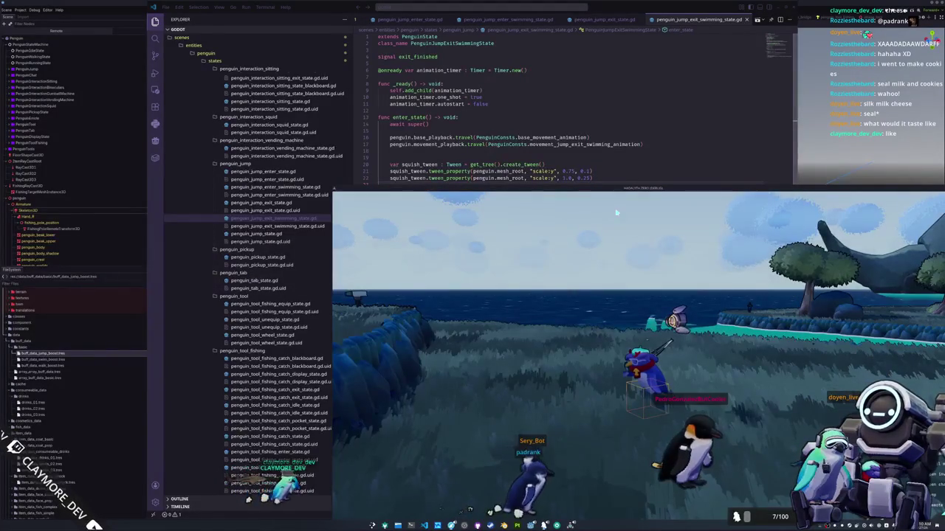
Move the squish tween from exit_state into enter_state in penguin_jump_exit_state.gd.
left_click(262, 202)
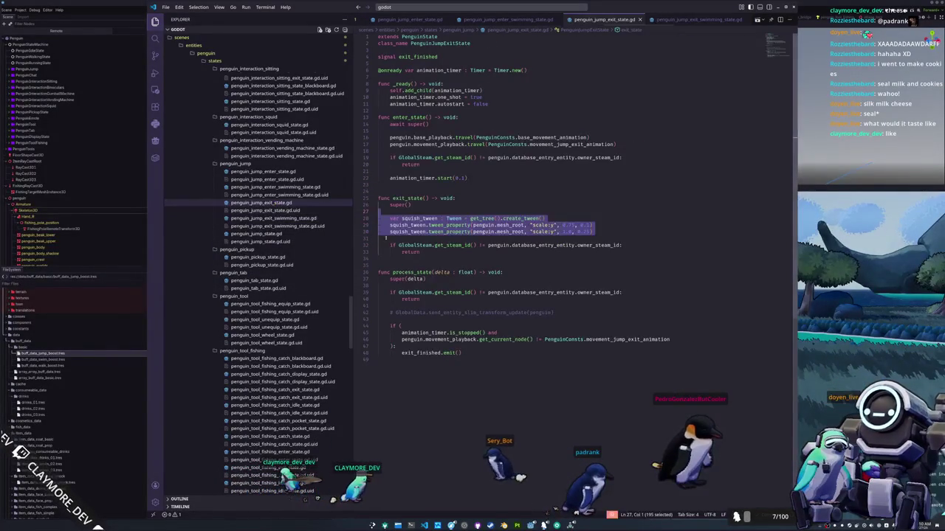
left_click_drag(399, 238, 375, 217)
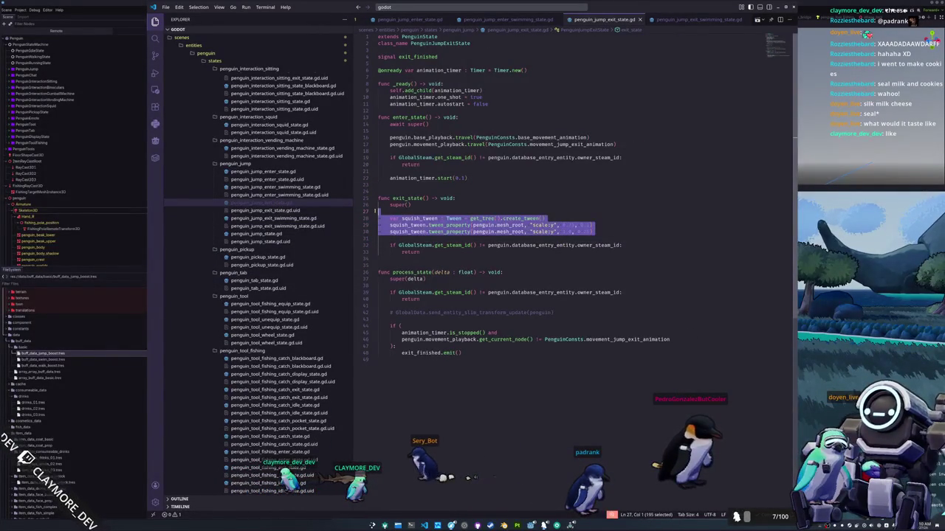
key("BackSpace")
left_click(383, 150)
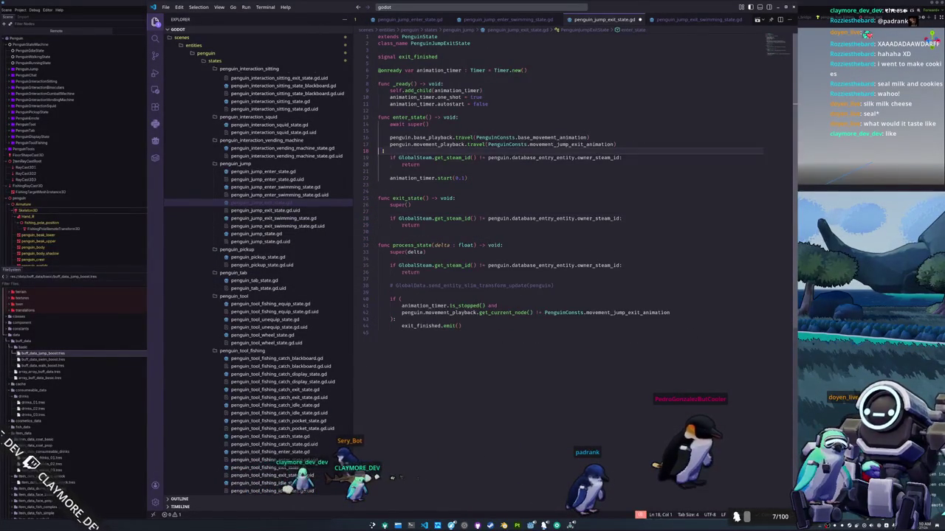
key("ctrl+v")
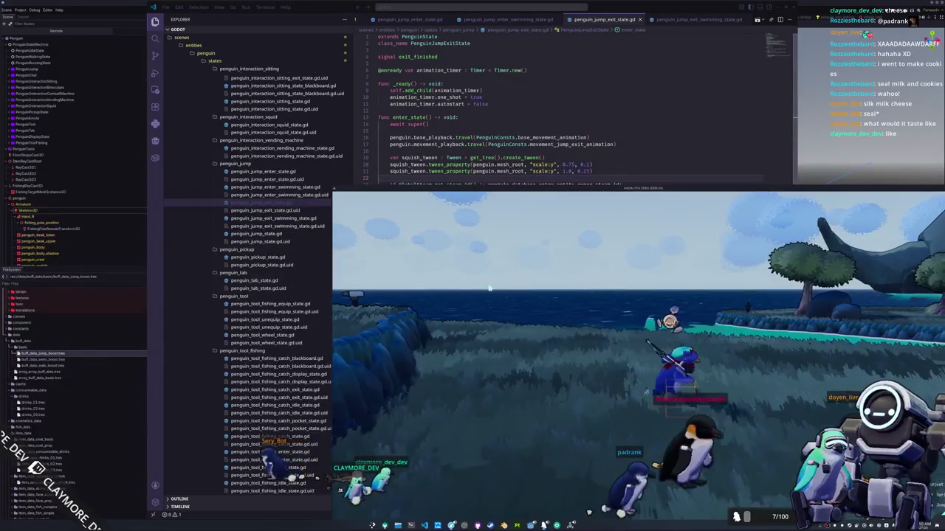
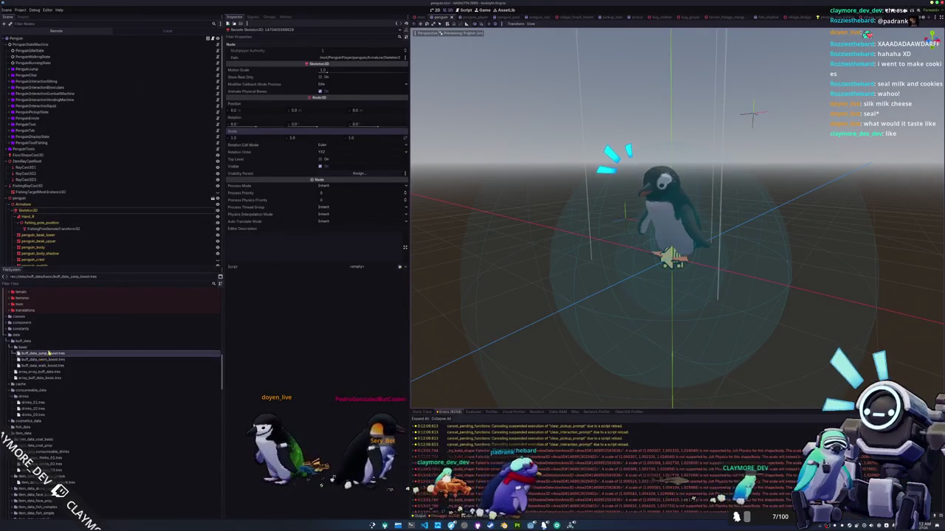
Review the Jump, Swim and Walk Boost buffs and set Walk Boost duration to 300.
left_click(49, 353)
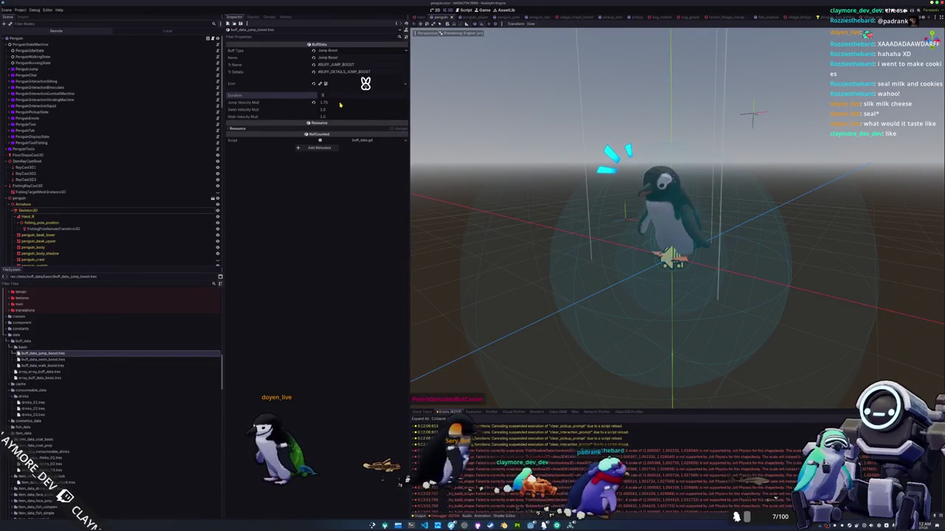
left_click(42, 359)
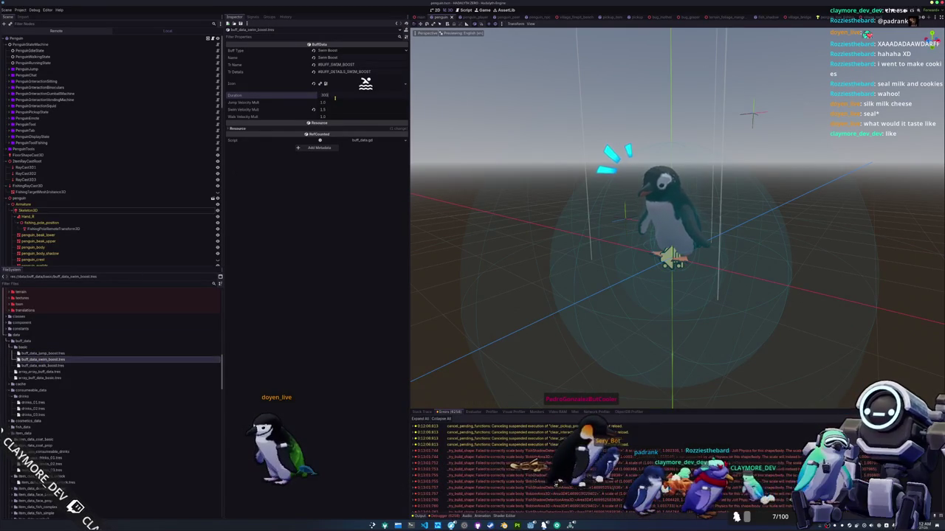
left_click(74, 366)
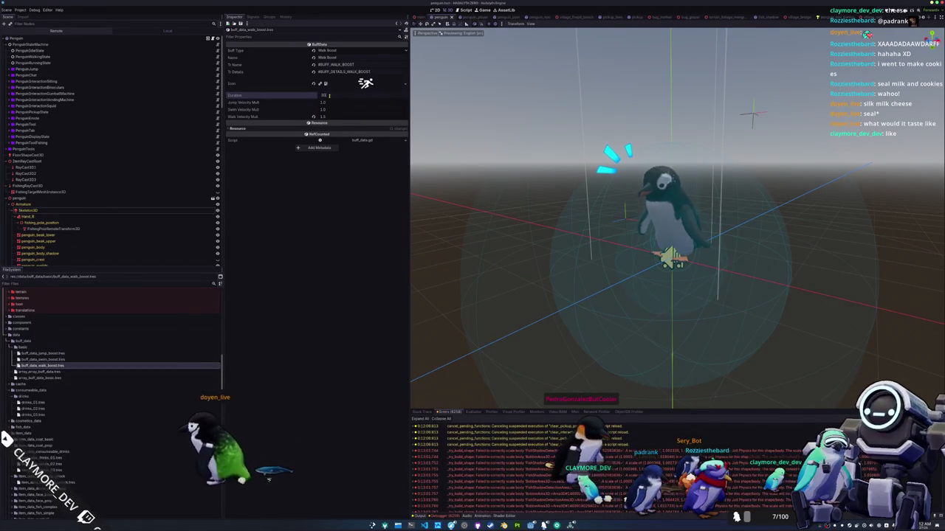
key("alt+Tab")
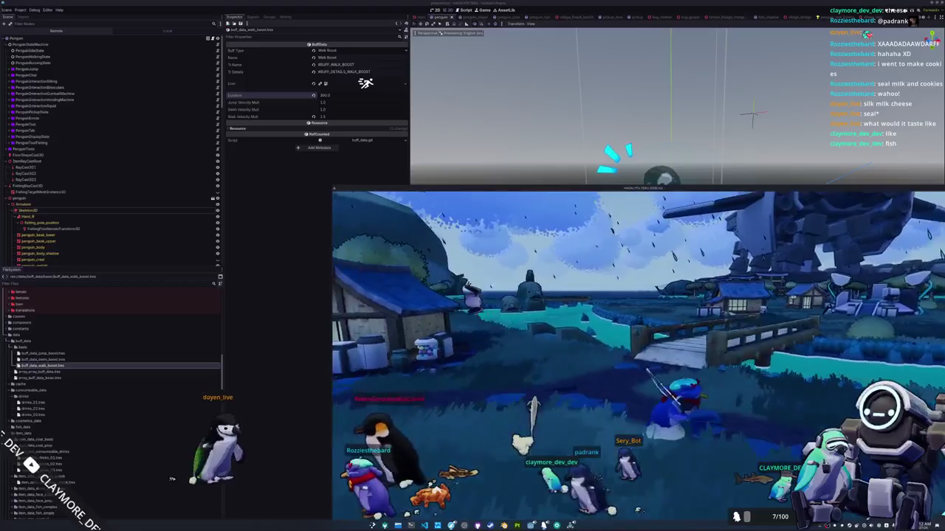
key("alt+Tab")
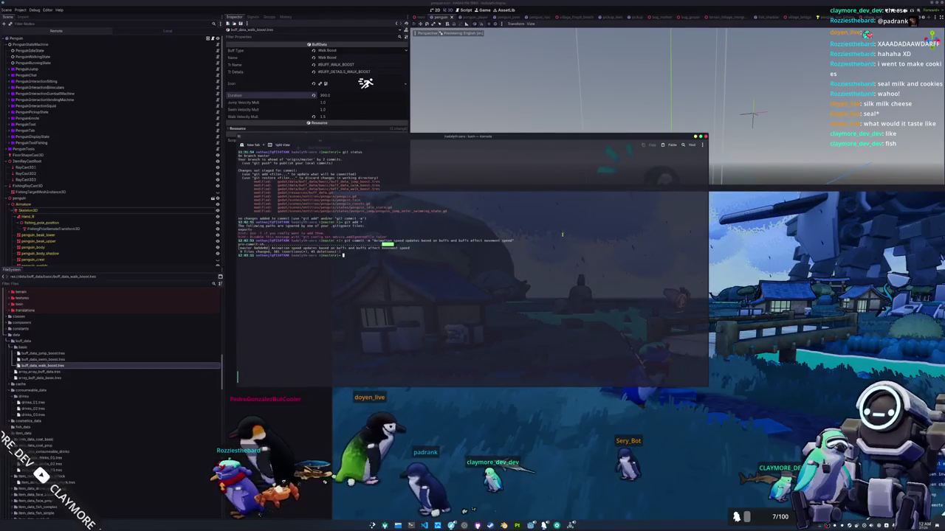
Run git status, commit 'Added squash and stretch to the jumping and landing', and close the game.
type("us")
key("Return")
type("git commit -m \"Added squash and stretch to the")
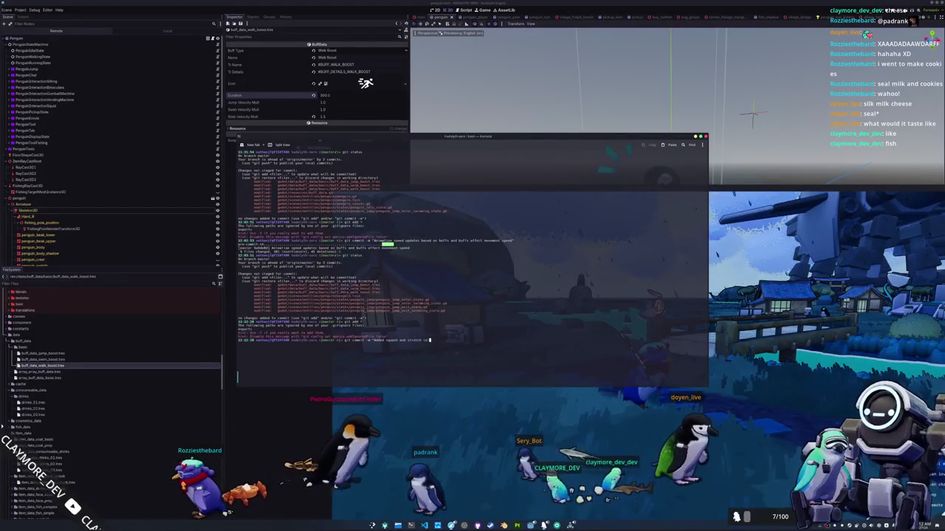
type(" jumping and")
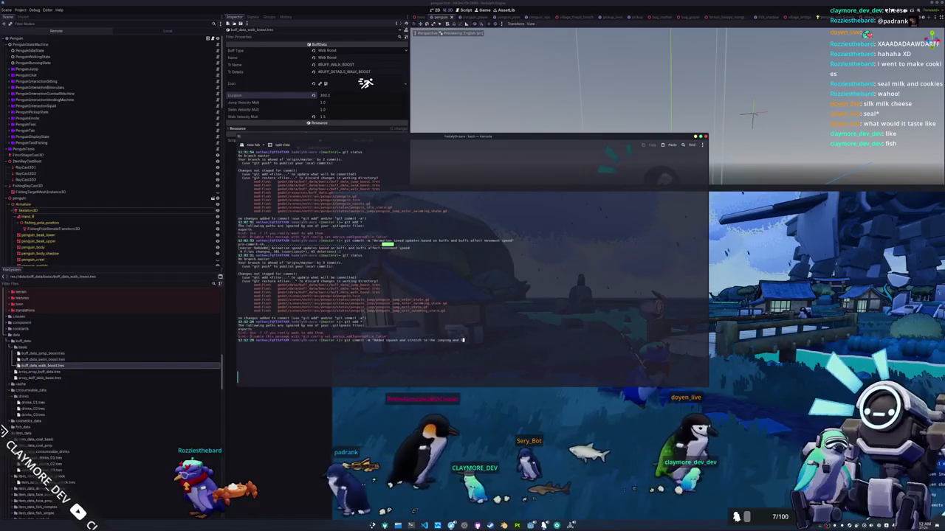
type(" landing\"")
key("Return")
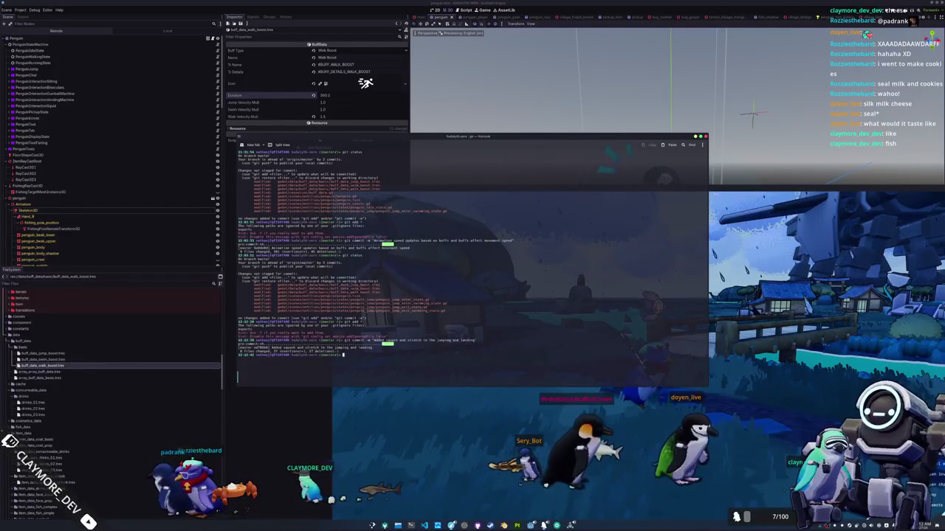
key("alt+Tab")
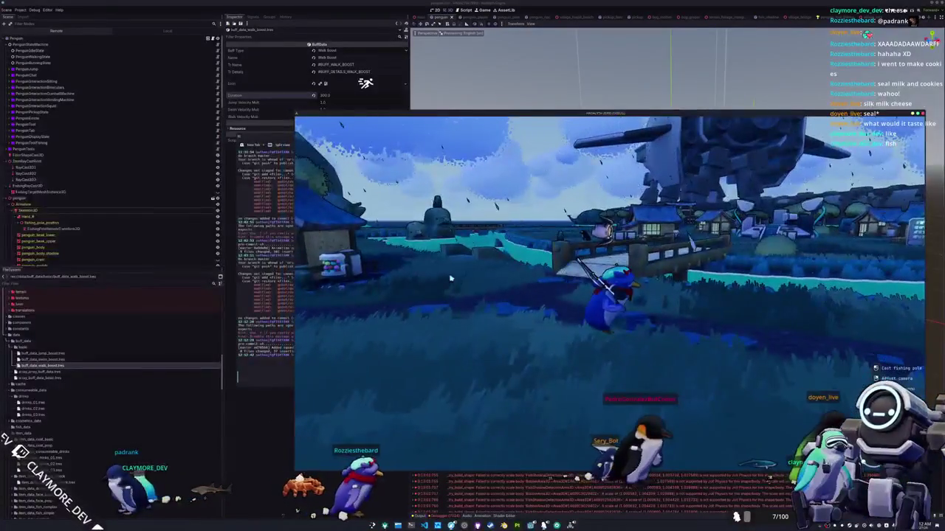
key("F8")
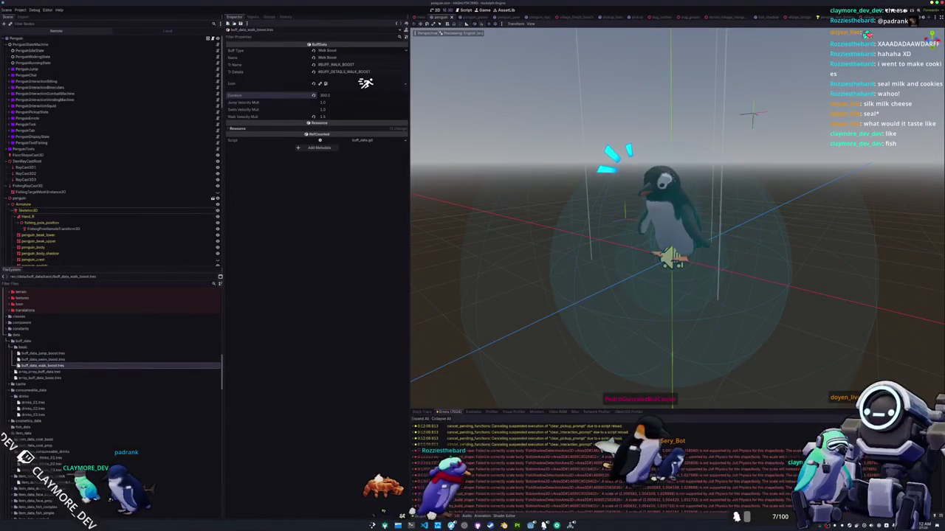
Open buff_data.gd and delete the BuffType enum and buff_type export lines.
left_click(424, 525)
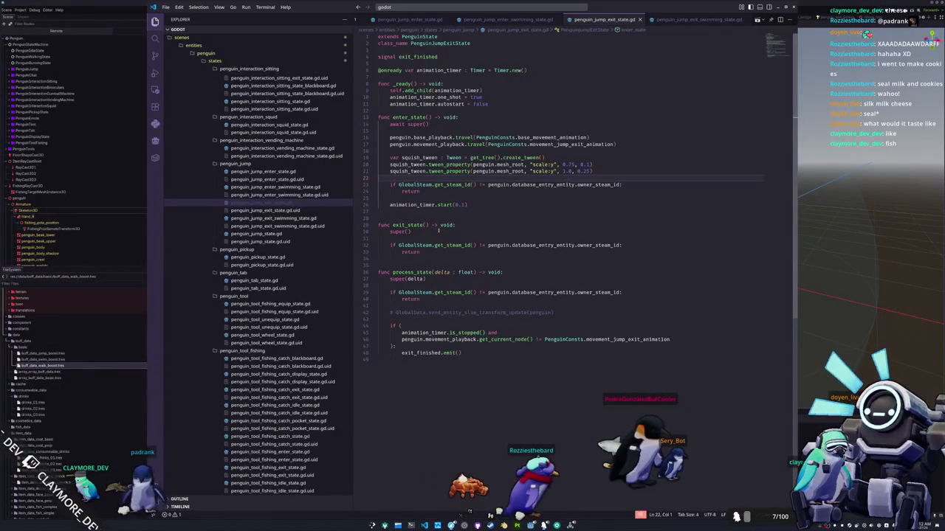
left_click(438, 209)
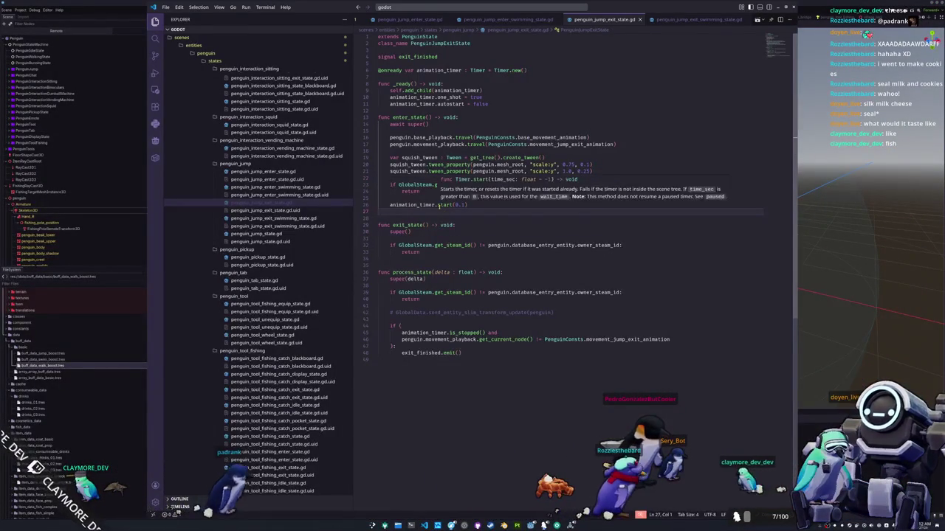
key("ctrl+o")
key("Escape")
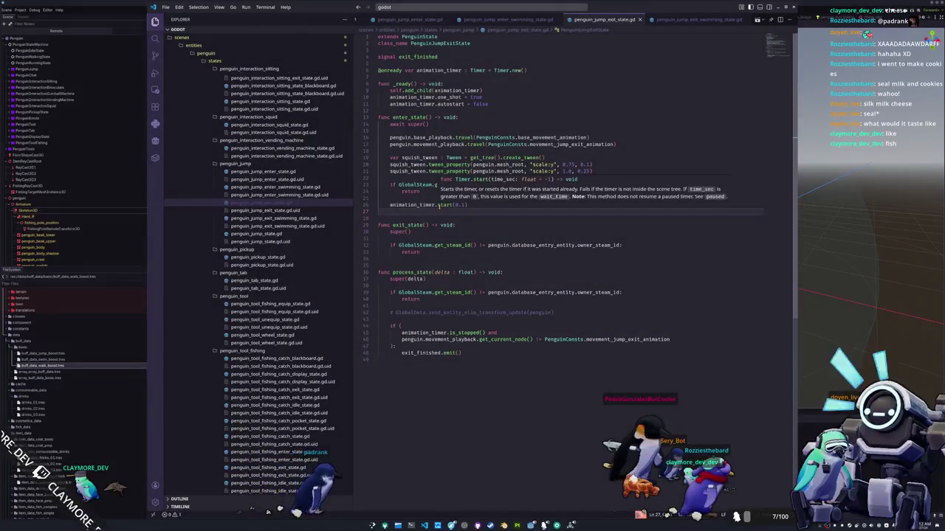
key("ctrl+p")
type("buf")
key("Return")
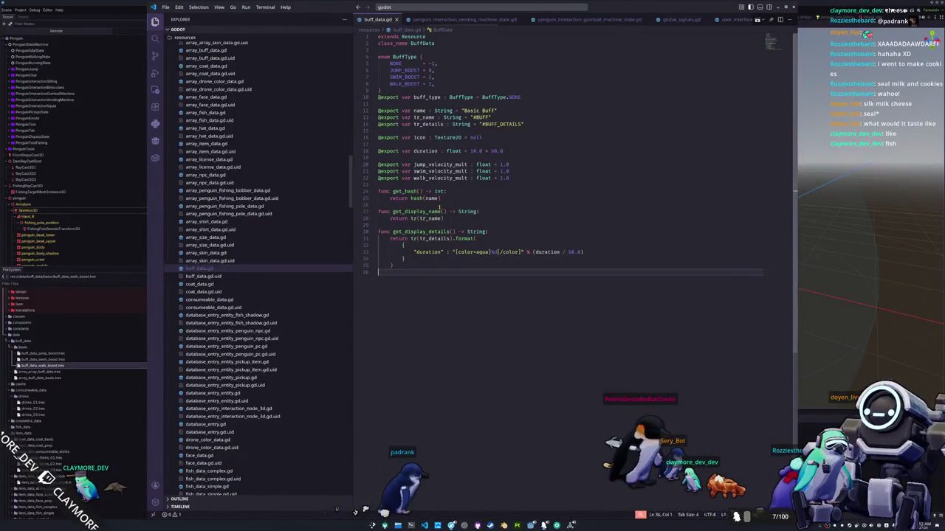
left_click_drag(523, 99, 380, 70)
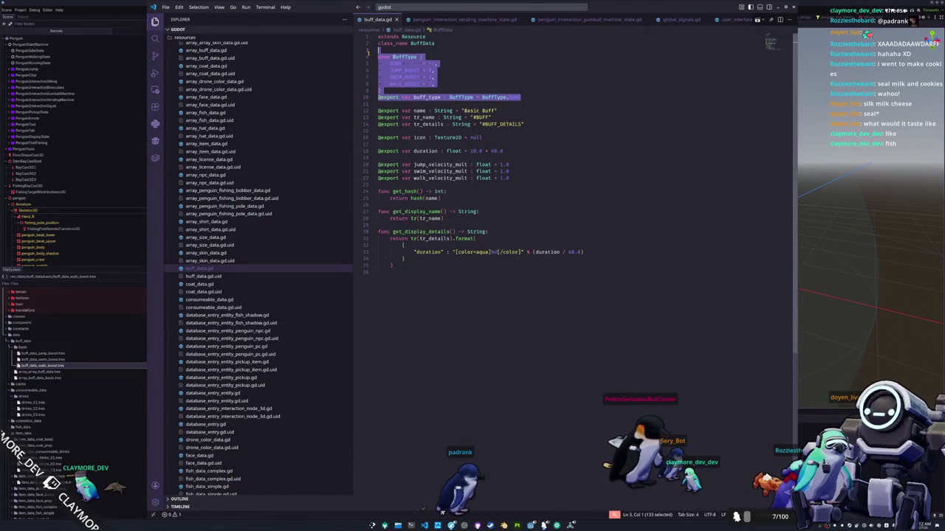
key("Delete")
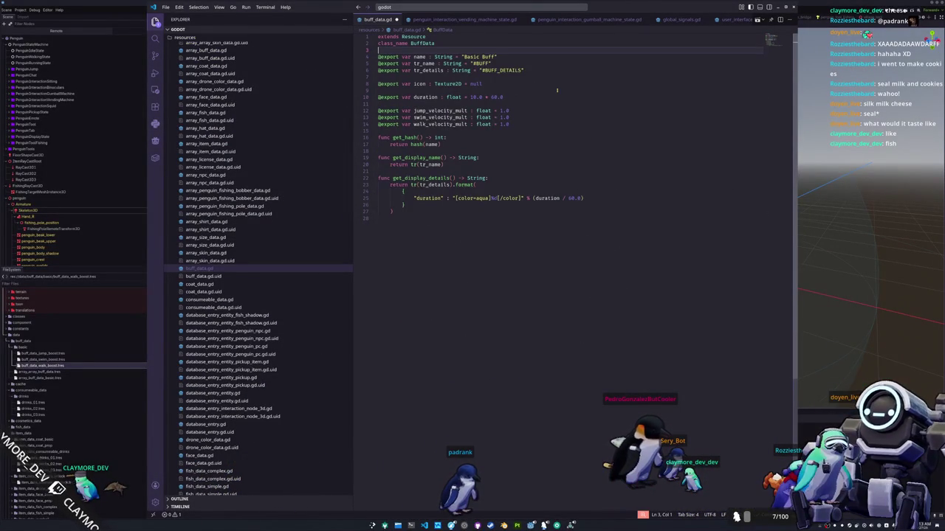
Search the project for %BuffType to confirm no remaining references, then return to Godot.
key("ctrl+p")
key("Escape")
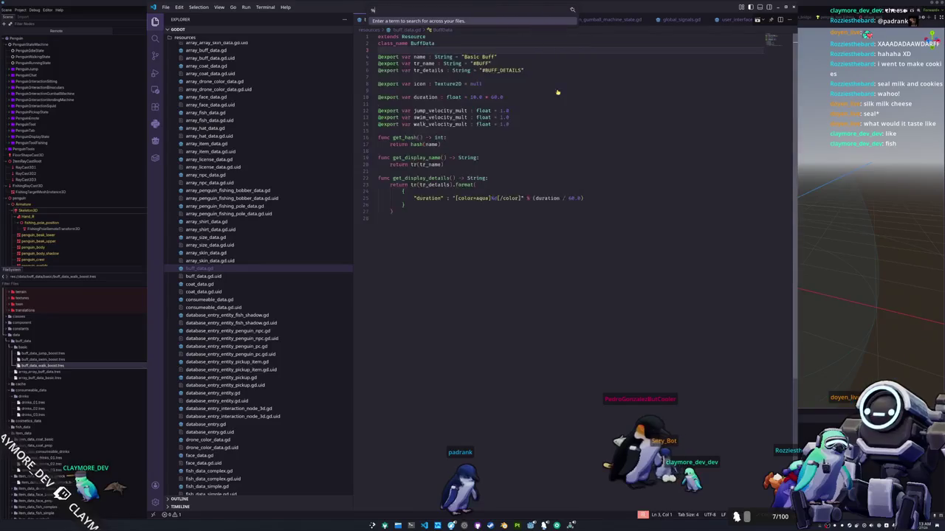
key("ctrl+p")
type("%bufftype")
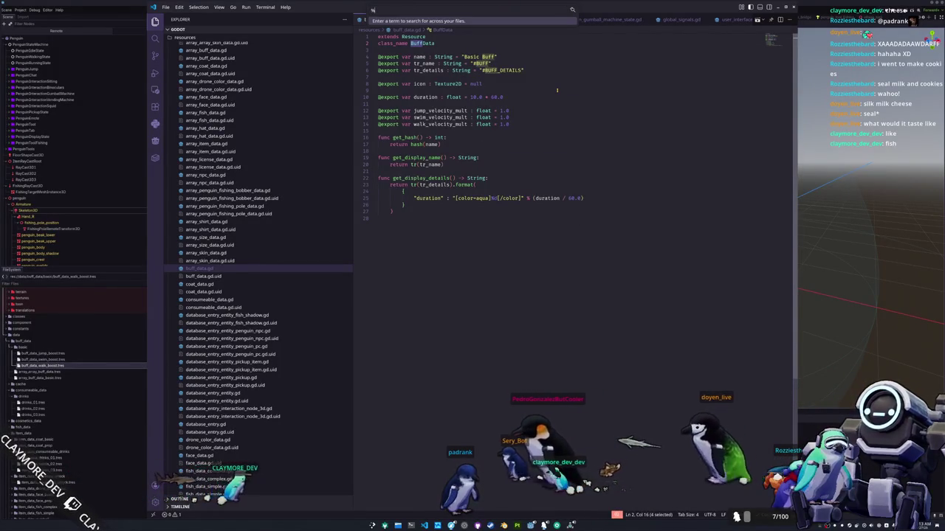
key("BackSpace")
key("BackSpace")
key("BackSpace")
type("BuffType")
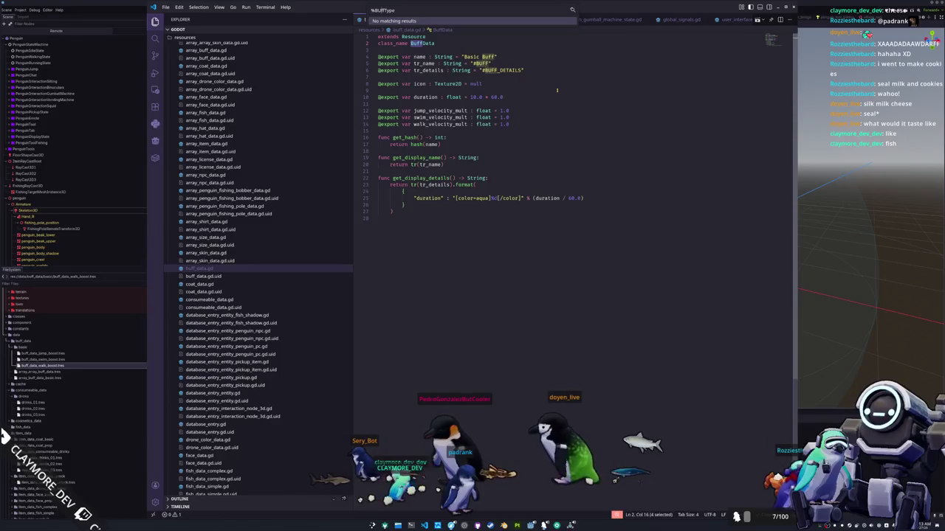
key("Escape")
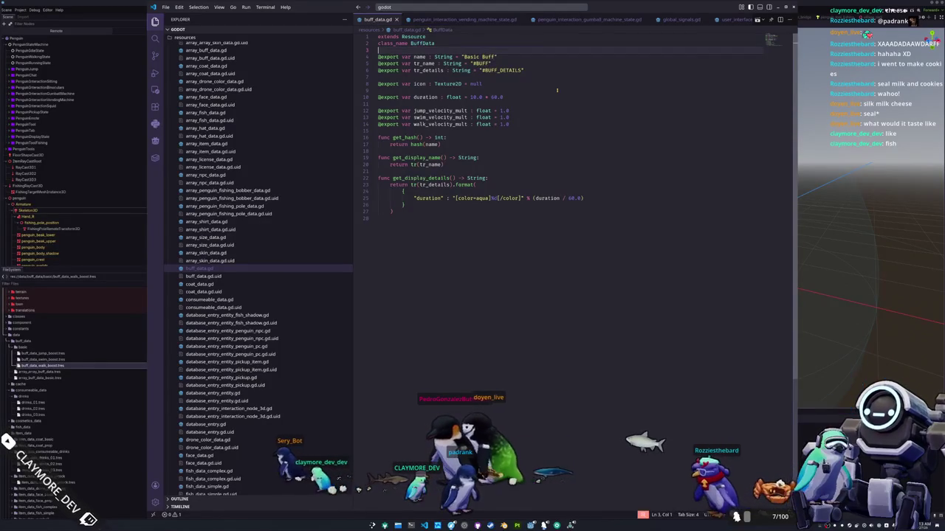
key("alt+Tab")
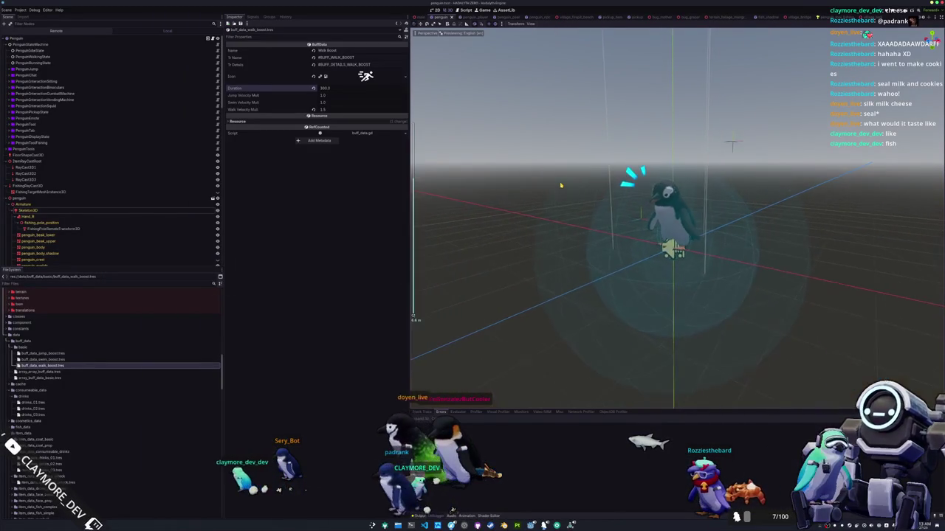
key("alt+Tab")
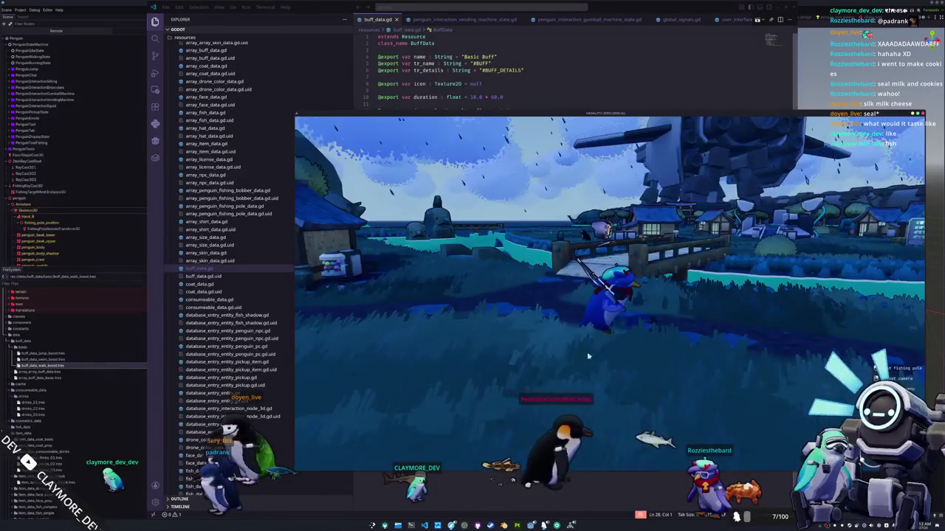
key("w")
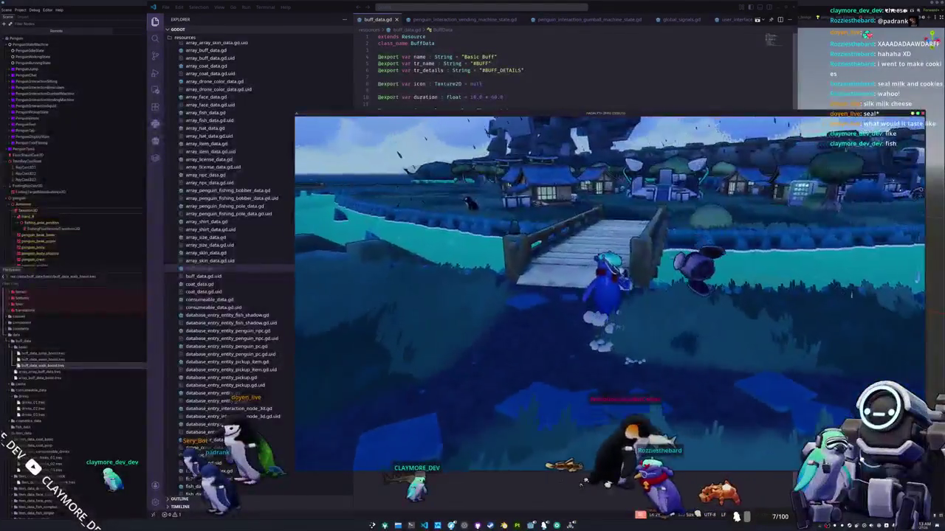
key("w")
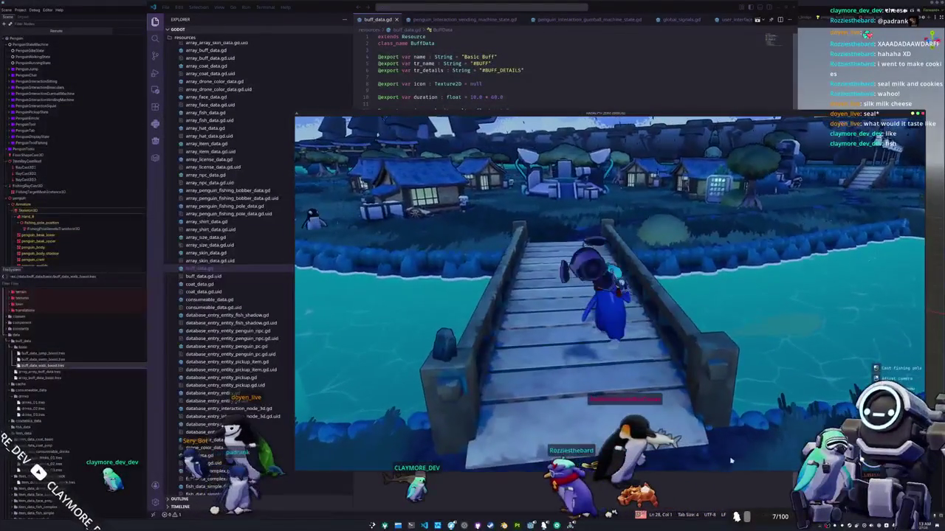
key("F8")
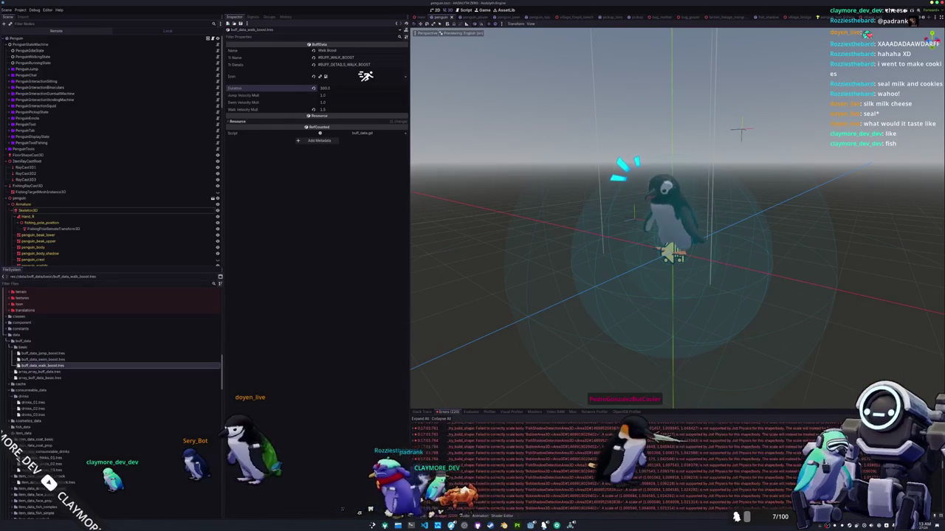
key("F5")
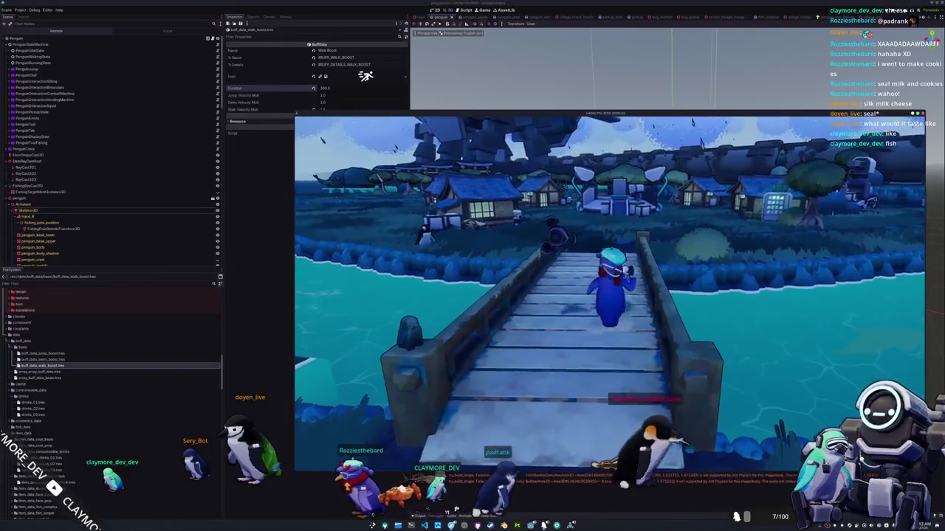
key("F8")
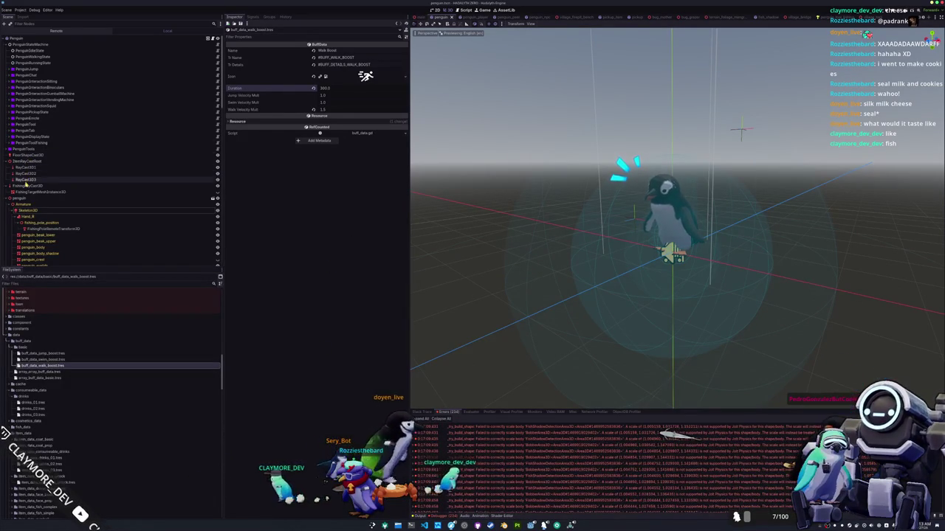
Find and open penguin_tool_fishing.gd through the resource search for '_tool_fishing'.
scroll(33, 177, "down", 5)
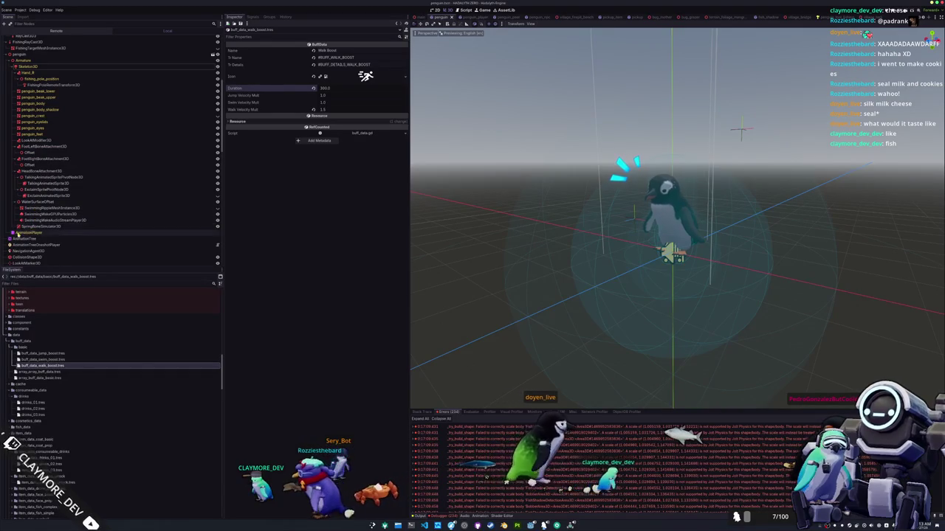
scroll(15, 235, "down", 3)
scroll(14, 235, "up", 10)
key("alt+shift+o")
type("penguin_tool_fishing")
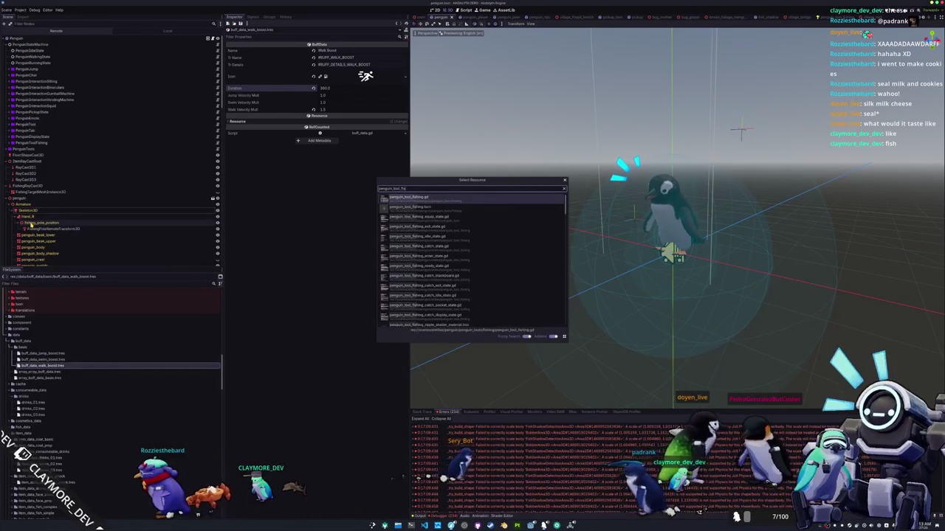
key("Return")
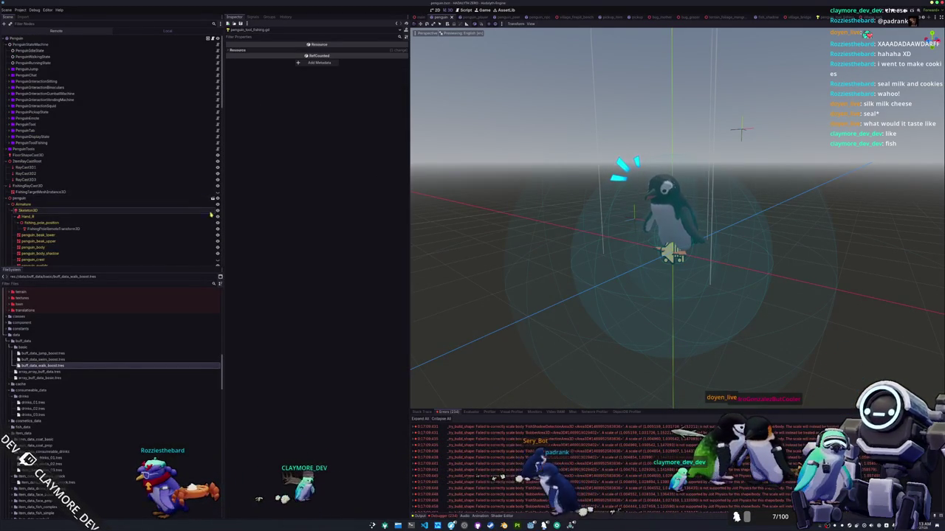
Select PenguinToolFishing, toggle its visibility on and off, and open its scene alone.
left_click(43, 186)
left_click(16, 162)
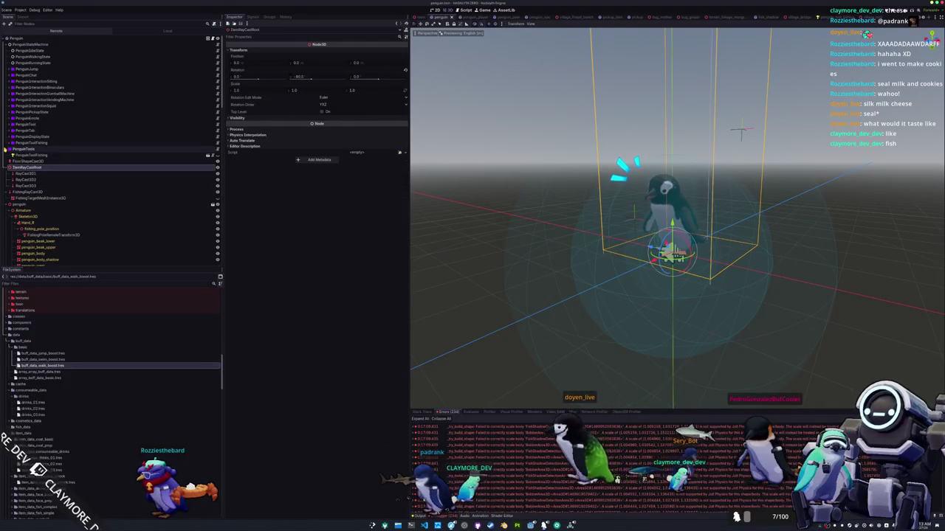
left_click(21, 155)
left_click(216, 158)
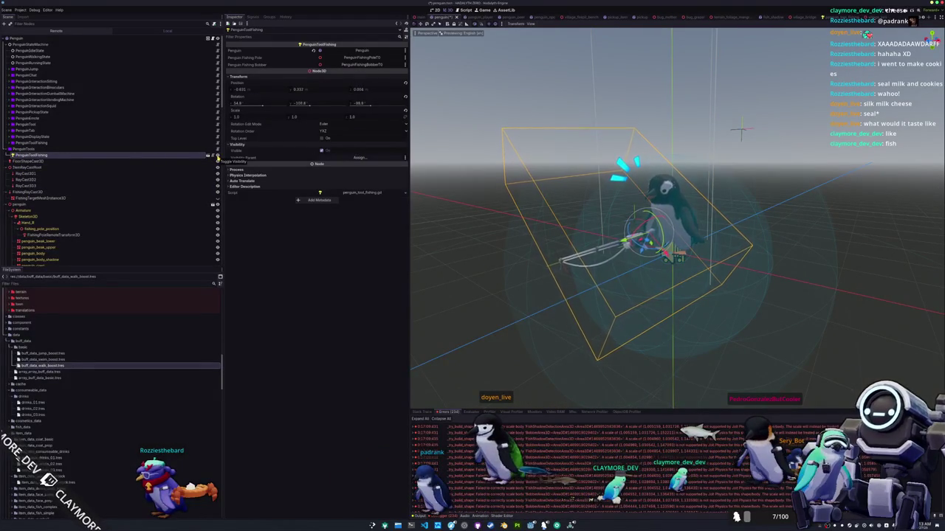
left_click(215, 157)
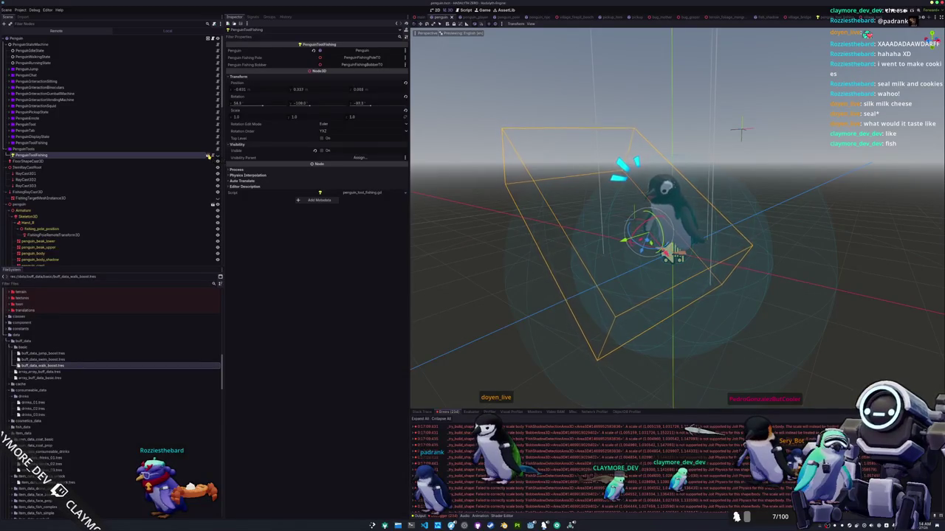
left_click(208, 157)
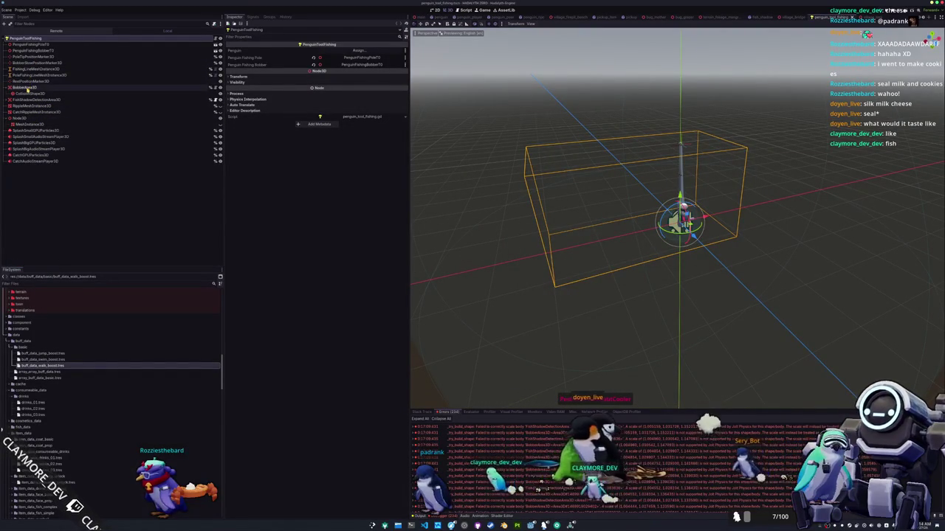
Select BobberArea3D and FishShadowDetectionArea3D together and expand their Collision, Transform and Visibility settings.
left_click(28, 88)
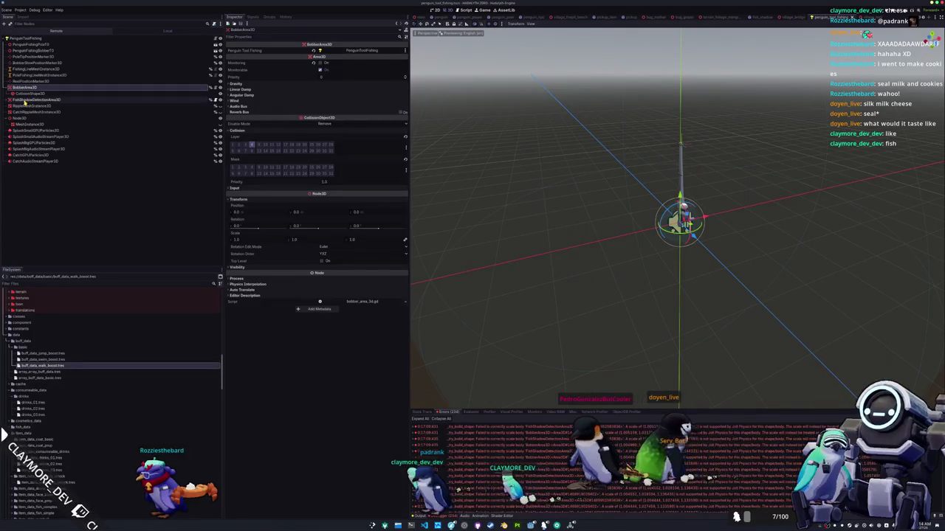
left_click(28, 99, "ctrl")
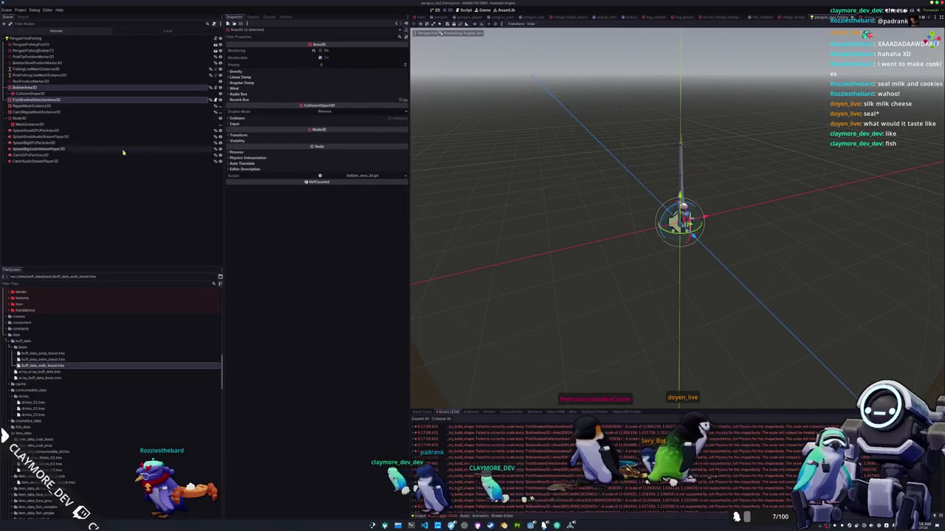
left_click(271, 119)
left_click(253, 187)
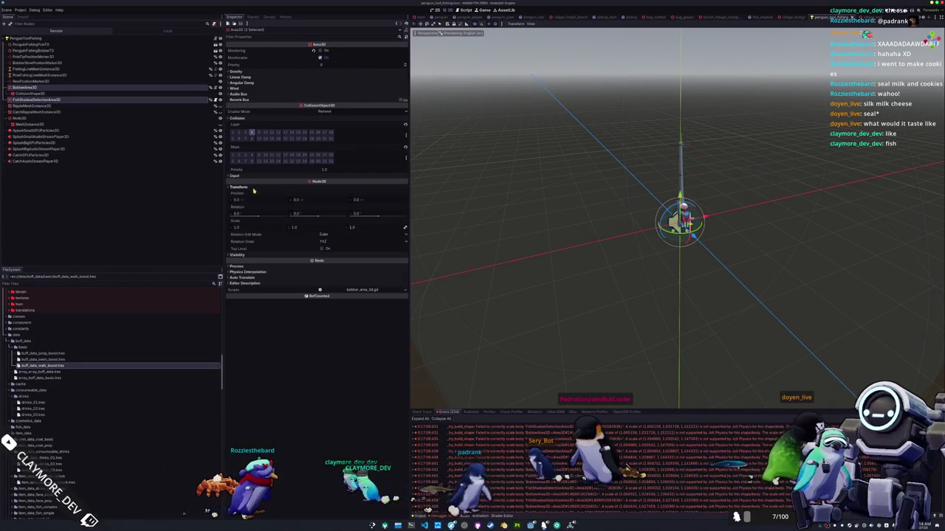
left_click(262, 255)
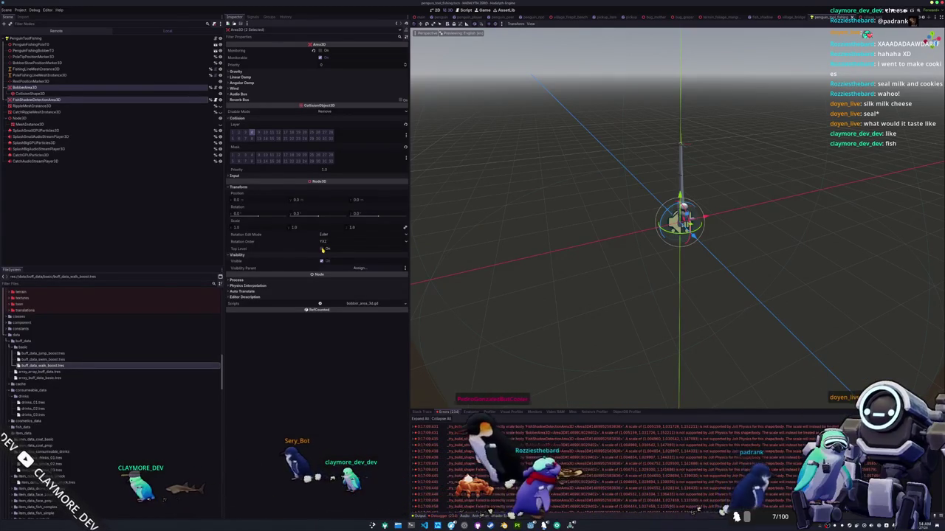
mouse_move(561, 247)
left_mouse_down()
mouse_move(523, 258)
mouse_move(421, 253)
mouse_move(447, 233)
mouse_move(457, 250)
left_mouse_up()
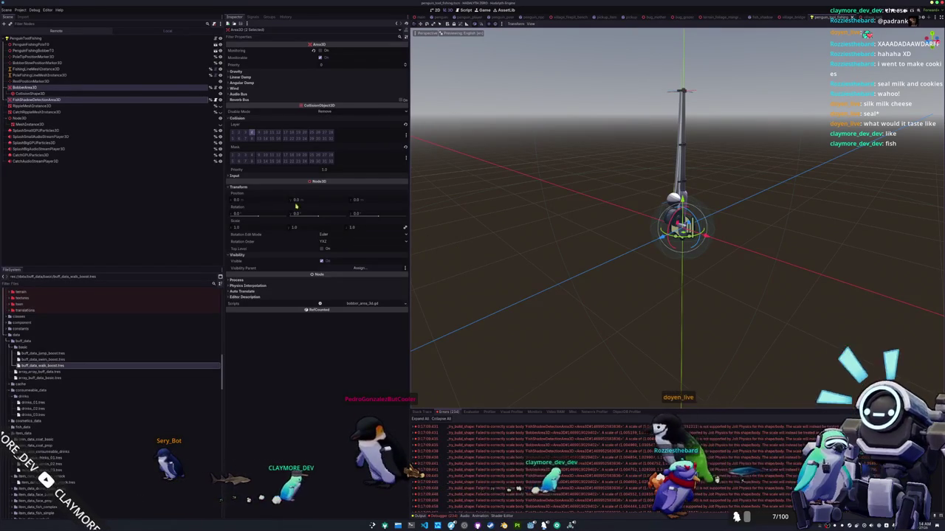
Reselect both area nodes and open the penguin_tool_fishing.gd script.
left_click(552, 205)
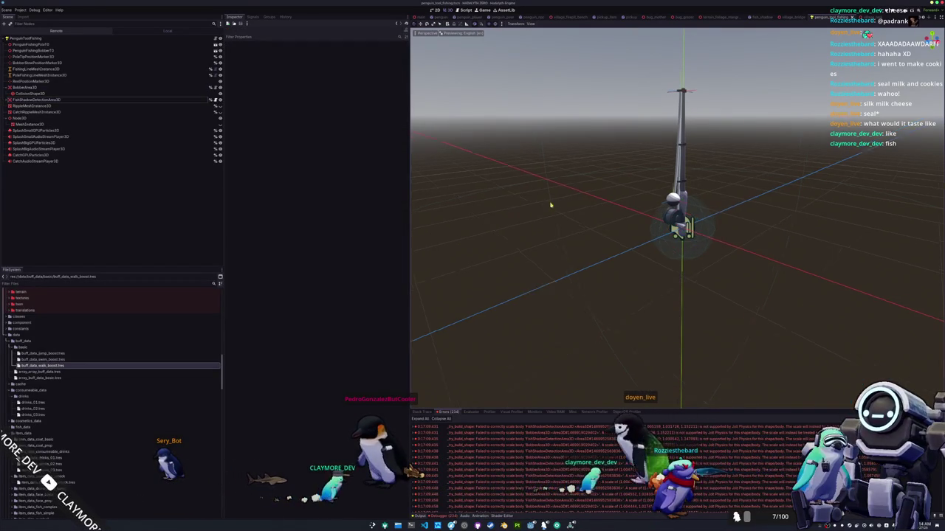
left_click(51, 88)
left_click(52, 100, "ctrl")
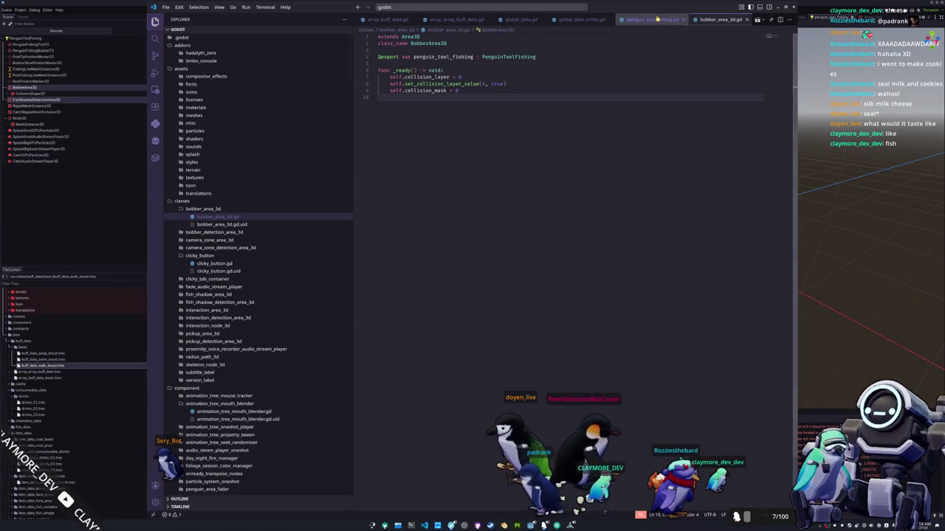
left_click(652, 19)
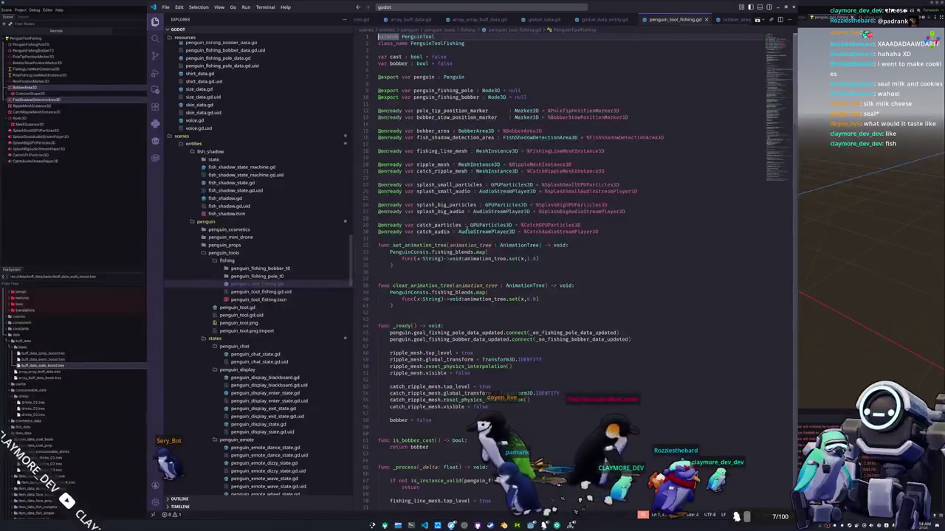
Search penguin_tool_fishing.gd for BobberArea3D and step through its matches.
left_click(421, 238)
key("ctrl+f")
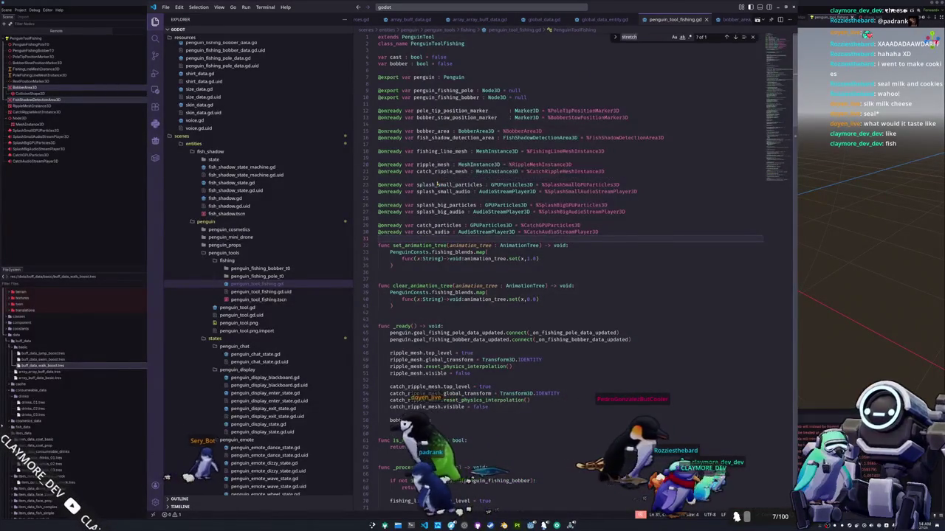
type("bobberdete")
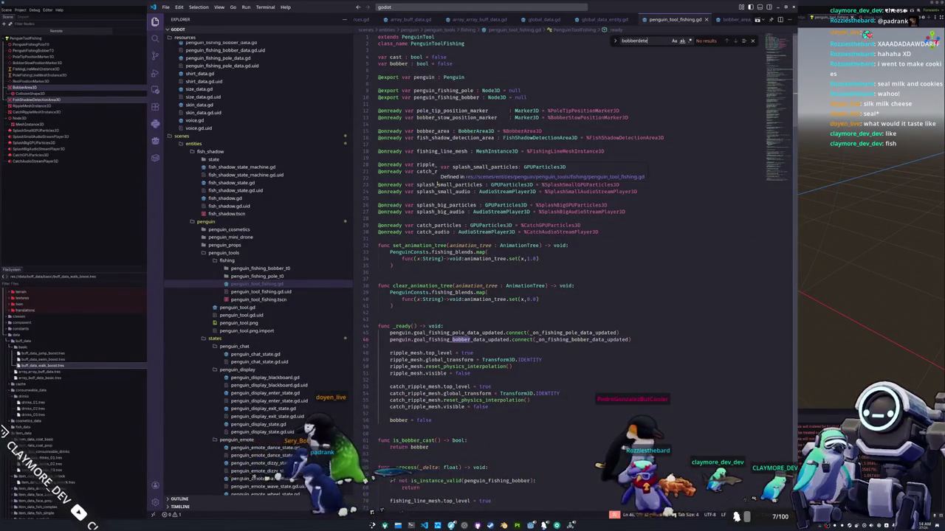
key("ctrl+BackSpace")
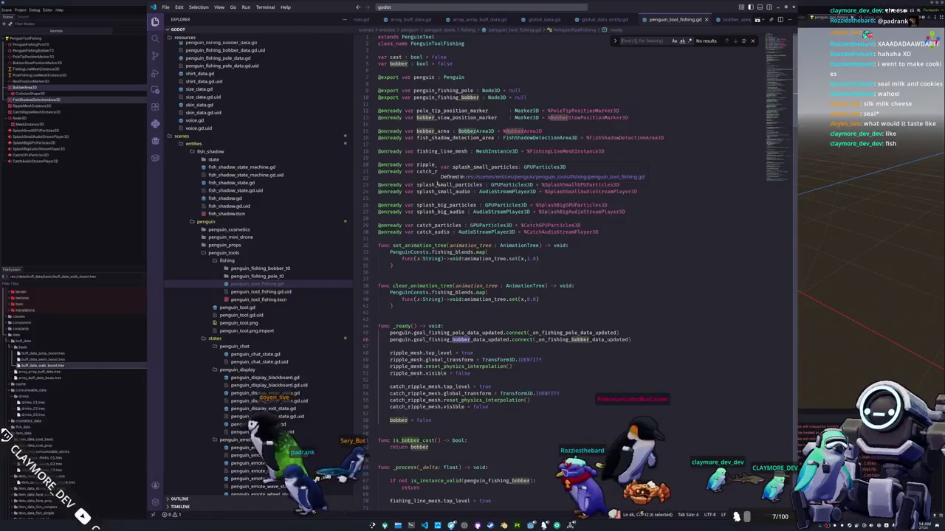
type("BobberArea3D")
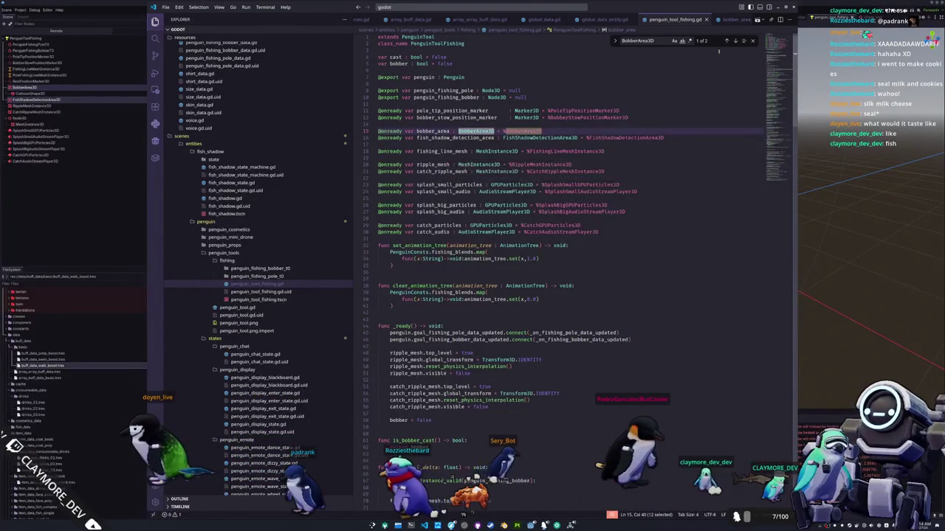
scroll(729, 48, "down", 2)
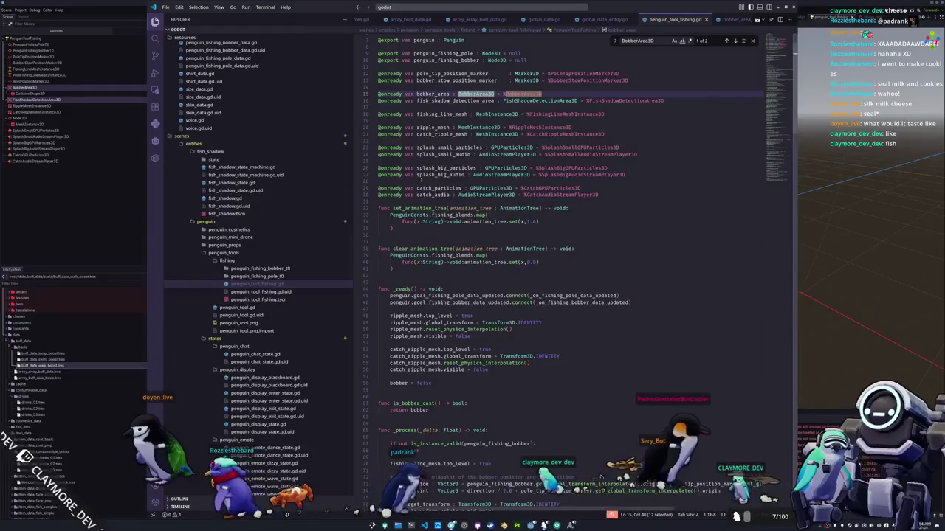
scroll(568, 266, "down", 20)
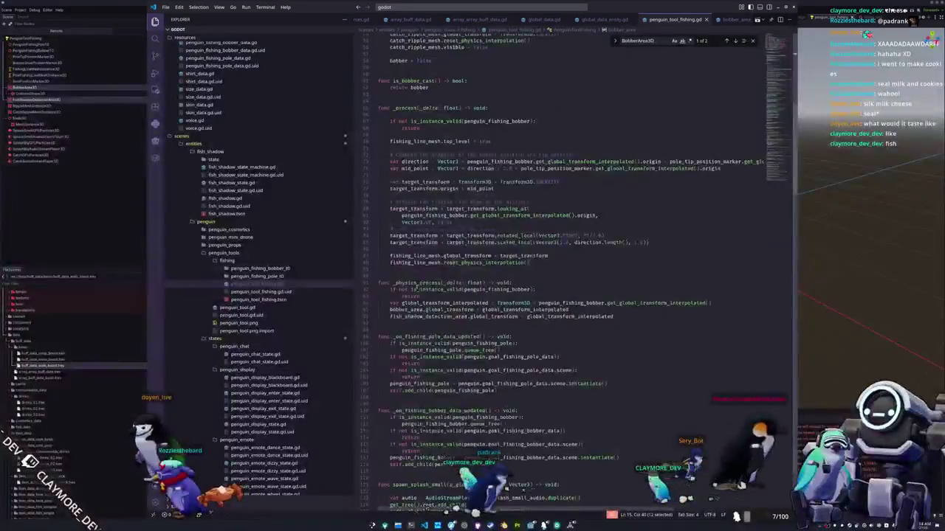
scroll(717, 81, "down", 20)
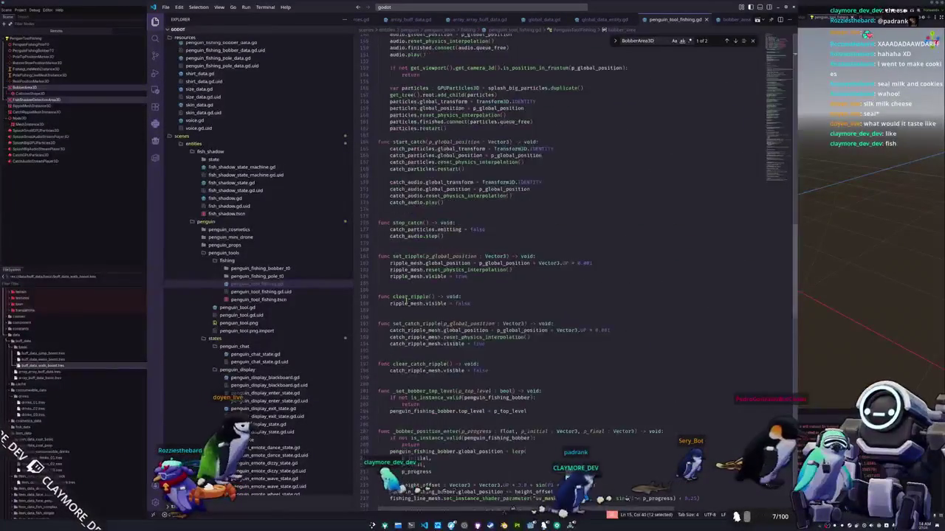
left_click(726, 42)
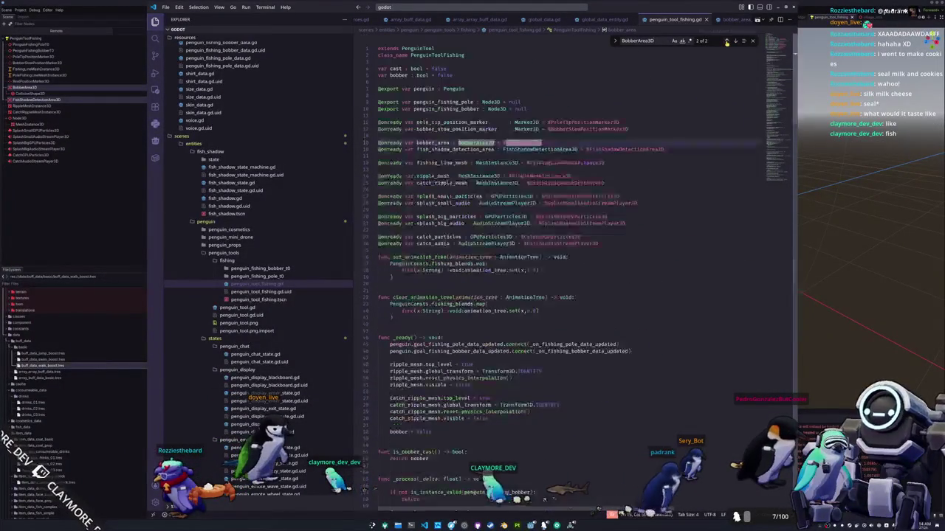
Trace bobber_area from its line 15 declaration to its line 95 update, then return to Godot.
double_click(433, 142)
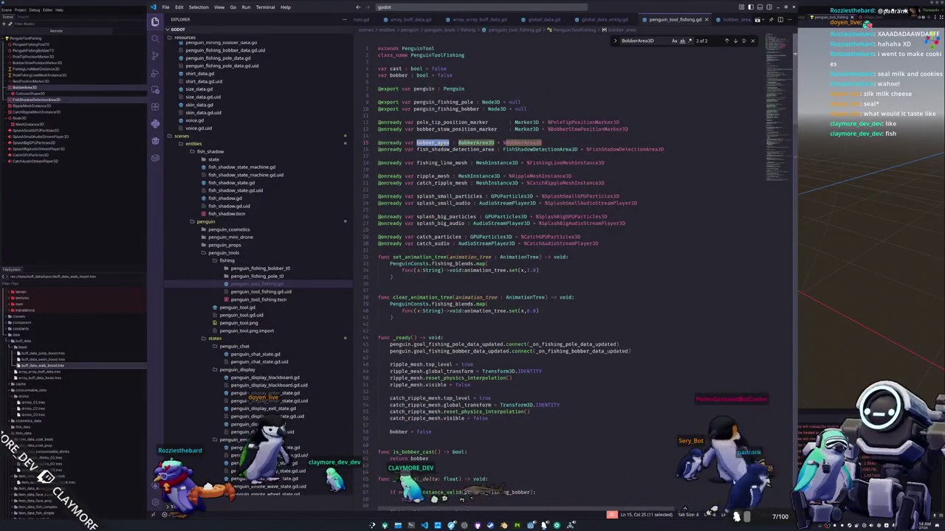
left_click(735, 42)
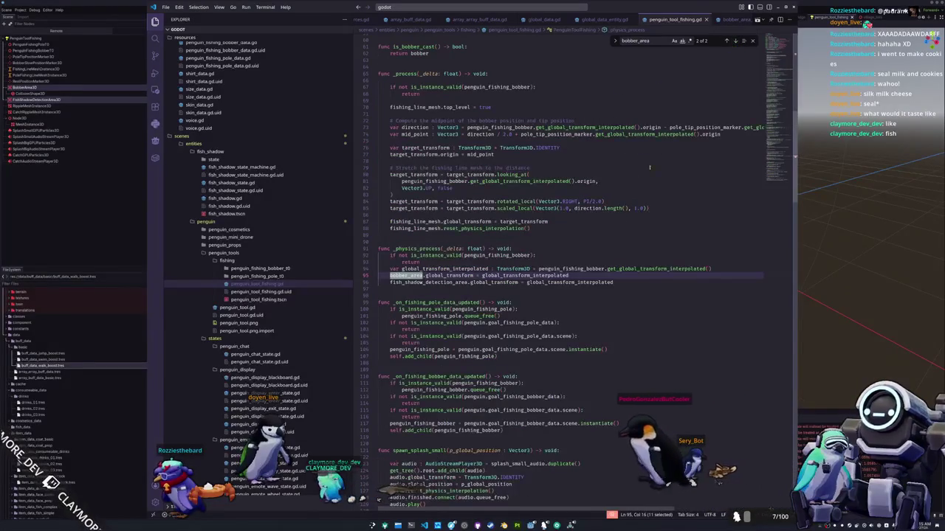
mouse_move(406, 275)
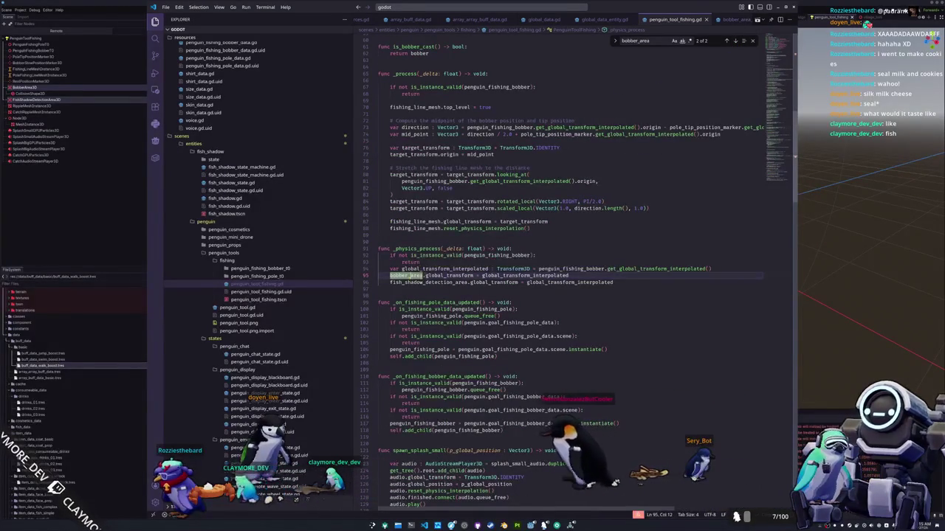
left_click(505, 275)
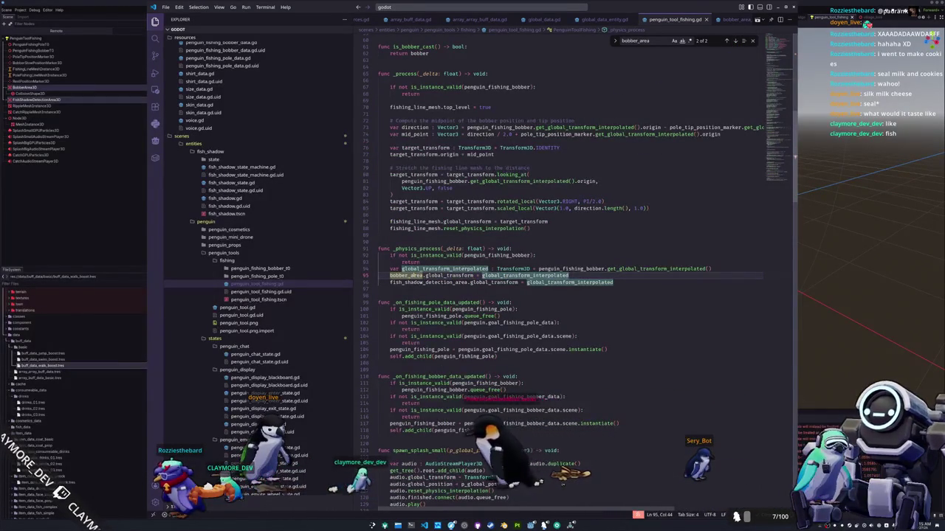
double_click(405, 275)
scroll(429, 292, "up", 20)
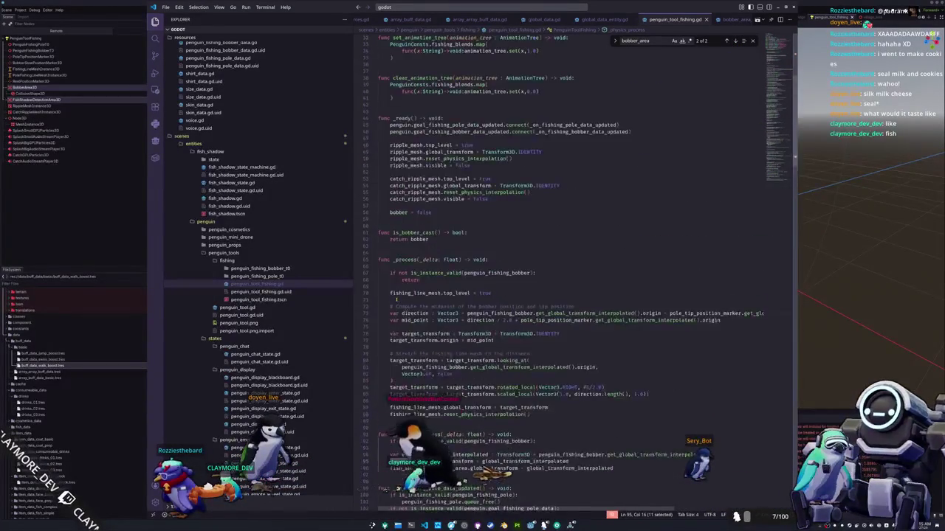
scroll(384, 297, "down", 10)
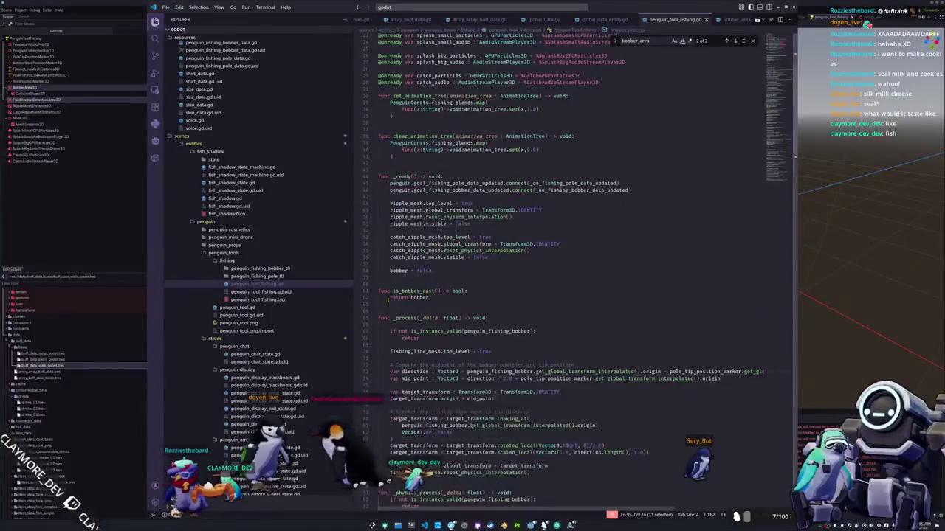
left_click(8, 191)
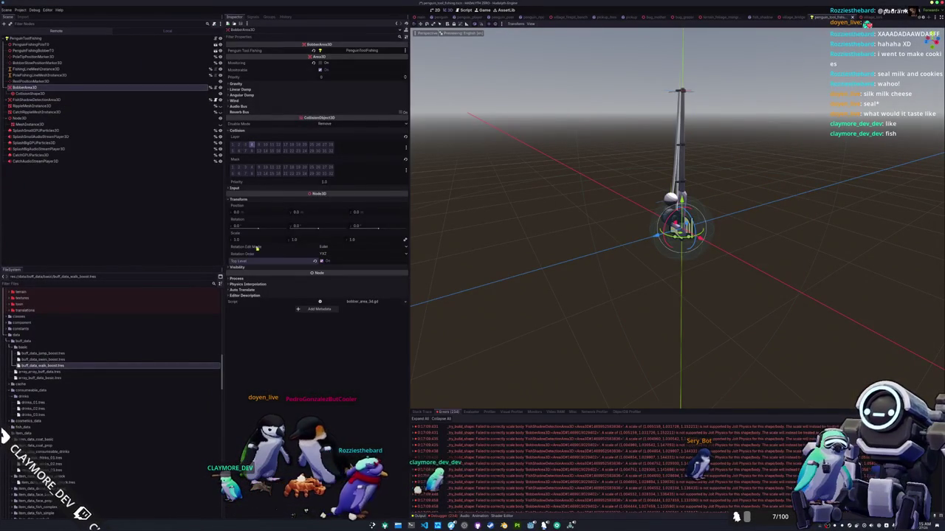
Inspect FishShadowDetectionArea3D in Godot, then locate fish_shadow_detection_area's declaration on line 18.
left_click(35, 99)
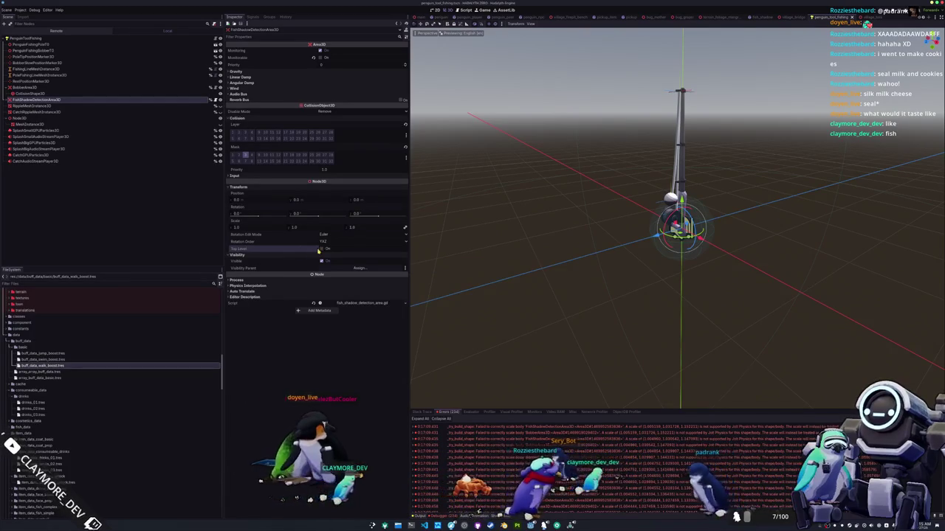
key("alt+Tab")
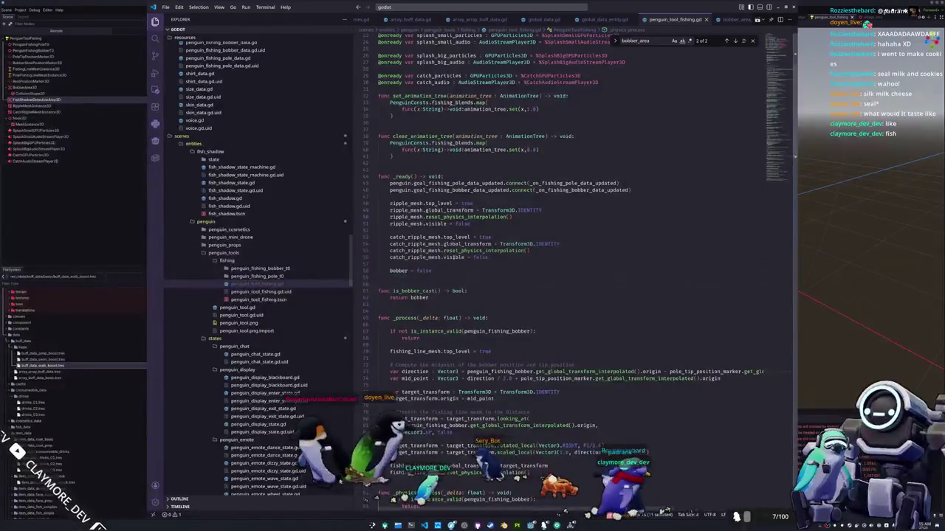
scroll(517, 266, "up", 8)
double_click(455, 149)
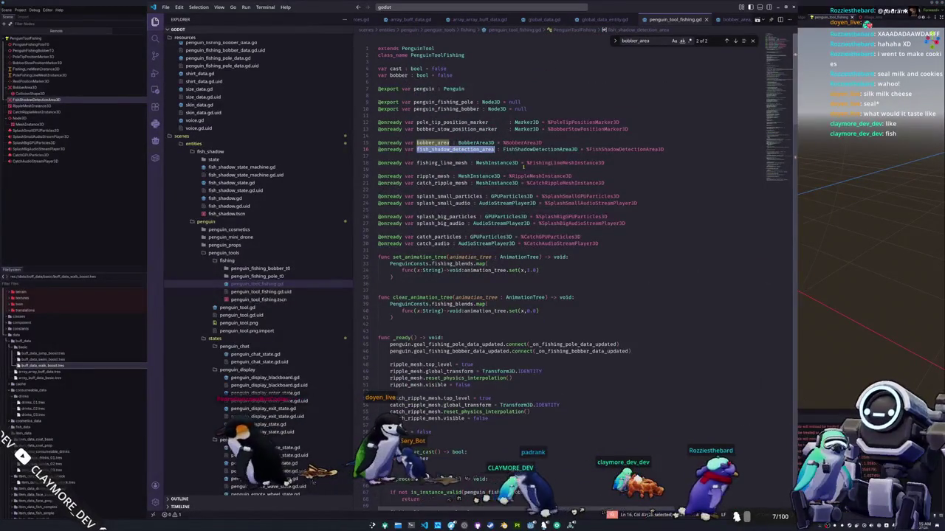
key("ctrl+f")
Check global_transform_interpolated uses and insert a new line below line 96 in _physics_process.
scroll(561, 273, "down", 19)
double_click(449, 321)
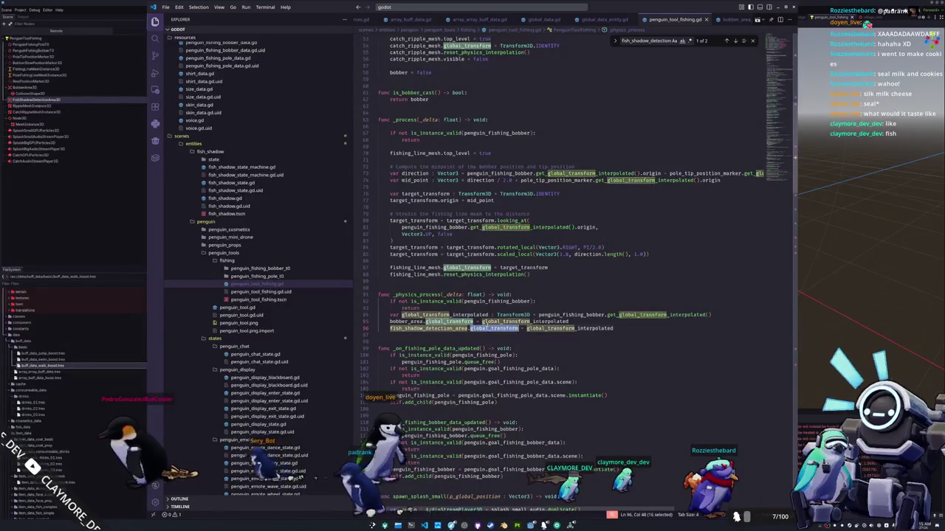
left_click(476, 335)
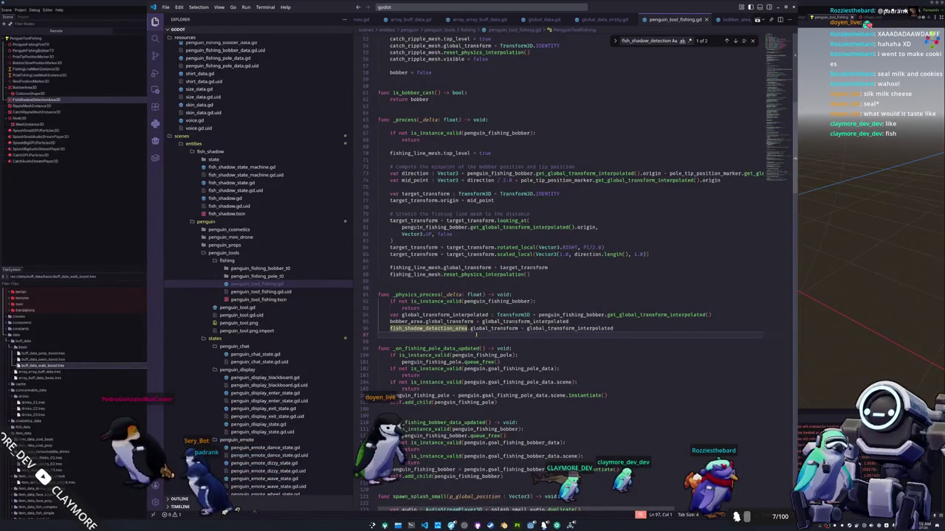
left_click(449, 314)
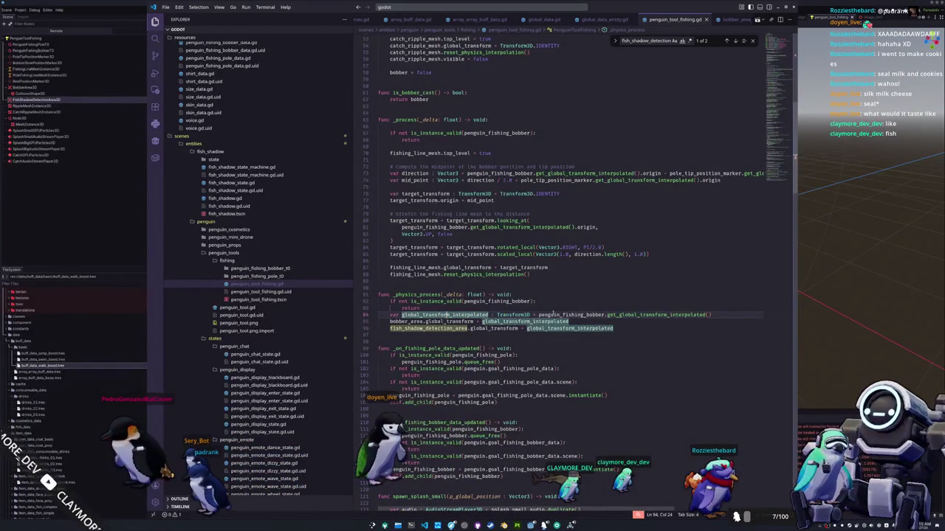
key("alt+Tab")
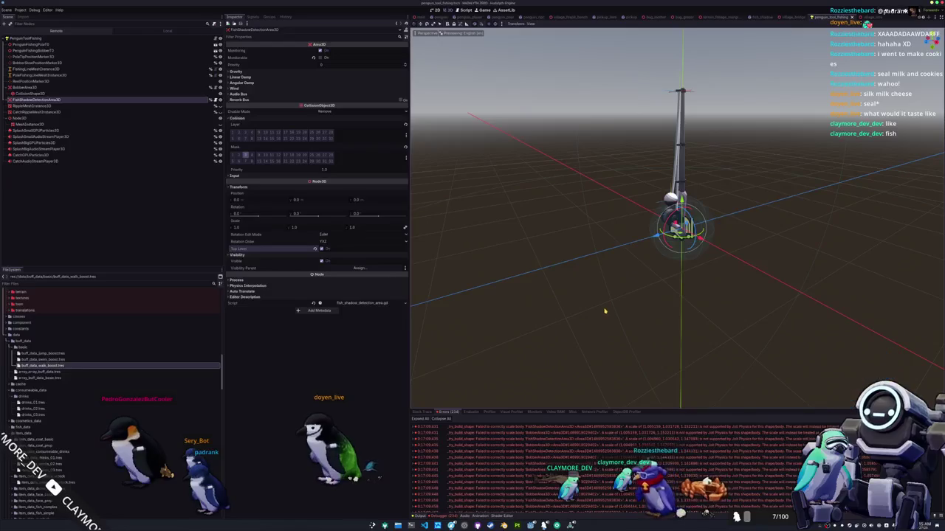
key("alt+Tab")
left_click(515, 334)
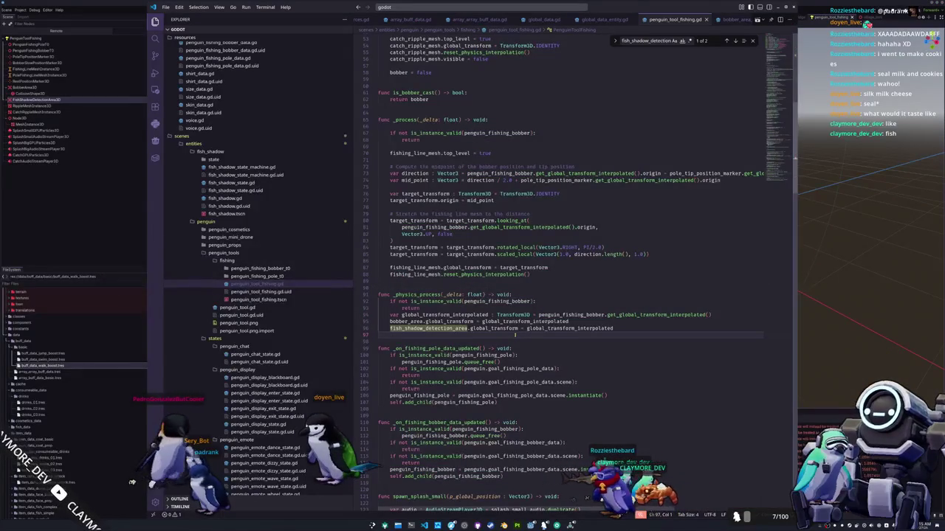
key("Return")
Append .origin to the global_transform assignments on lines 95–96, then run the game with F5.
key("Up")
key("Up")
key("ctrl+Right")
key("ctrl+Right")
key("ctrl+Right")
key("Left")
key("Left")
key("Left")
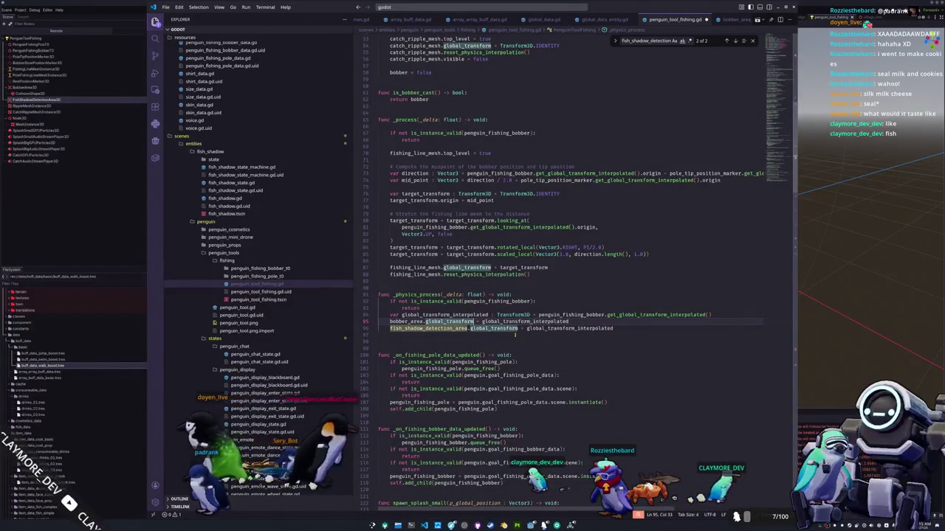
type(".origin")
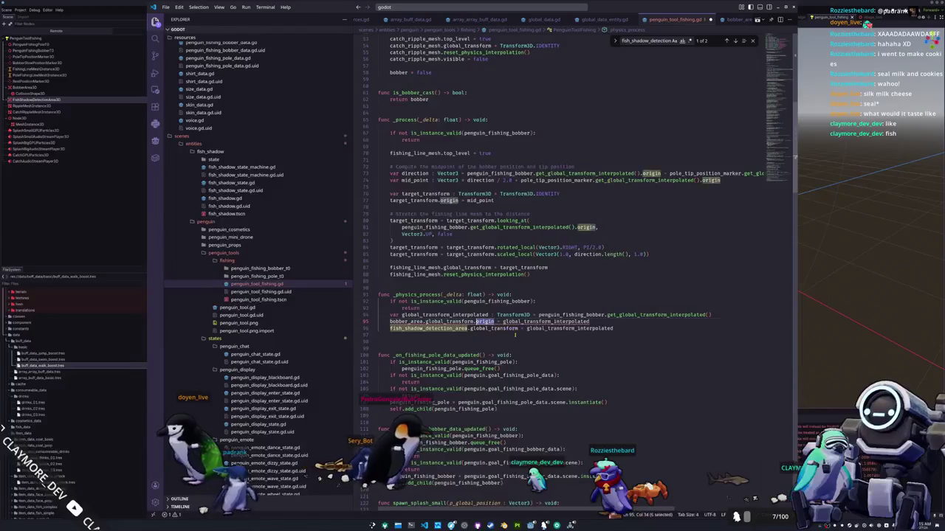
key("End")
type(".origin")
key("Down")
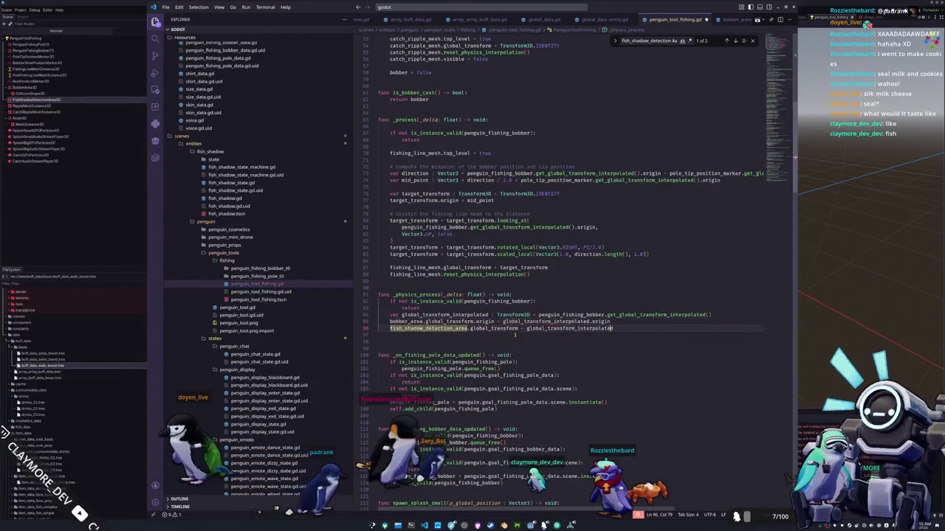
key("End")
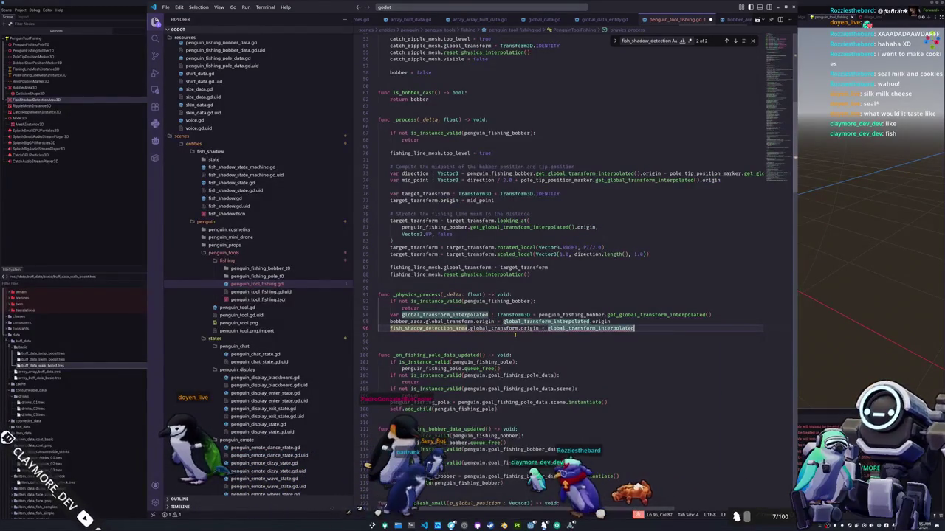
type(".origin")
key("Down")
key("alt+Tab")
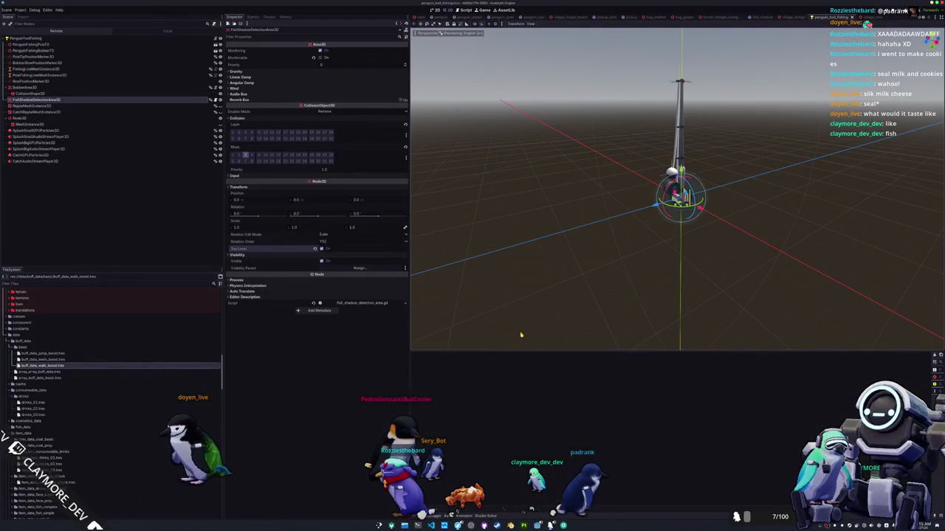
key("F5")
Walk the penguin through the village and field to the water's edge and cast the line.
mouse_move(473, 79)
left_mouse_down()
mouse_move(489, 30)
mouse_move(452, 37)
left_mouse_up()
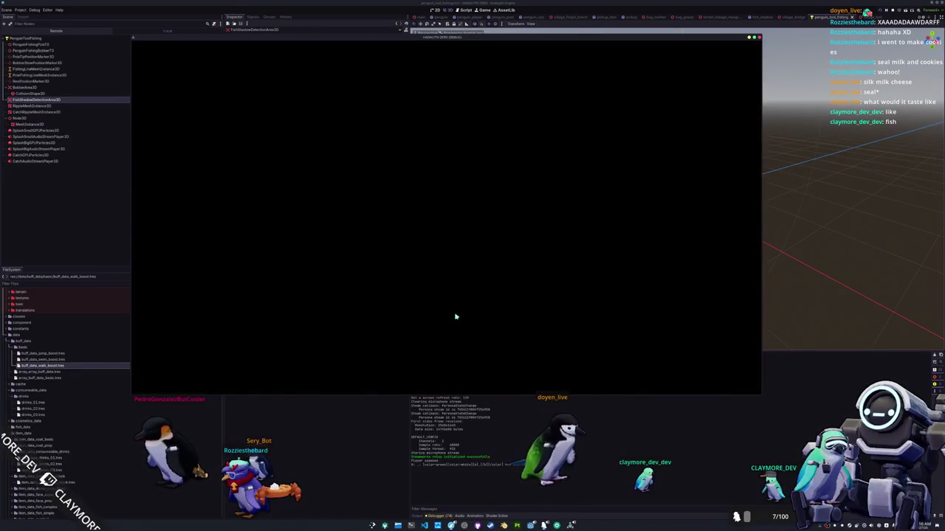
key("w")
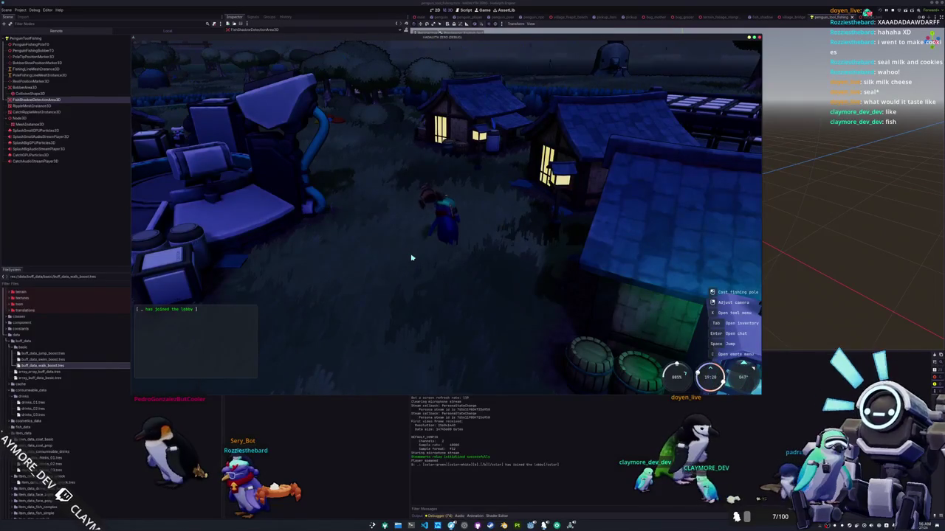
scroll(412, 258, "up", 3)
key("w")
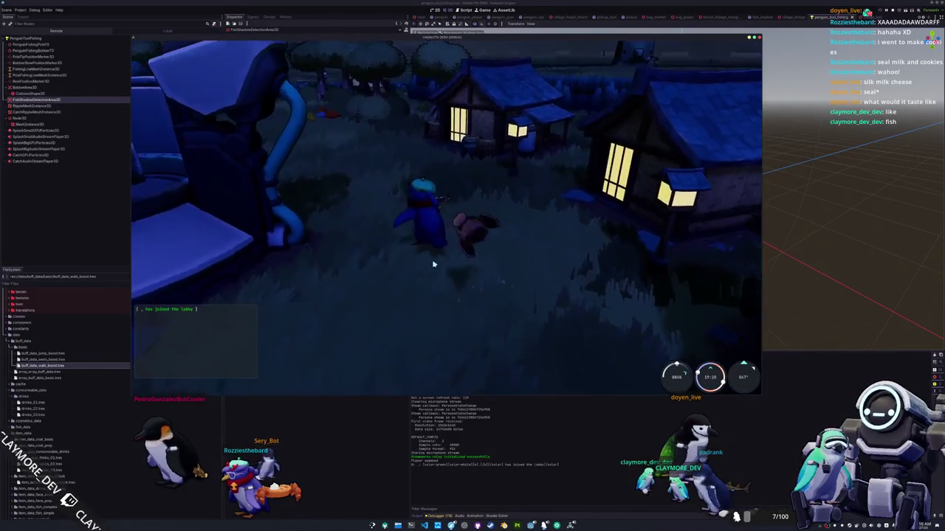
key("w")
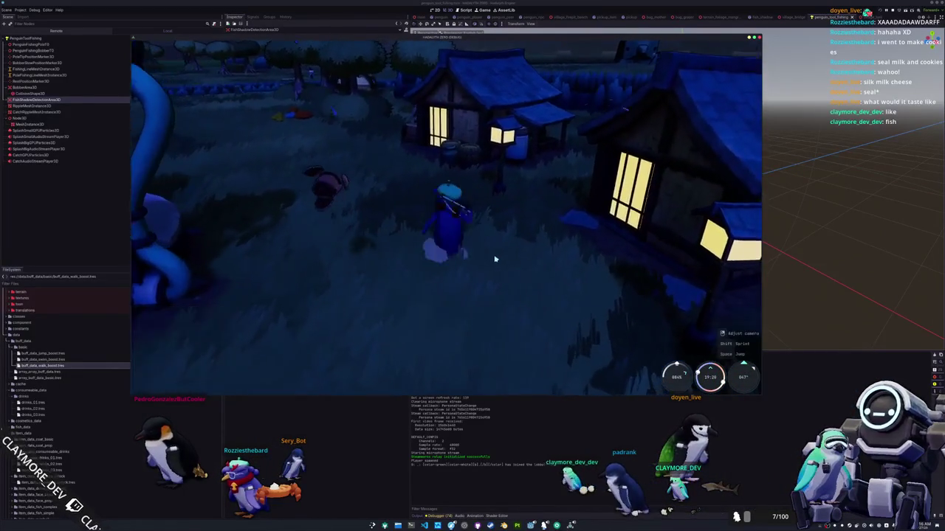
key("w")
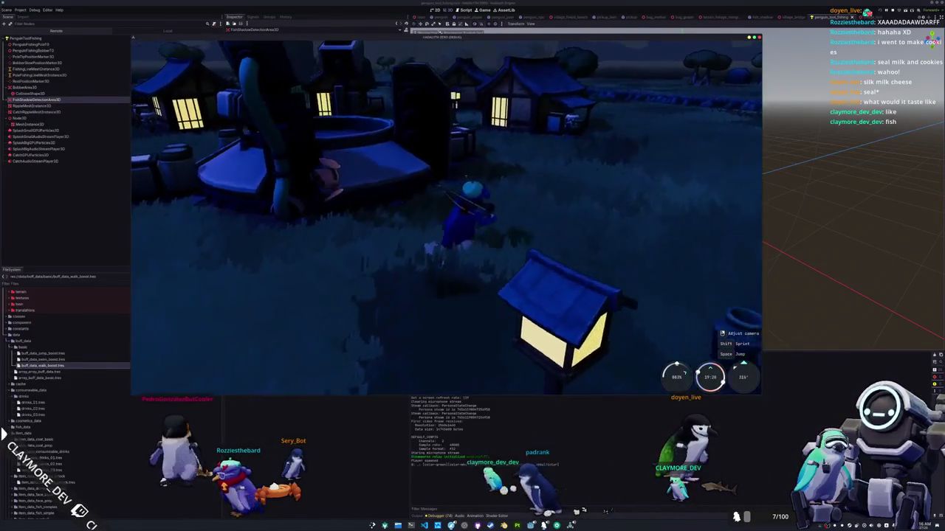
key("w")
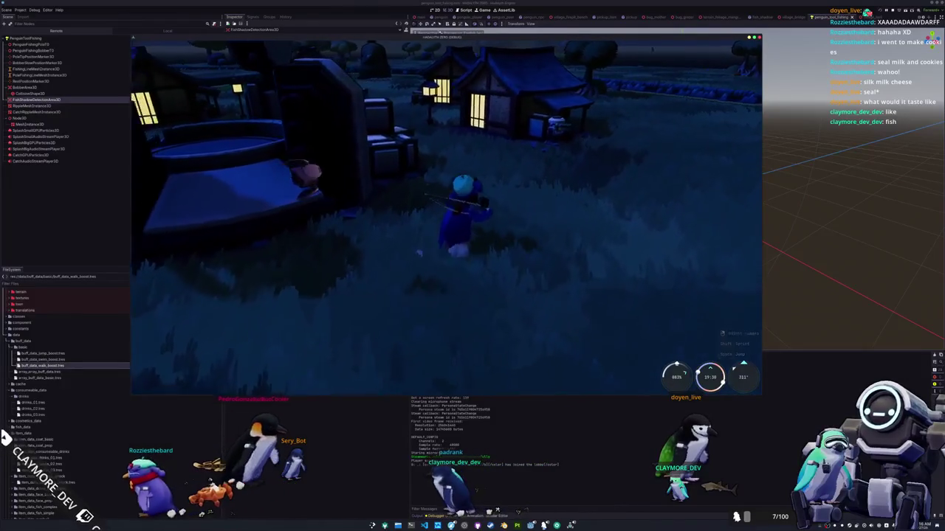
key("w")
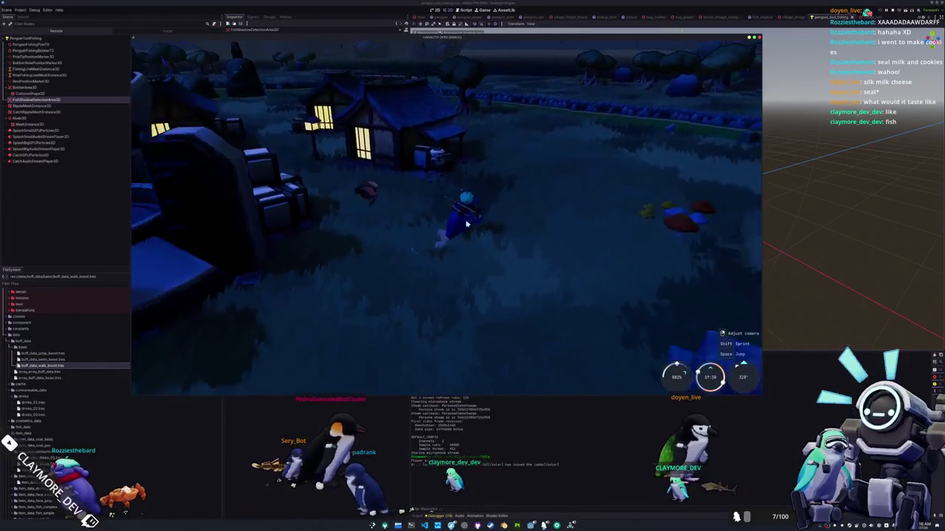
key("w")
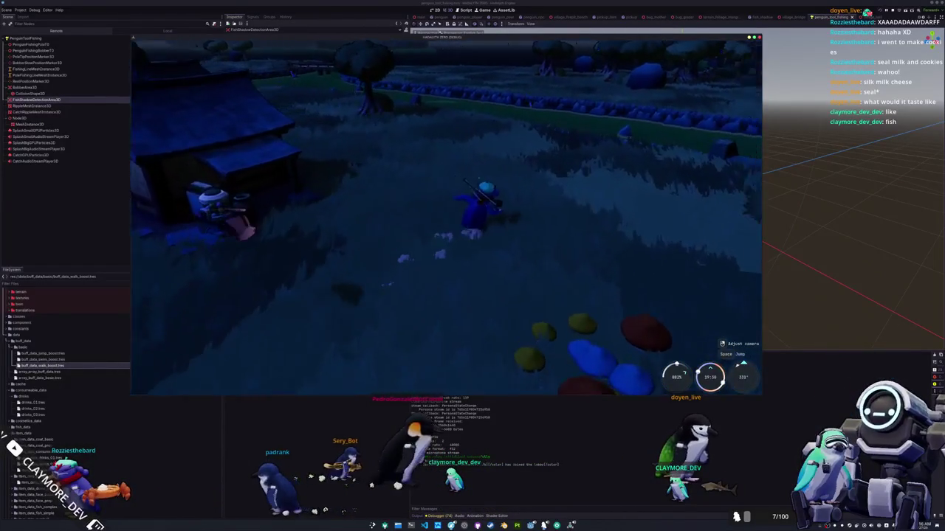
key("w")
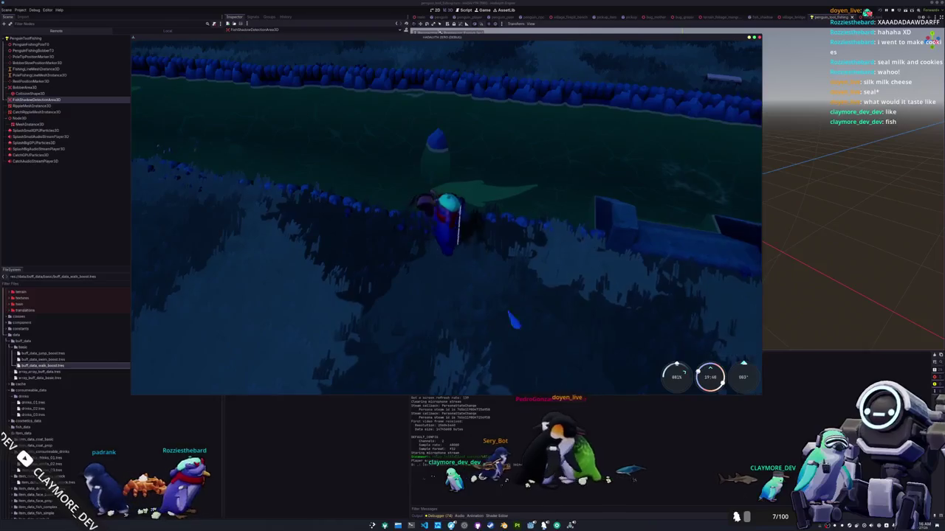
left_click(479, 229)
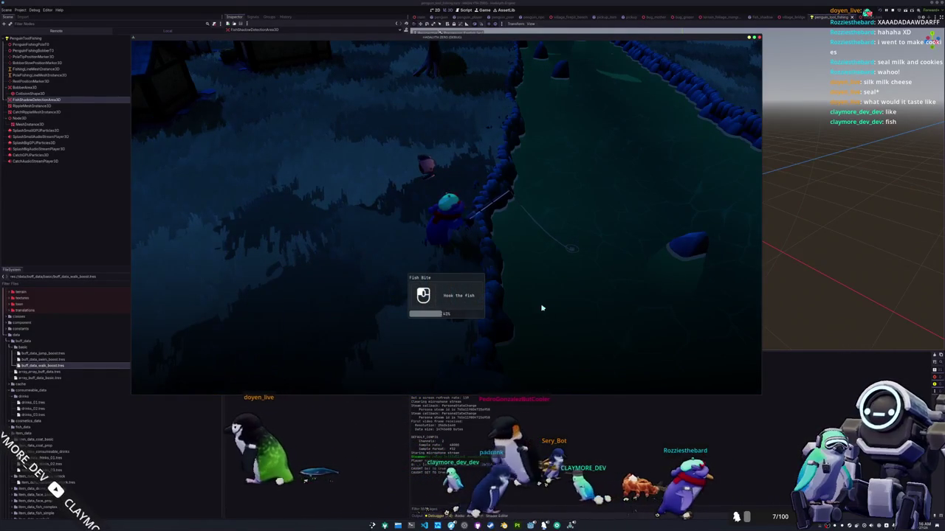
Hook the fish, complete both arrow sequences to land a Bull Shark, then open the inventory.
left_click(545, 304)
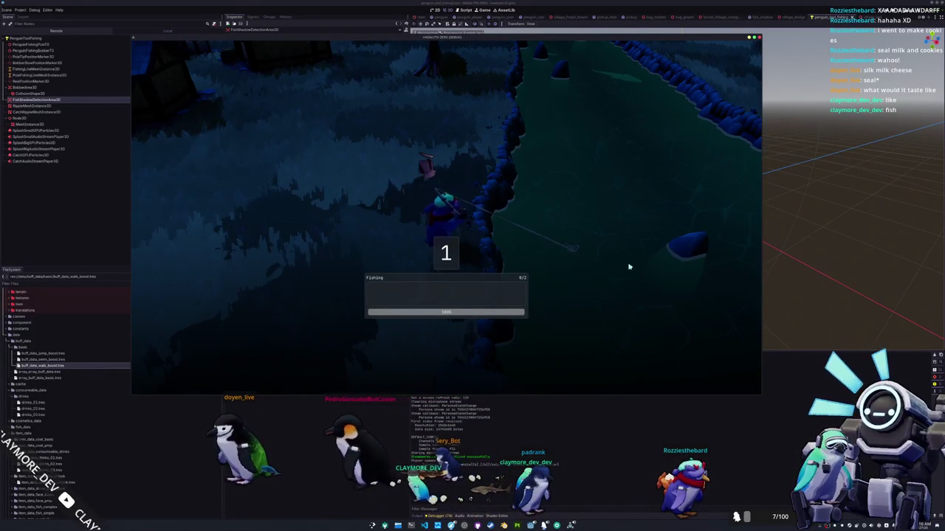
key("Up")
key("Down")
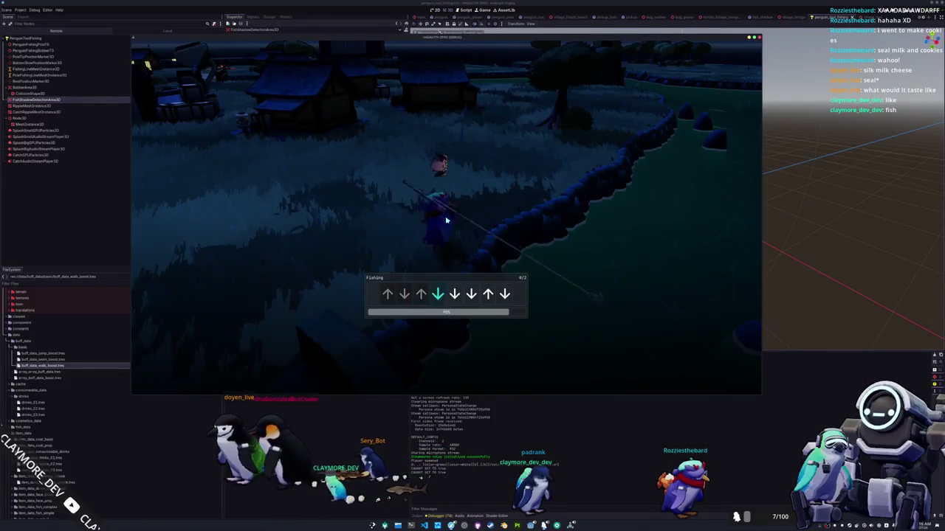
key("Down")
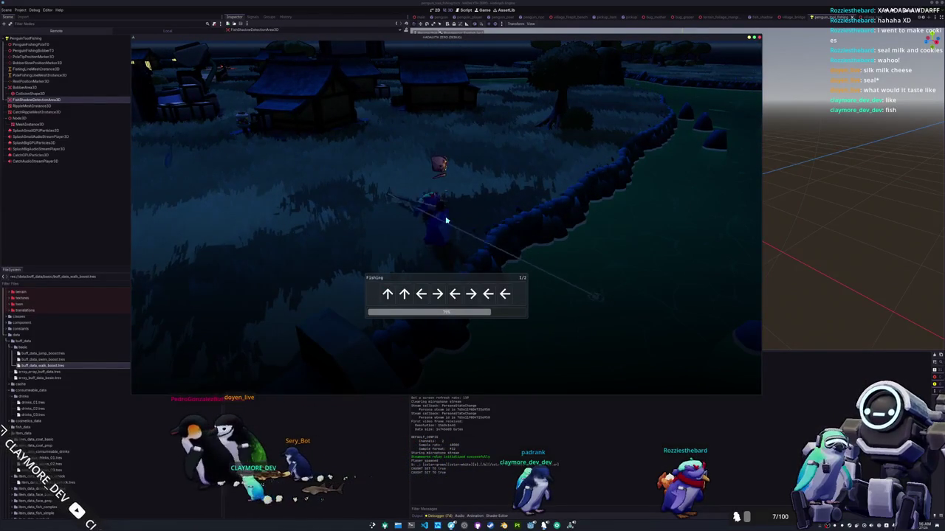
key("Up")
key("Up")
key("Left")
key("Right")
key("Left")
key("Right")
key("Left")
key("Left")
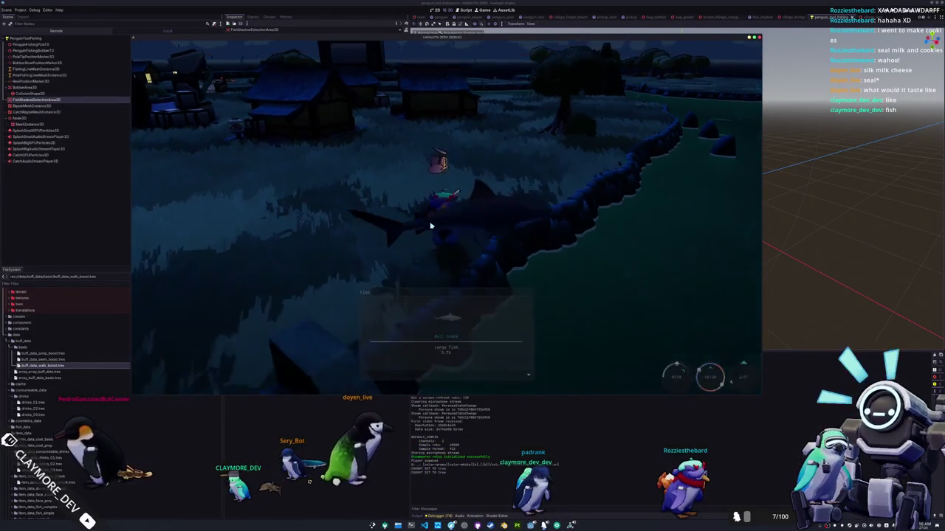
key("w")
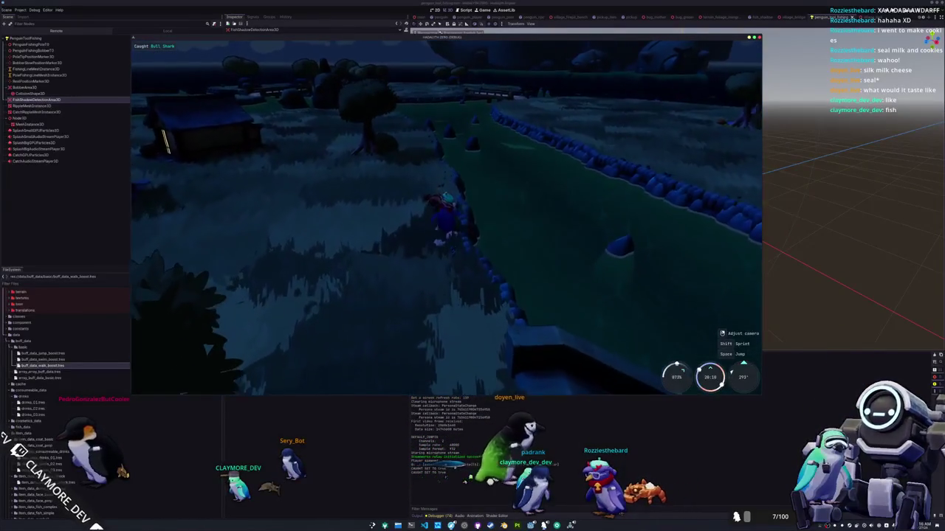
key("i")
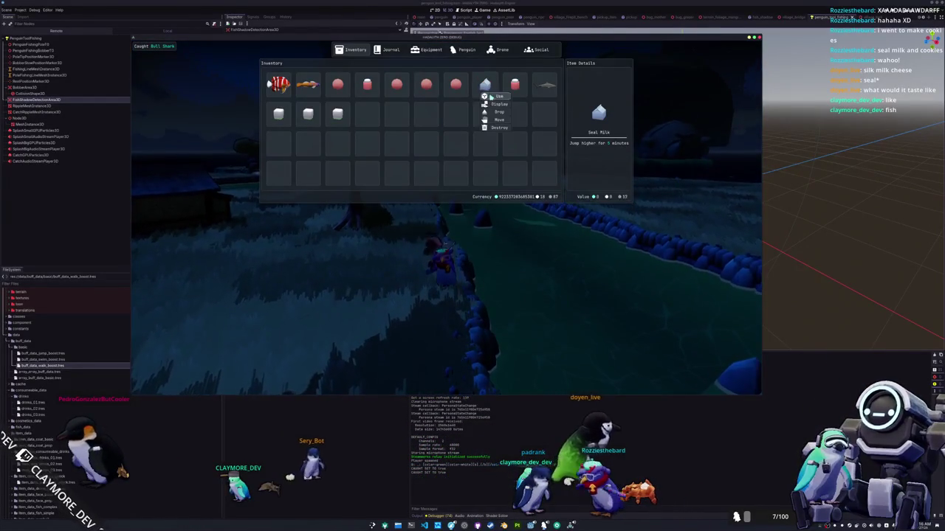
Close the inventory, walk the penguin along the hedge to the pond's edge, and hook a fish.
key("i")
key("w")
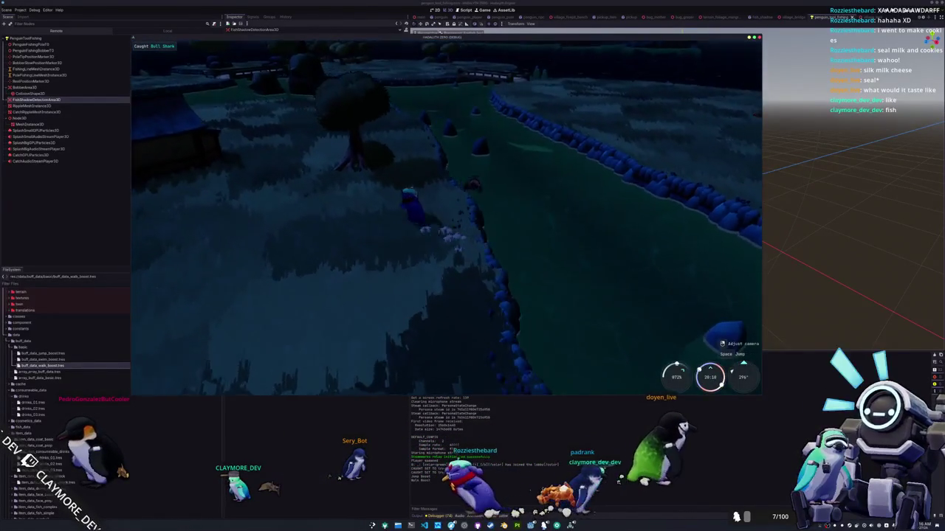
key("w")
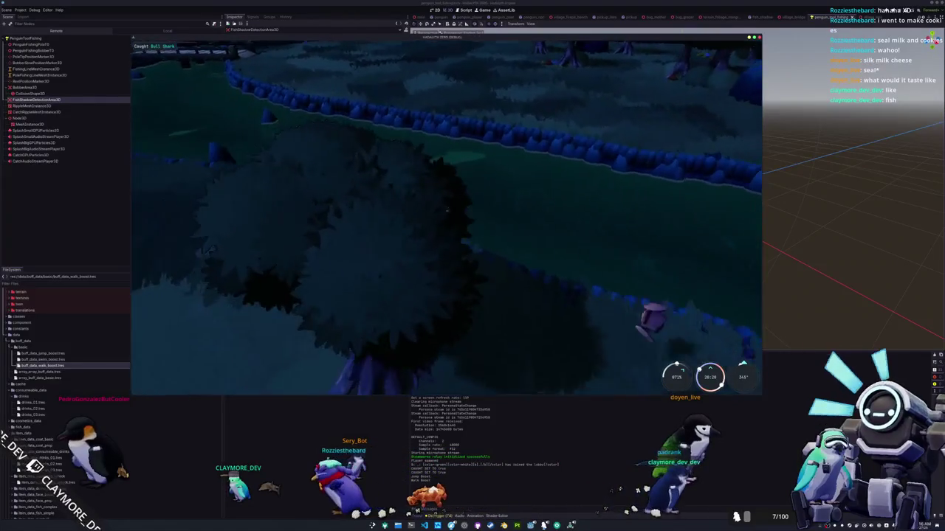
key("w")
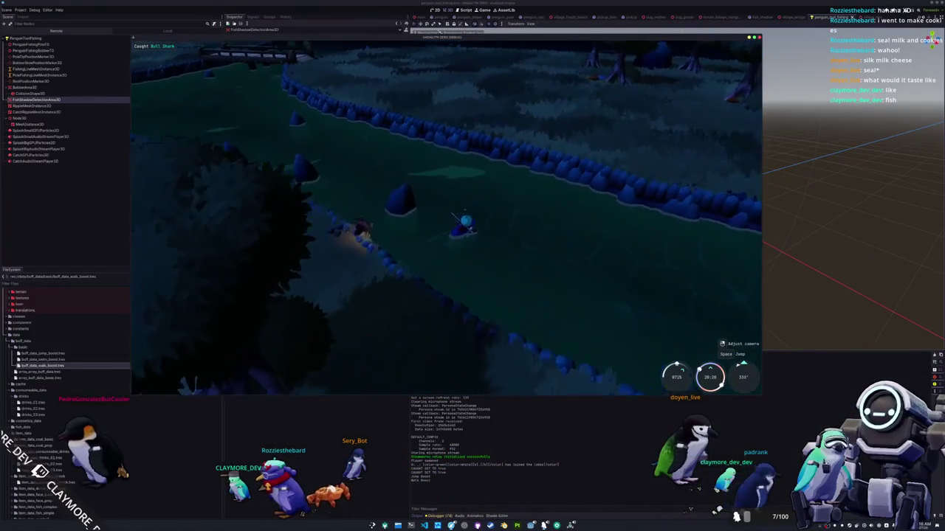
key("w")
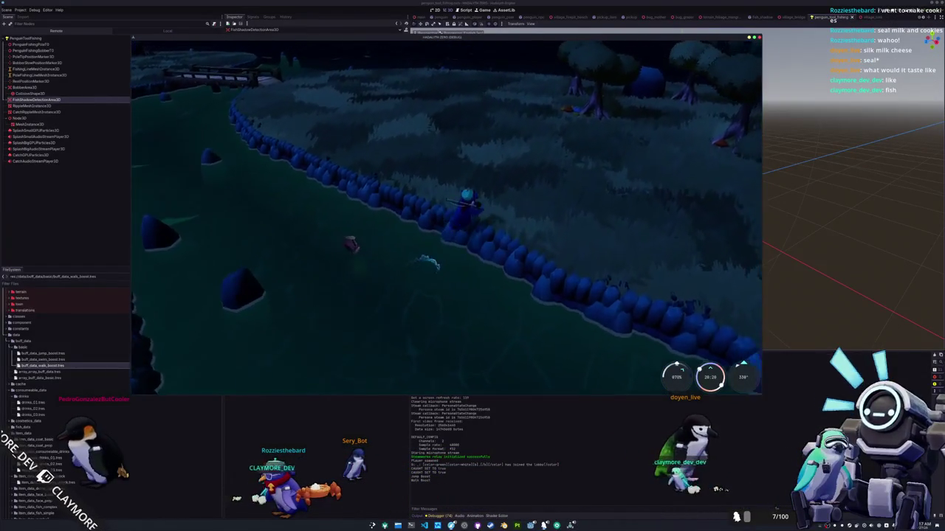
key("w")
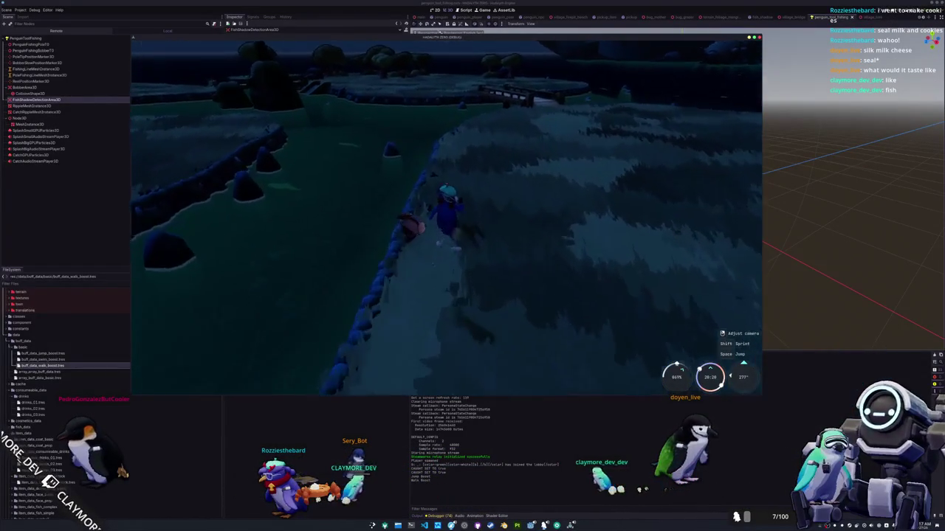
key("w")
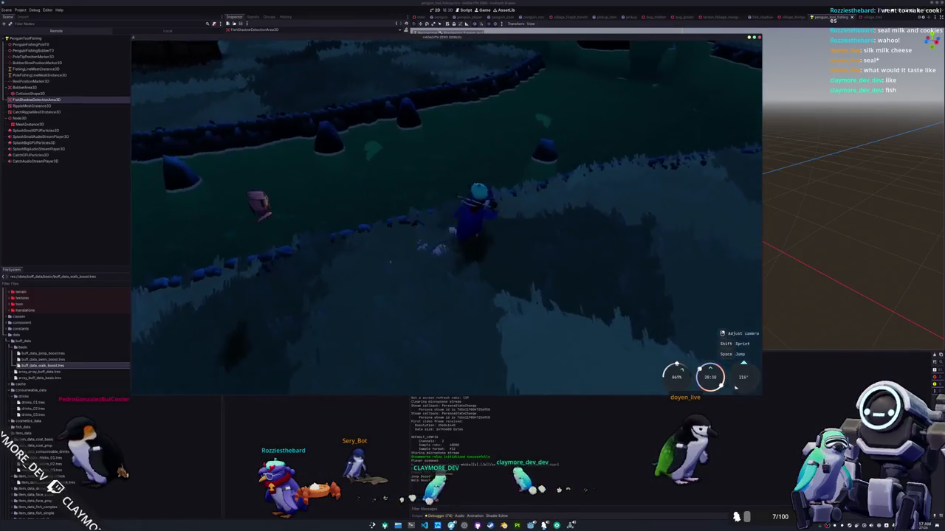
key("w")
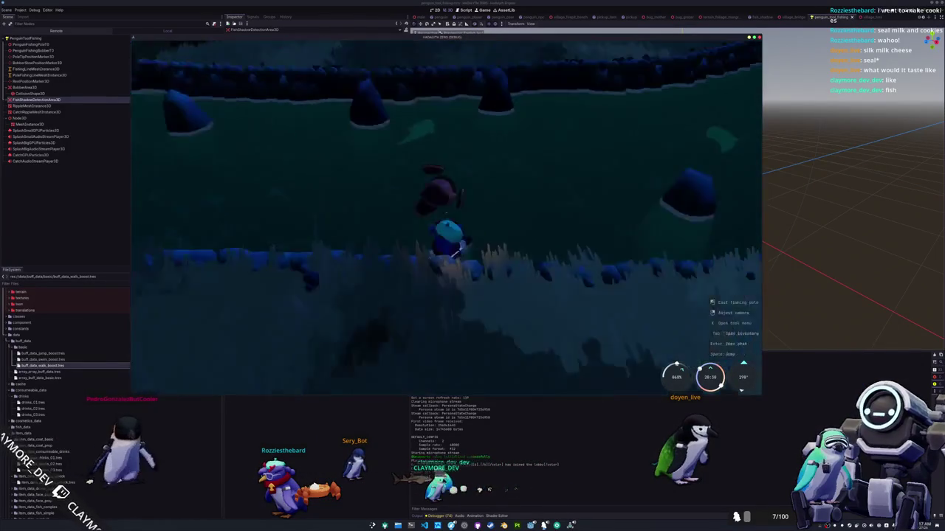
key("w")
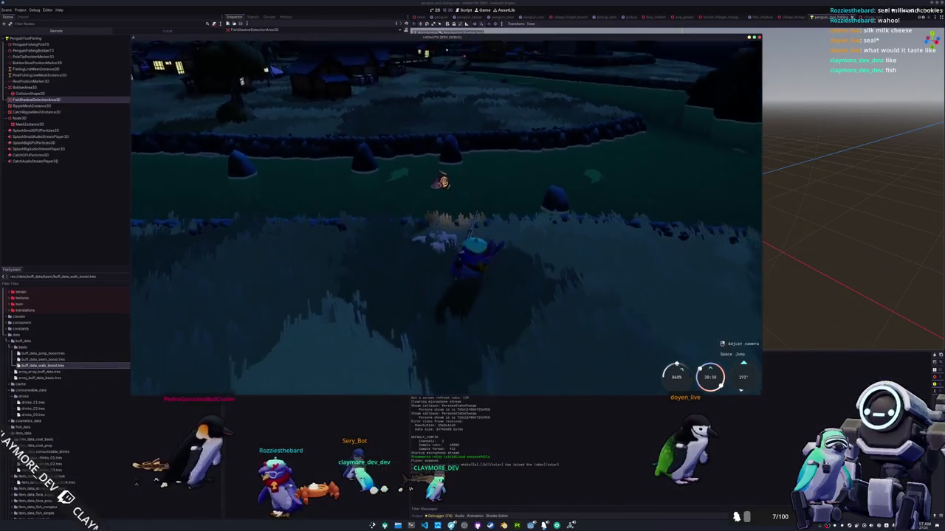
key("w")
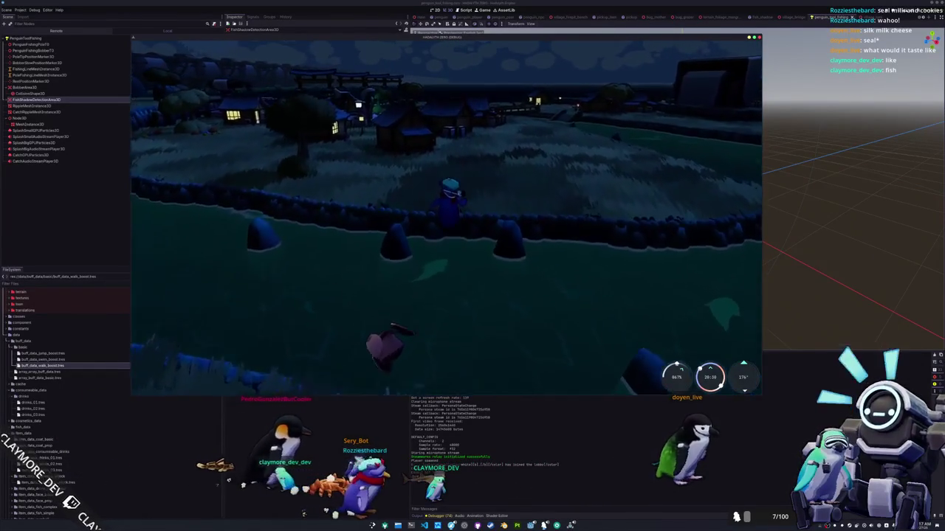
key("w")
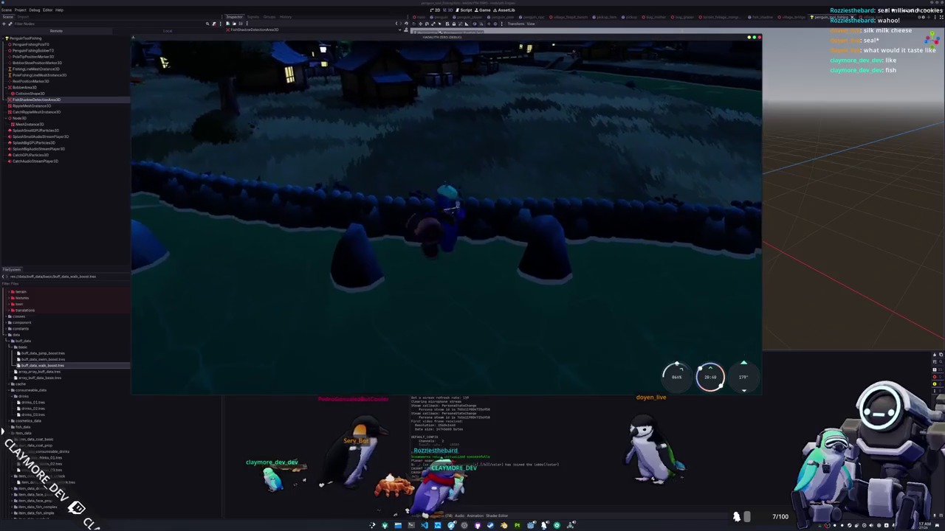
key("w")
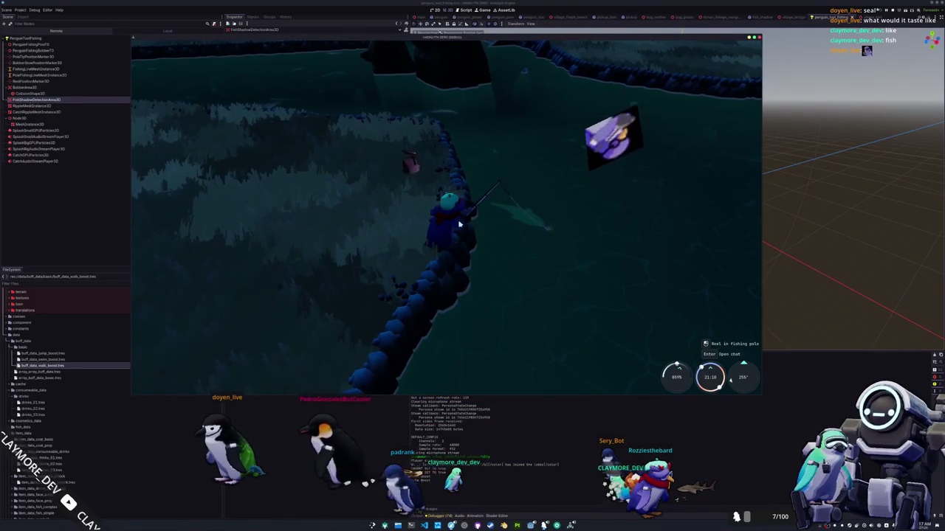
left_click(512, 251)
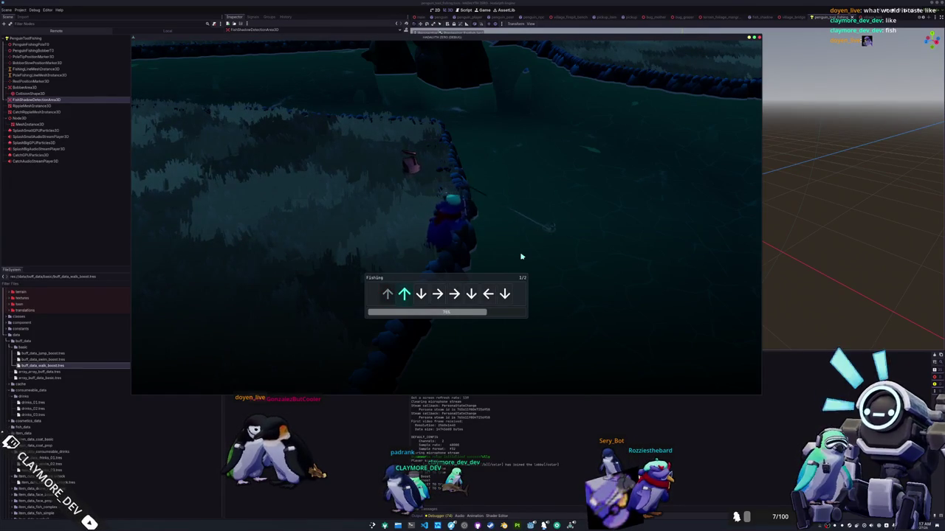
Finish the arrow sequence to land a Mahi Mahi (4.82), re-equip the pole, and show the git terminal.
key("Down")
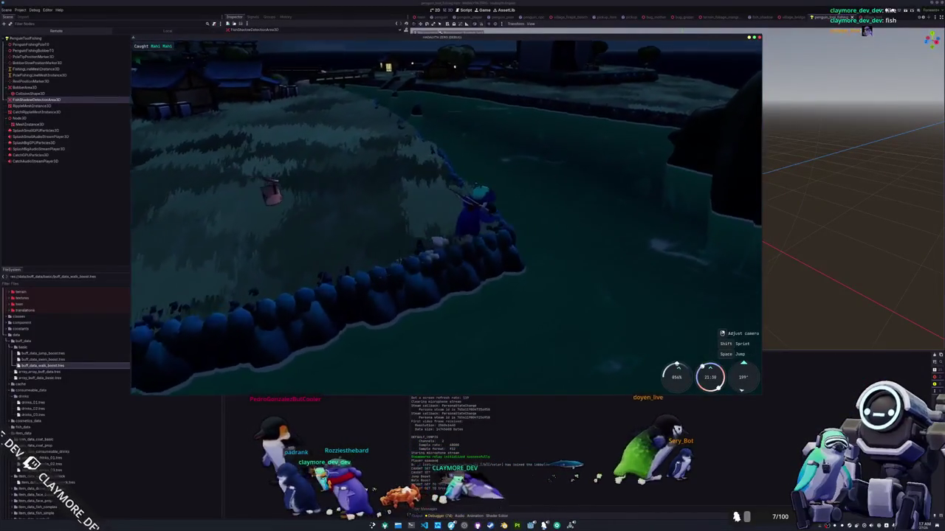
key("1")
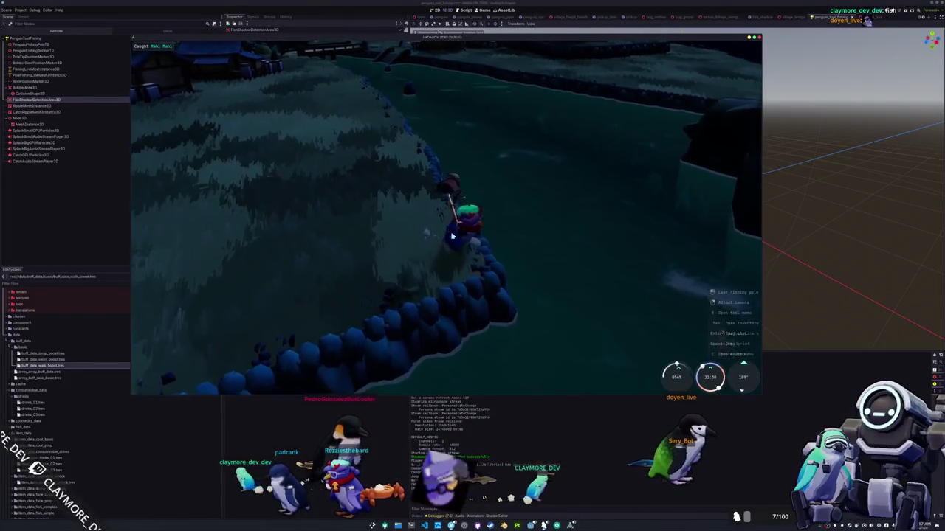
key("F12")
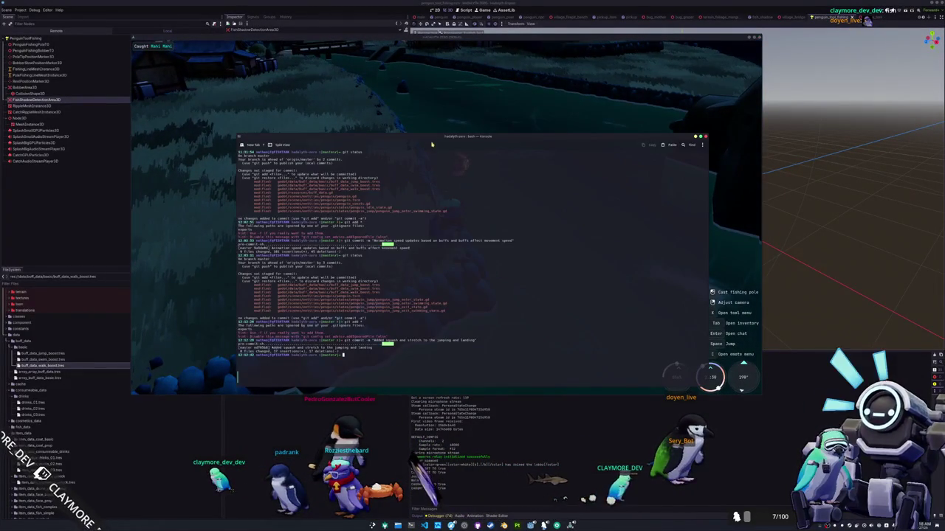
Hide the terminal and walk the penguin along the shore toward the village.
key("F12")
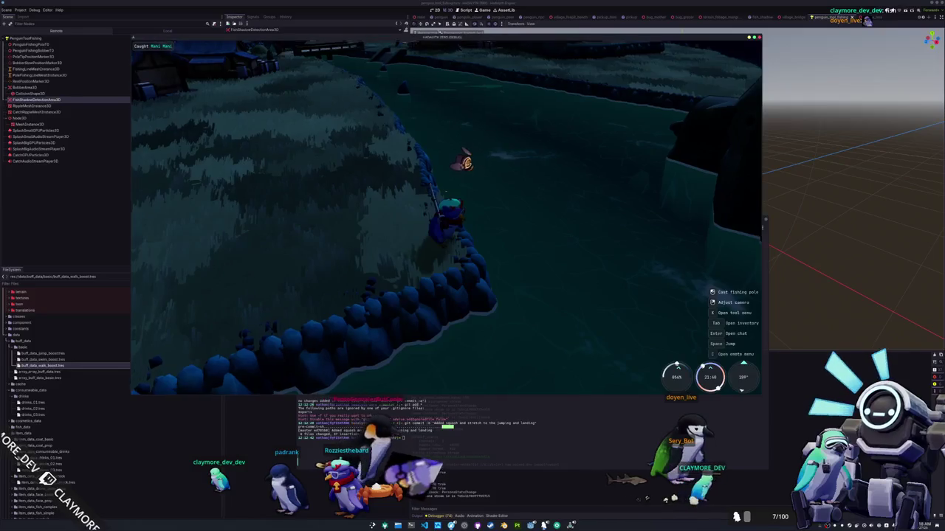
key("1")
key("w")
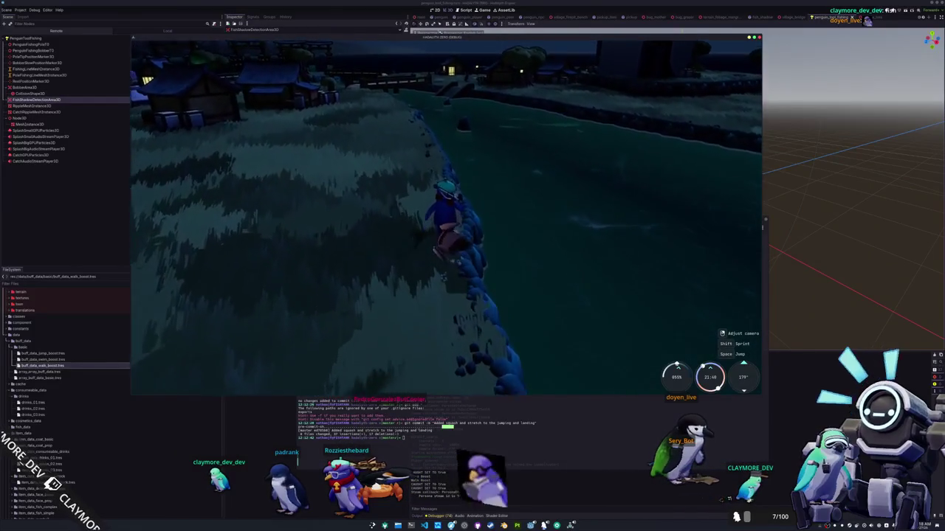
key("w")
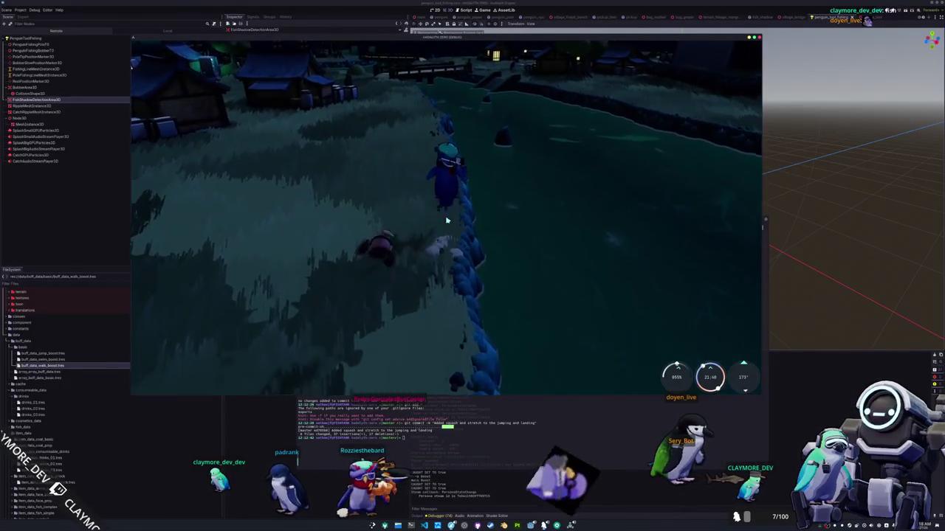
key("w")
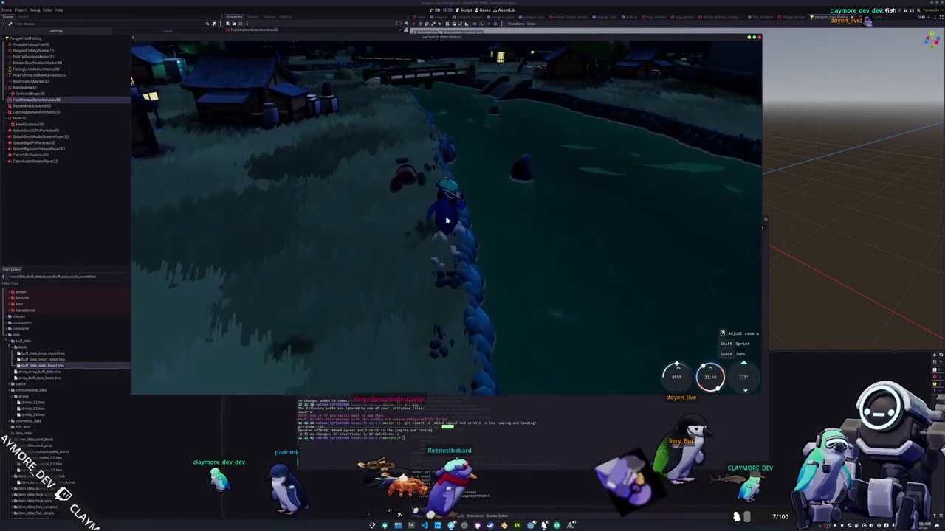
key("w")
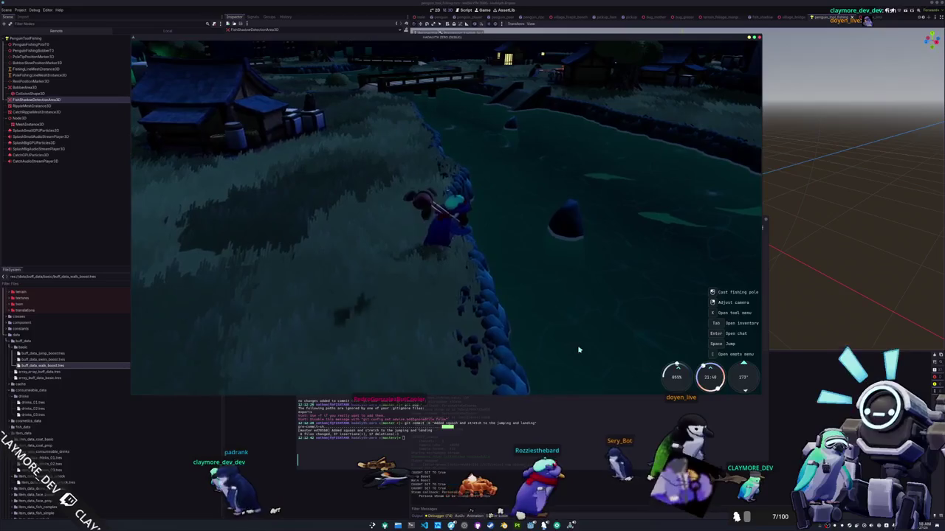
key("w")
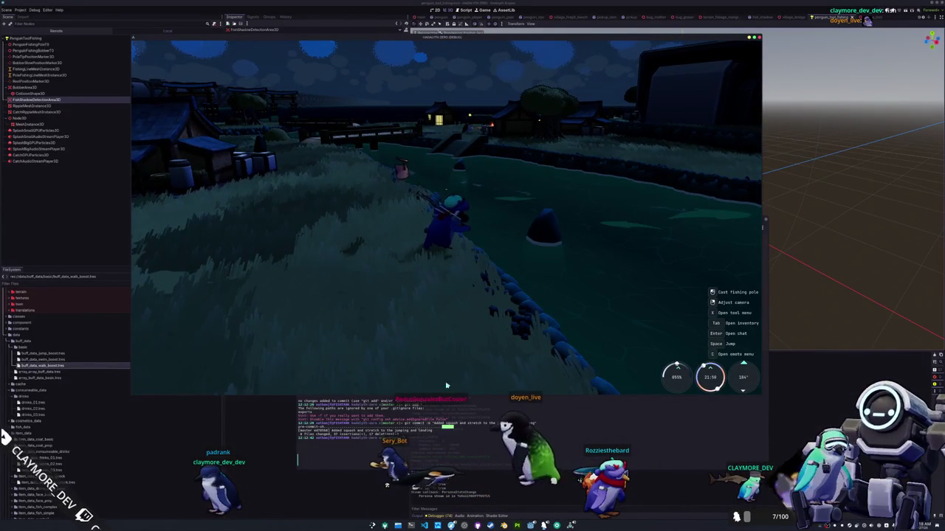
Use a Kelp Smoothie from the inventory, leaving two white consumables.
key("Tab")
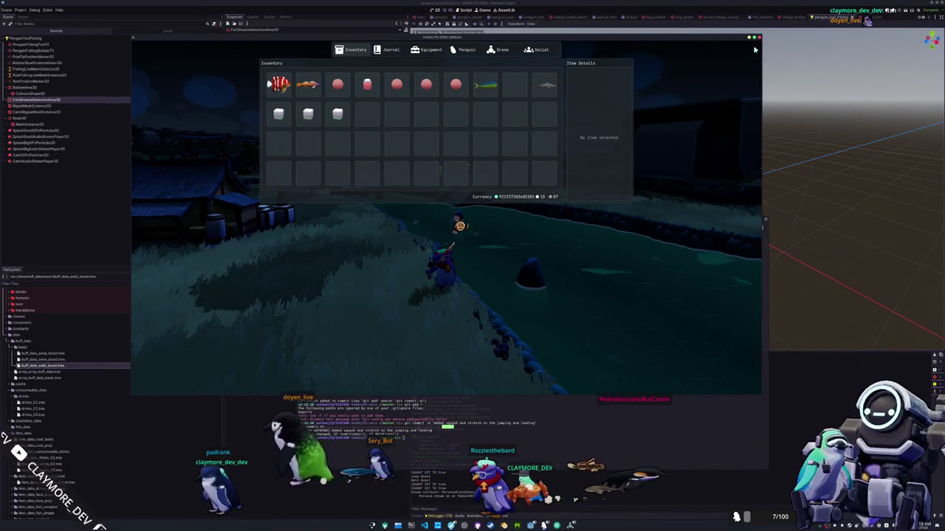
key("Tab")
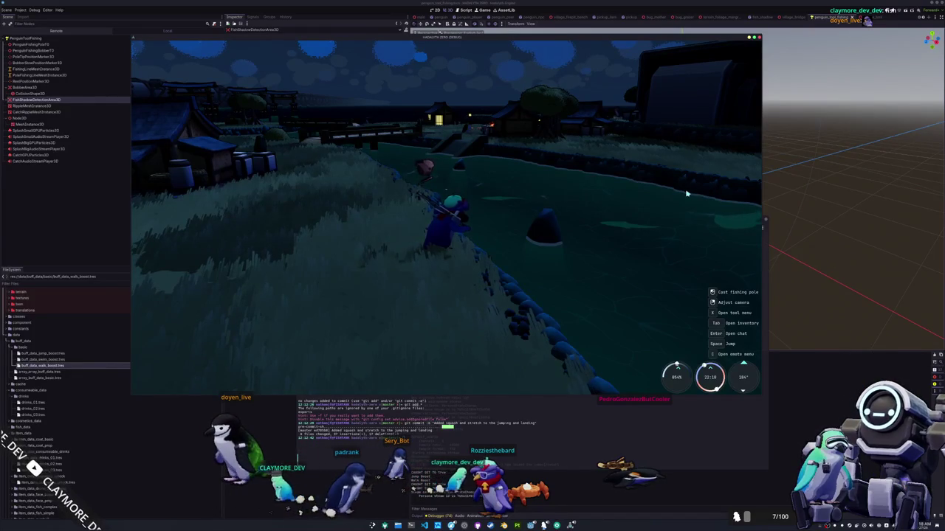
key("Tab")
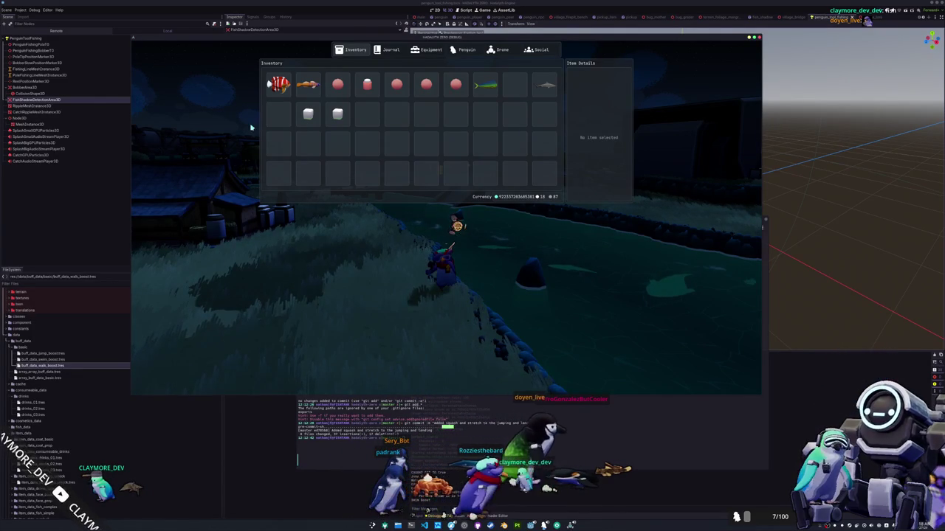
key("Tab")
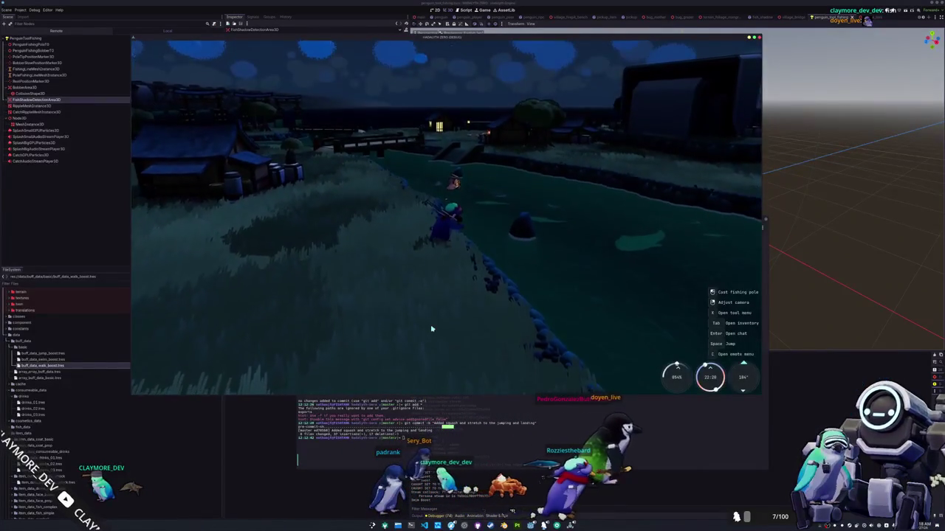
key("super")
Launch LibreOffice Calc and open the recent translations.csv file with default import settings.
type("calc")
key("Return")
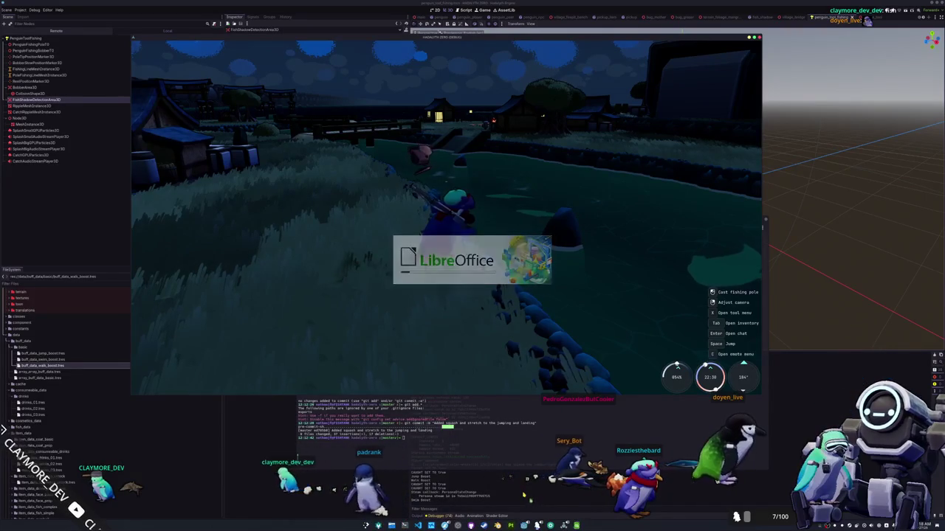
left_click_drag(467, 135, 567, 169)
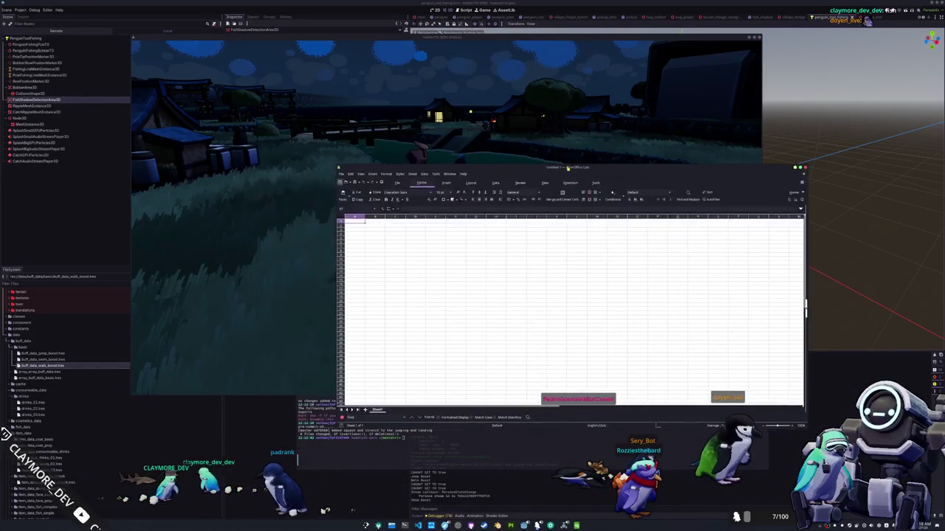
left_click(341, 173)
mouse_move(358, 182)
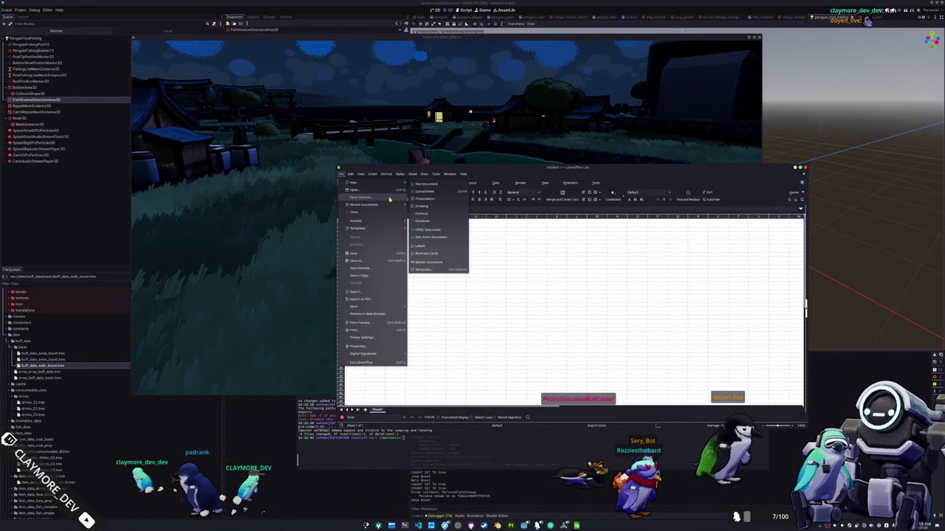
mouse_move(391, 205)
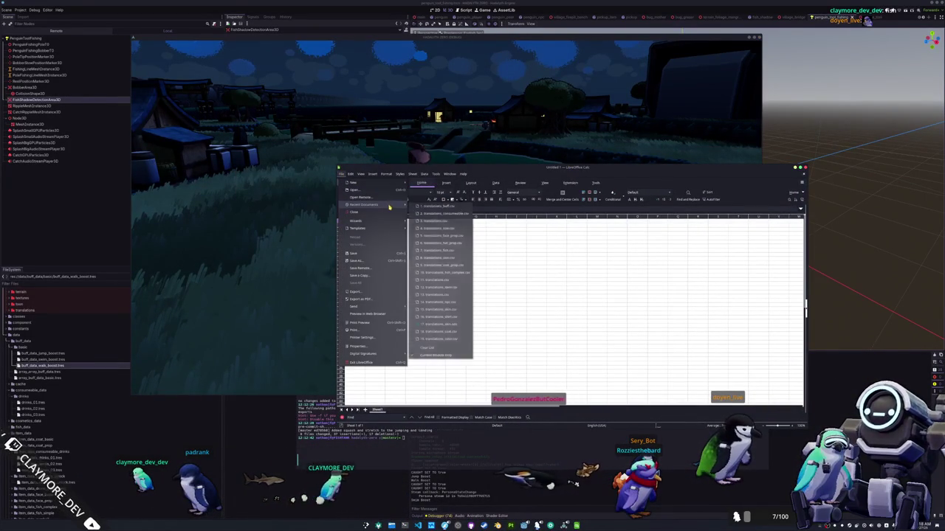
left_click(437, 222)
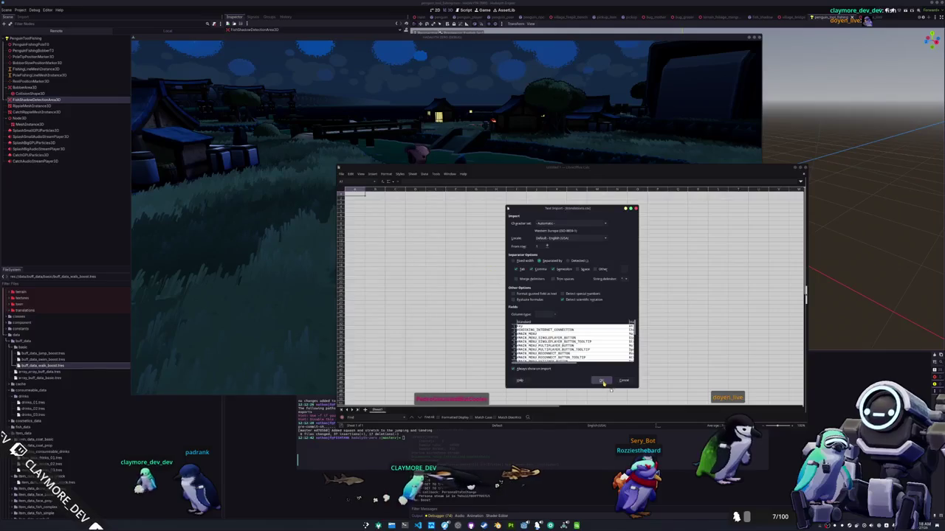
left_click(601, 379)
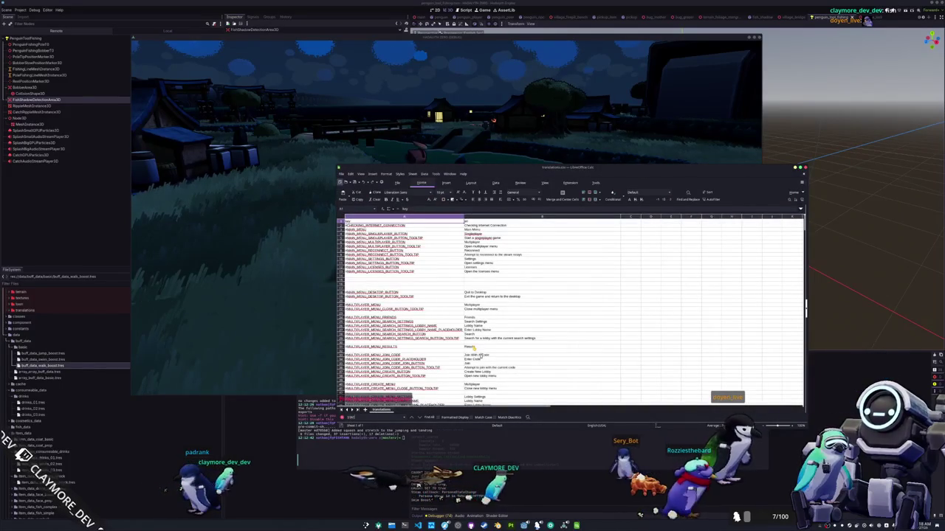
Set the STATUS_LOG_MESSAGE_BUFF_APPLIED text to 'Applied {buff_name} for {buff_duration}' and return to Godot.
type("OG")
key("Return")
type("#STATUS_LOG_MESSAGE_BUFF_APPLIED")
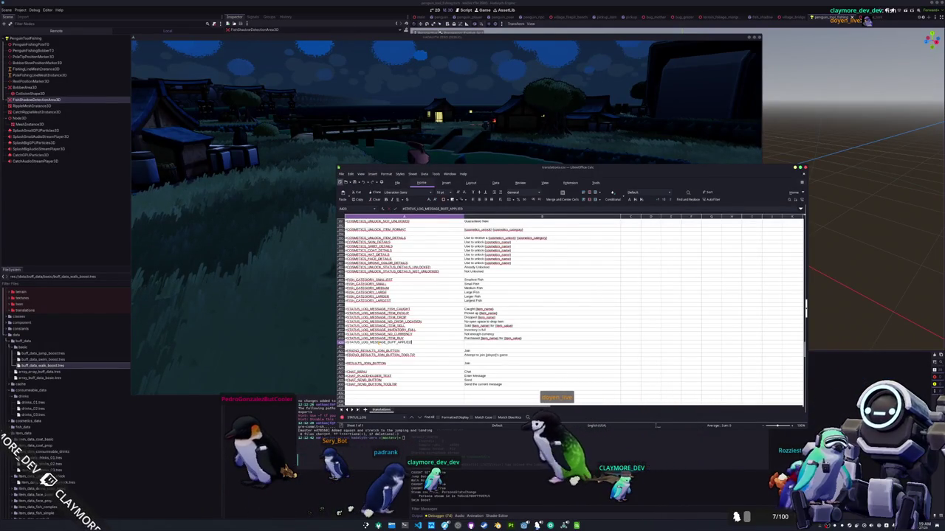
left_click(542, 342)
type("Applied")
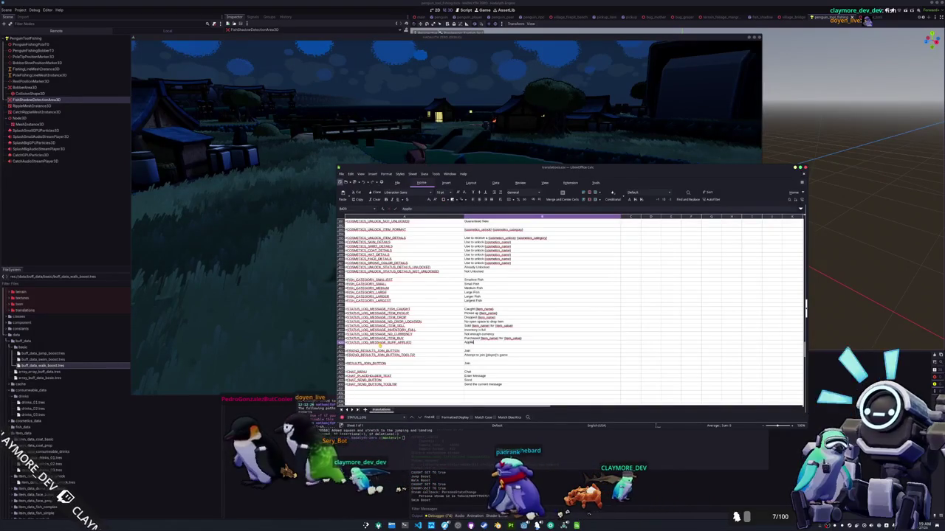
type("(buff_name}")
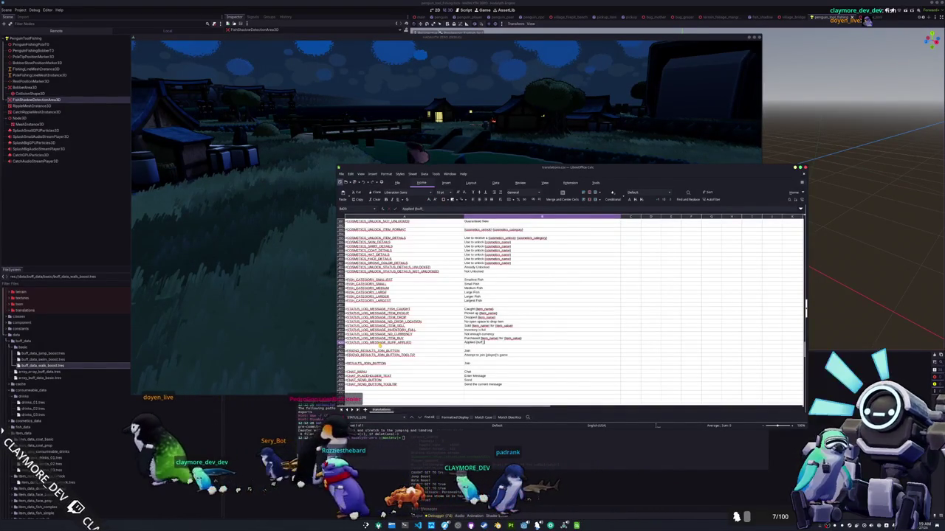
type("or {")
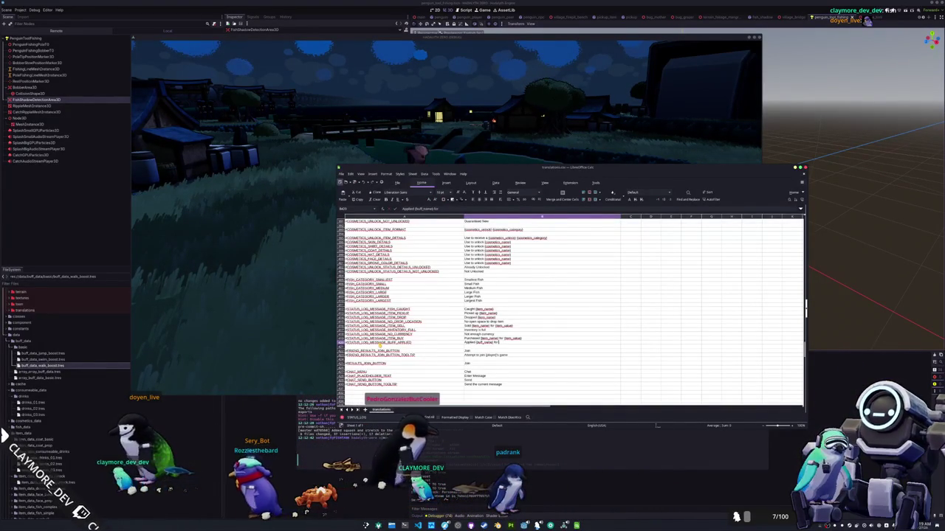
type("bu")
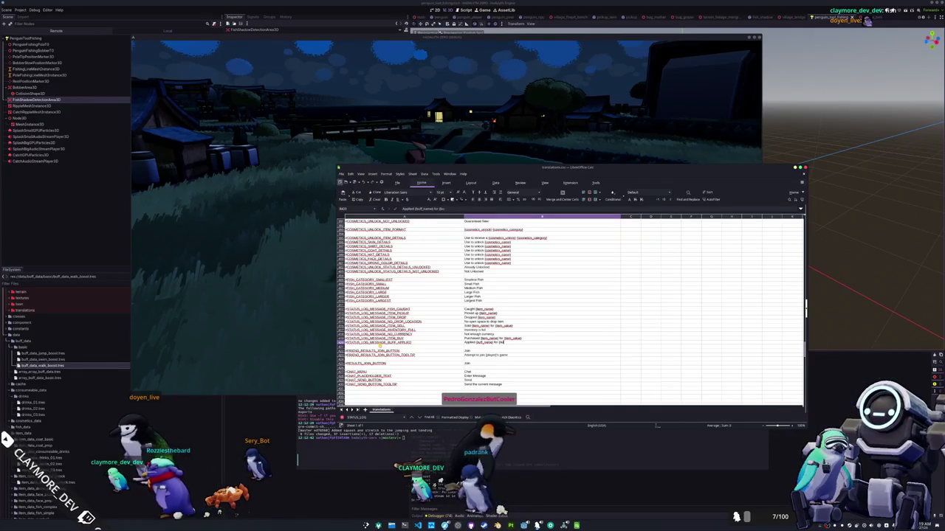
type("ff_duration}")
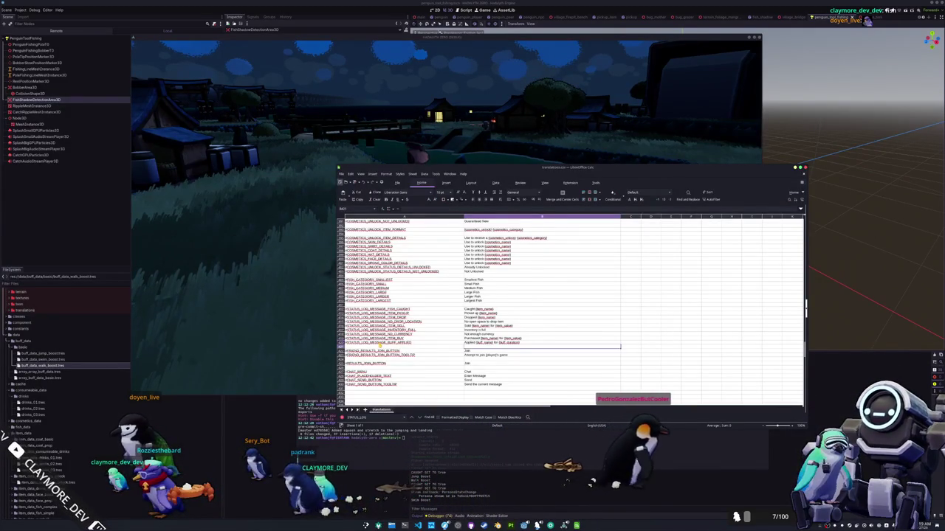
key("Return")
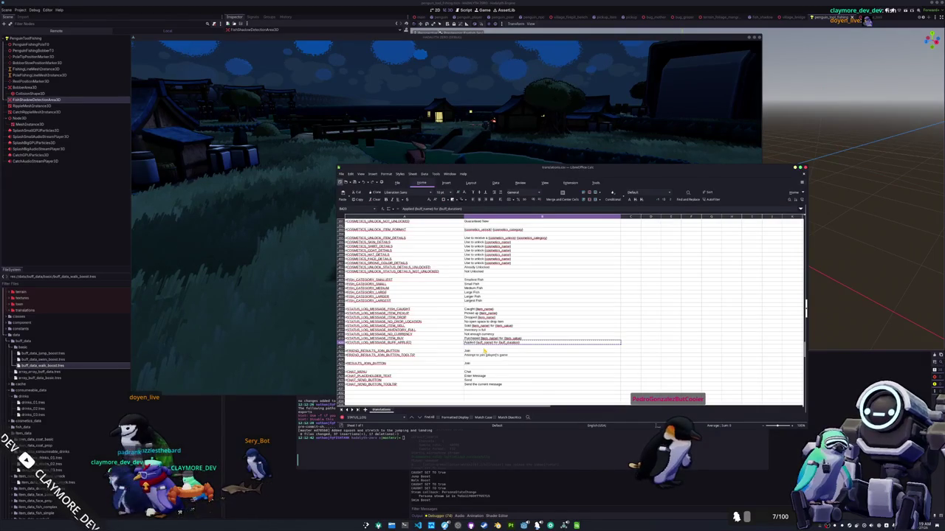
left_click(403, 342)
key("alt+Tab")
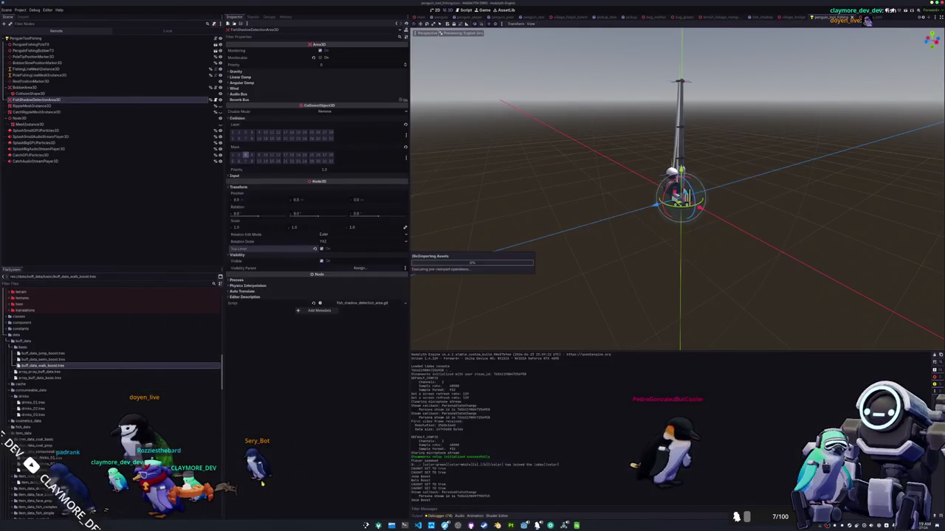
Open the item_data_consumable.gd script in VS Code.
key("alt+Tab")
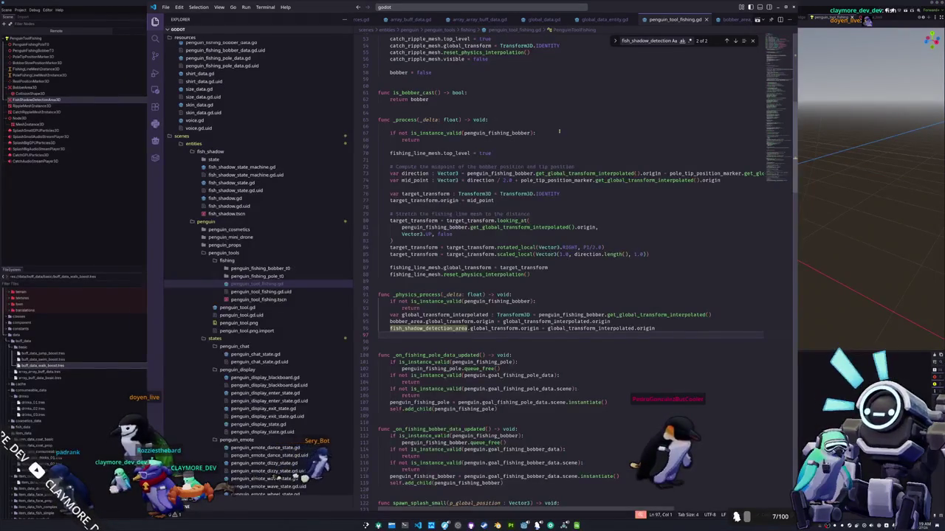
key("ctrl+p")
type("consumeable")
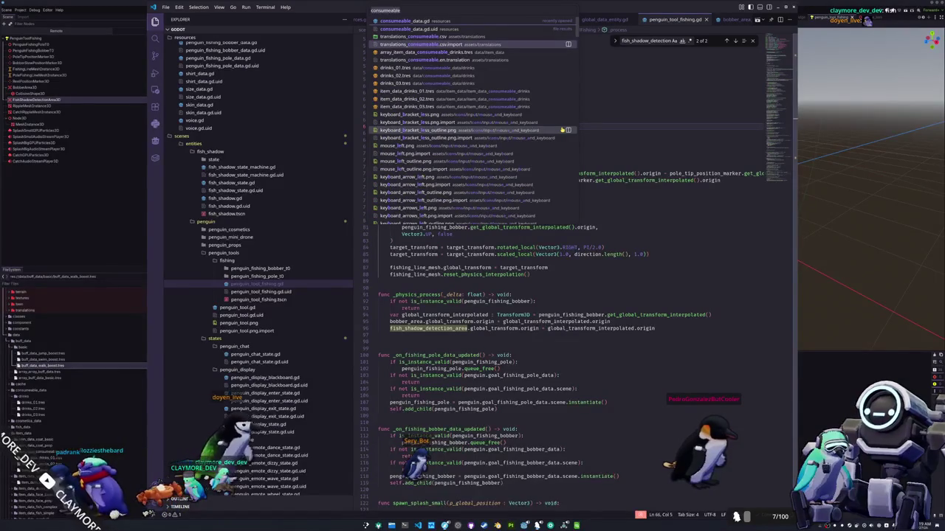
key("ctrl+a")
type("item_data_con")
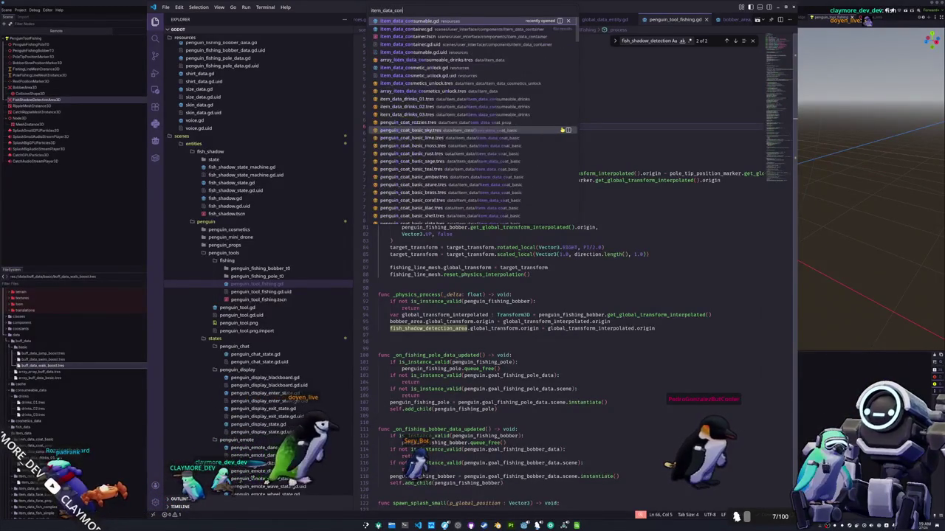
key("Return")
Below the buff sync call in use(), start a ConstantUtility.push_status_log_message_buff_applied call.
key("Down")
key("Return")
key("Return")
key("Up")
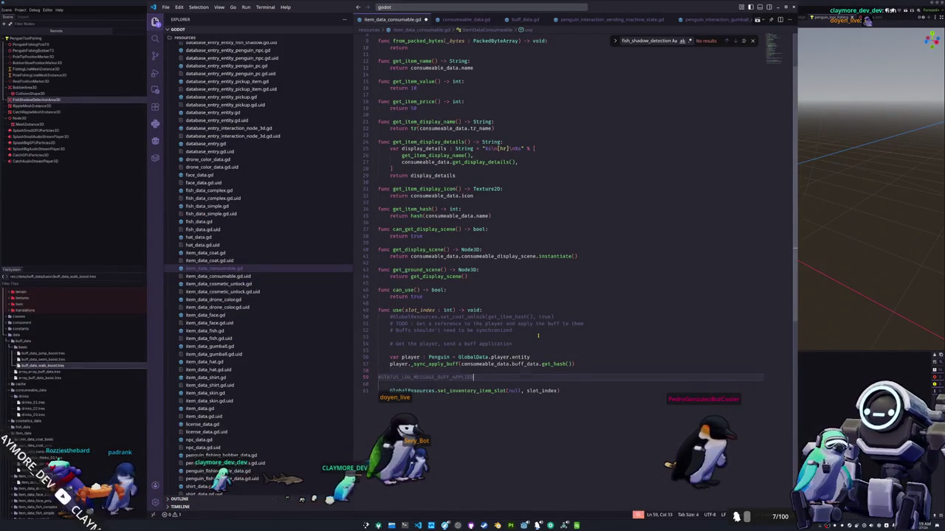
key("Return")
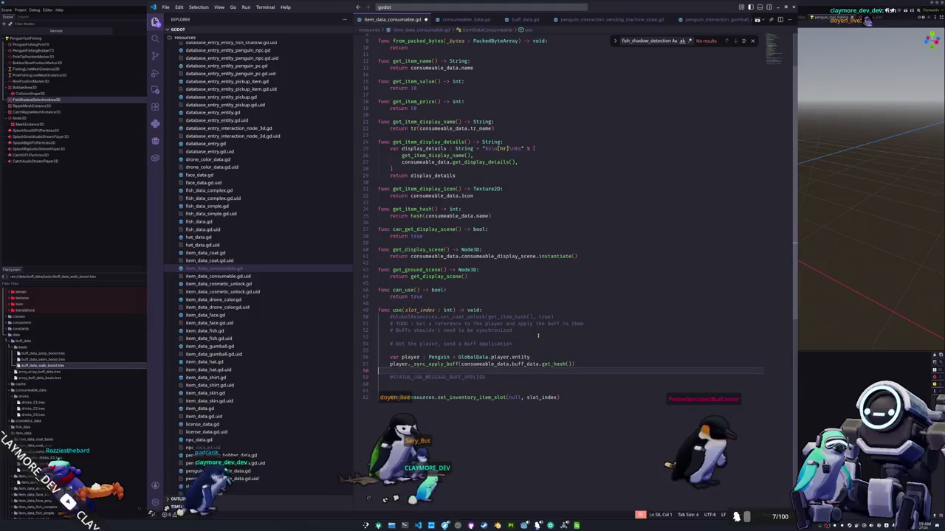
type("GlobalConsts")
key("ctrl+BackSpace")
type("Consts")
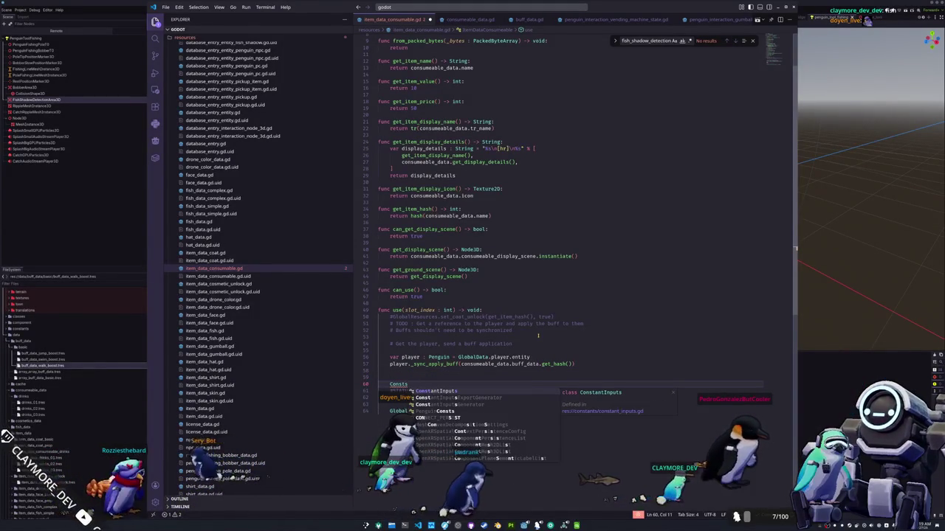
key("BackSpace")
key("BackSpace")
key("BackSpace")
type("onstant")
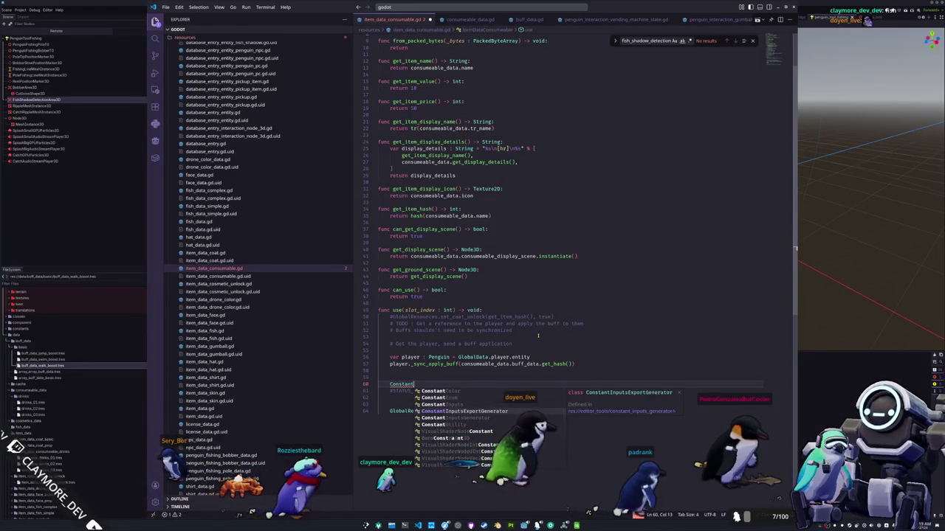
type("Utility.status")
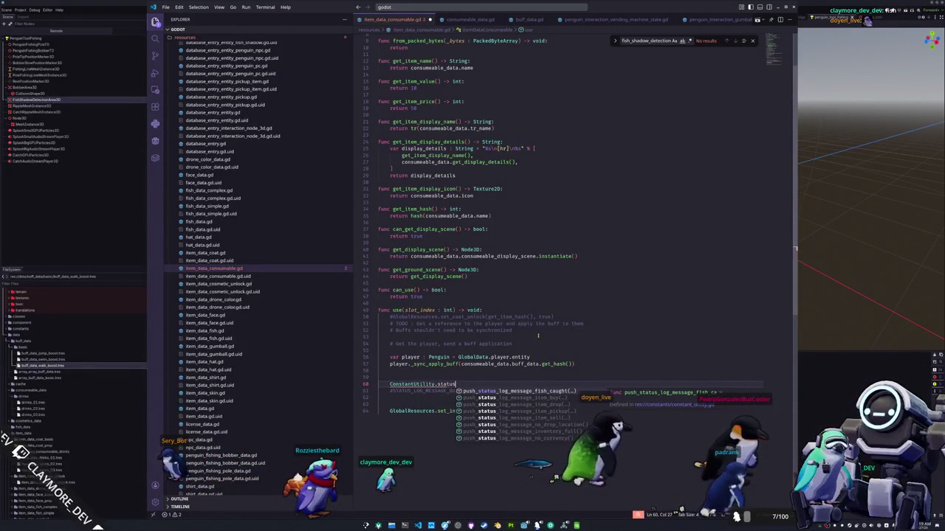
key("BackSpace")
key("BackSpace")
key("BackSpace")
type("push_")
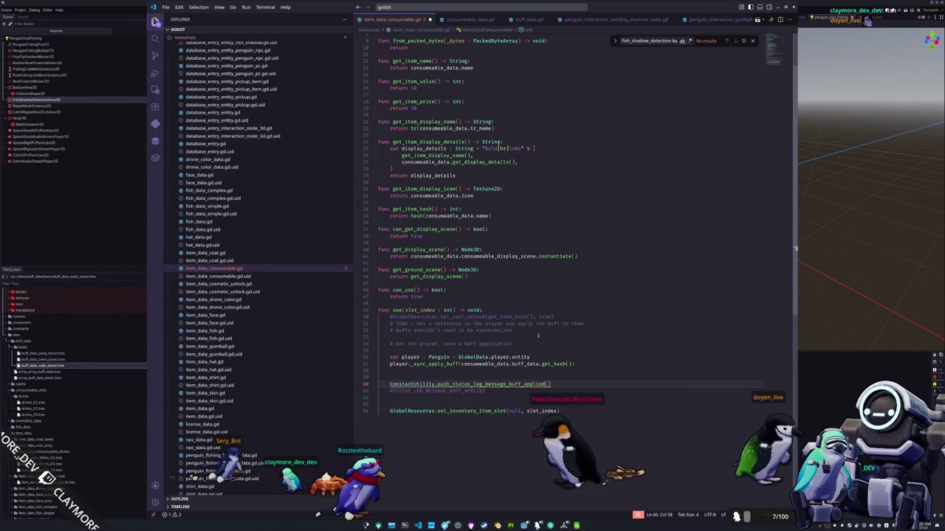
Pass consumeable_data.buff_data as the argument and jump to the ConstantUtility definition.
type("consume")
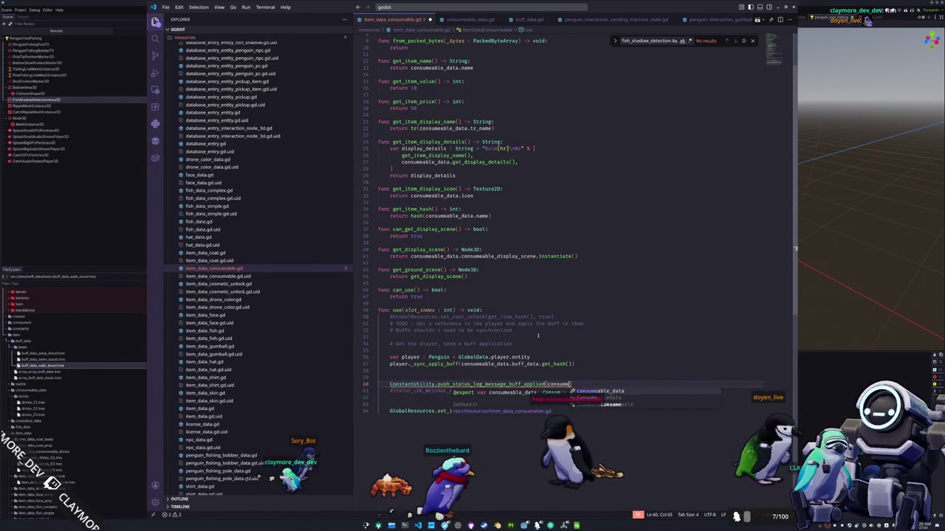
key("Return")
type(".b")
key("Return")
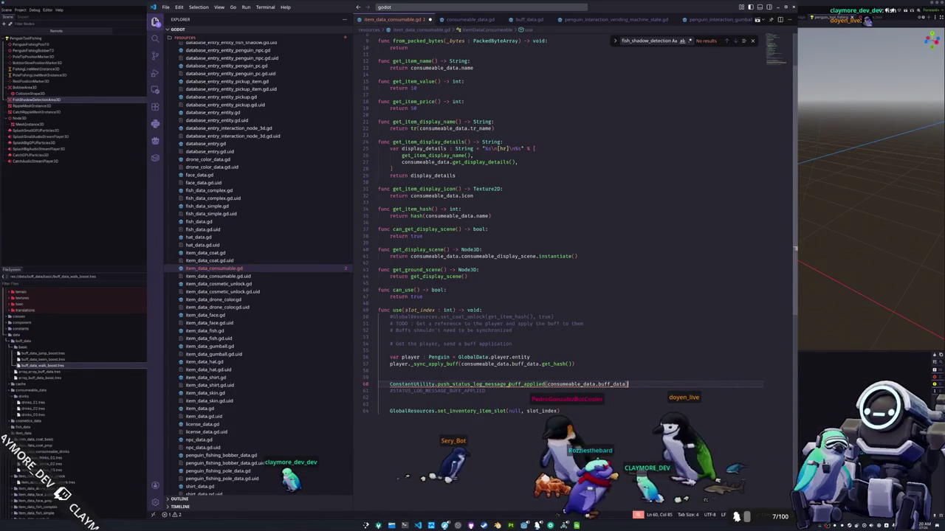
left_click(414, 385, "ctrl")
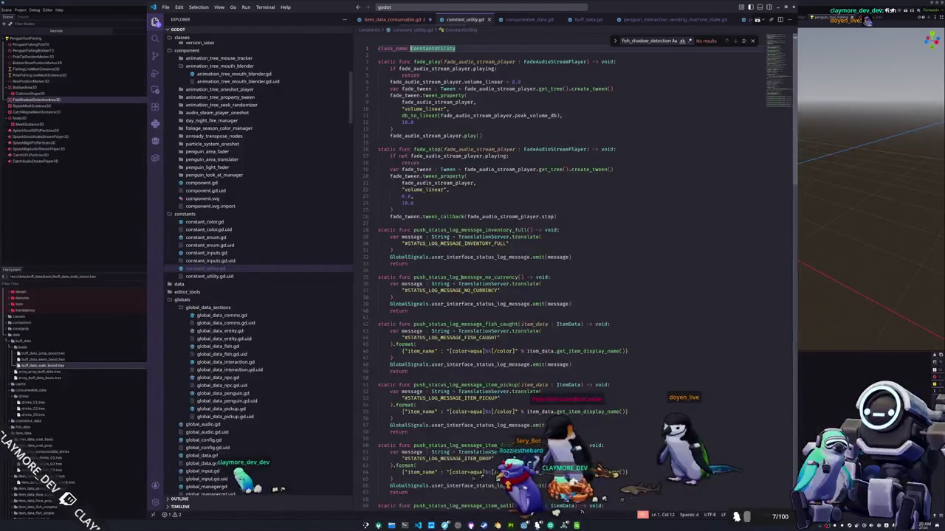
After item_buy, declare static func push_status_log_message_buff_applied(buff_data : BuffData) -> void and begin its message variable.
scroll(657, 261, "down", 20)
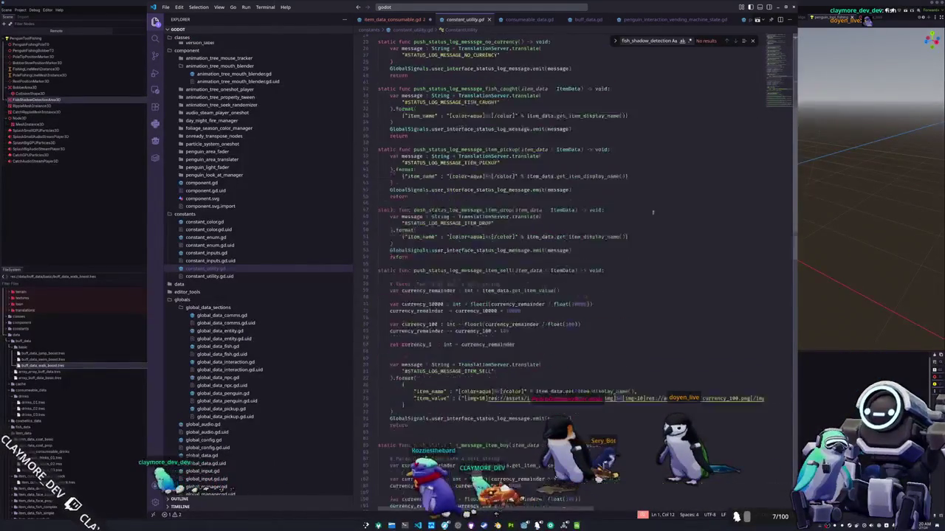
scroll(403, 347, "down", 5)
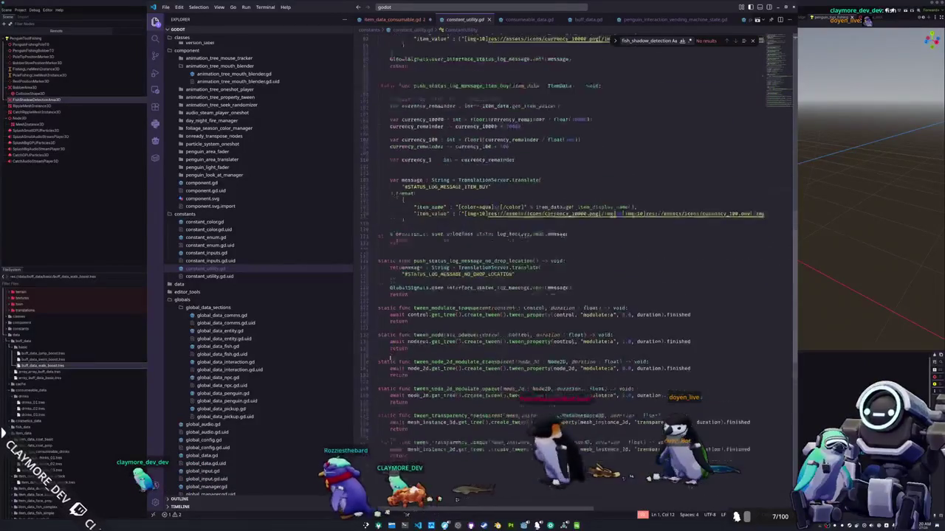
left_click(392, 300)
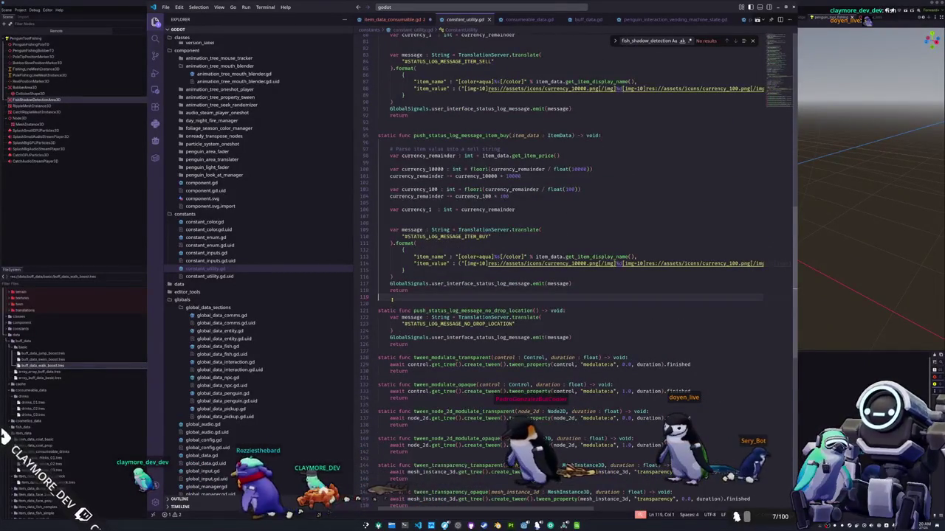
key("Return")
type("push_status_log_message_buff_applied")
type("static func")
key("shift+End")
type("(")
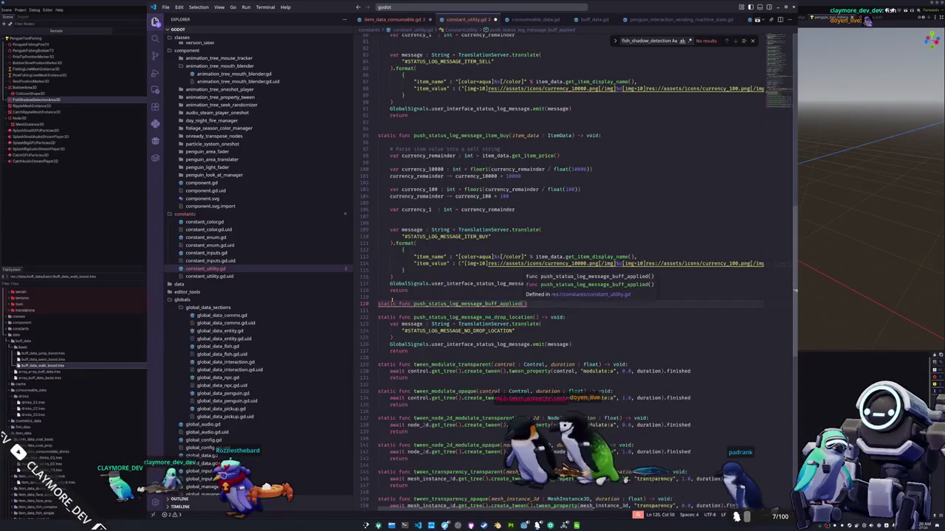
type("buff_data : Bu")
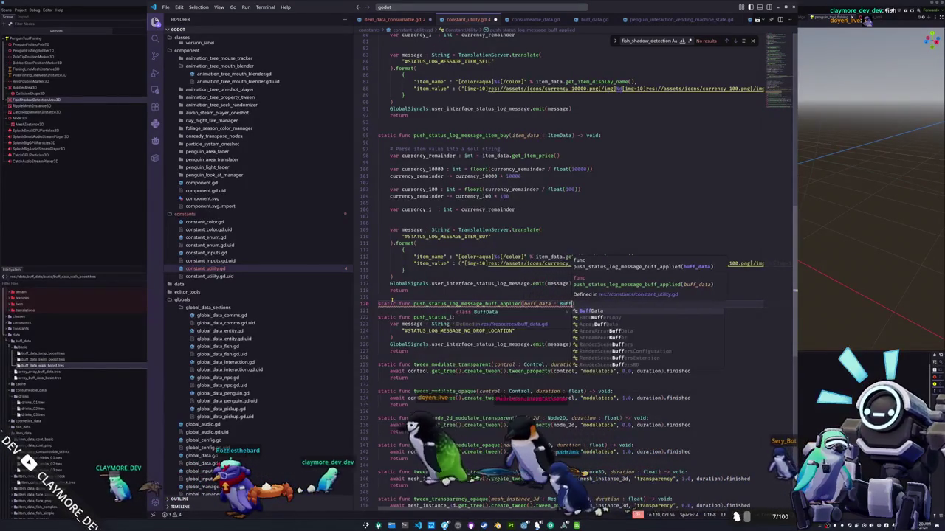
type("ff")
key("Return")
type("void:")
key("Return")
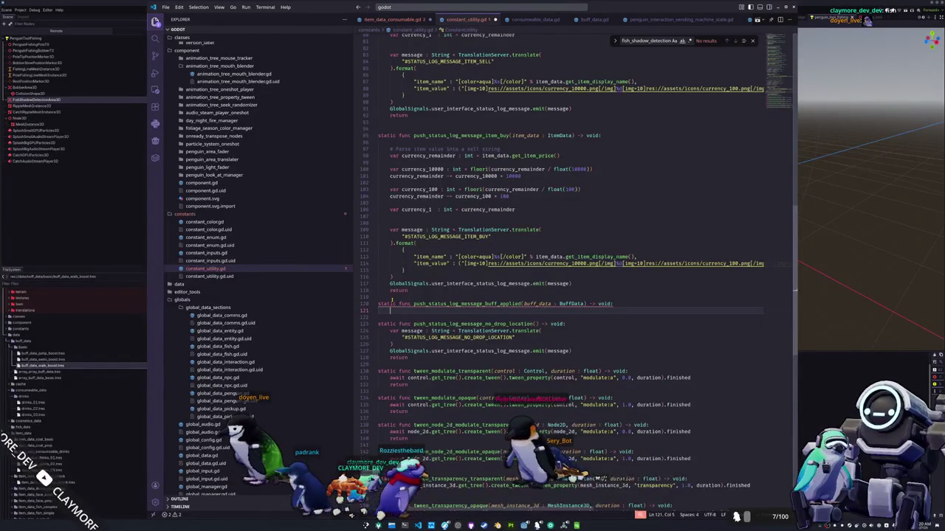
key("Return")
type("var me")
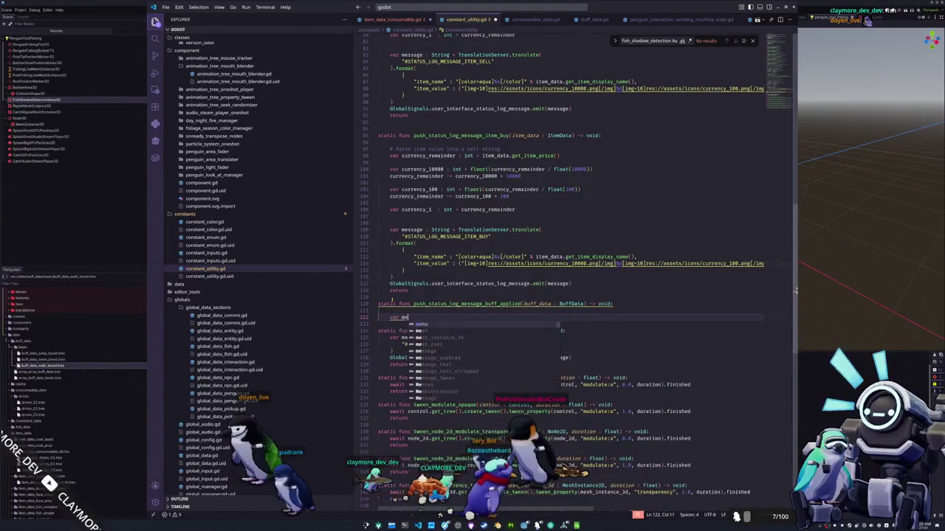
type("ssage : String = TranslationServer")
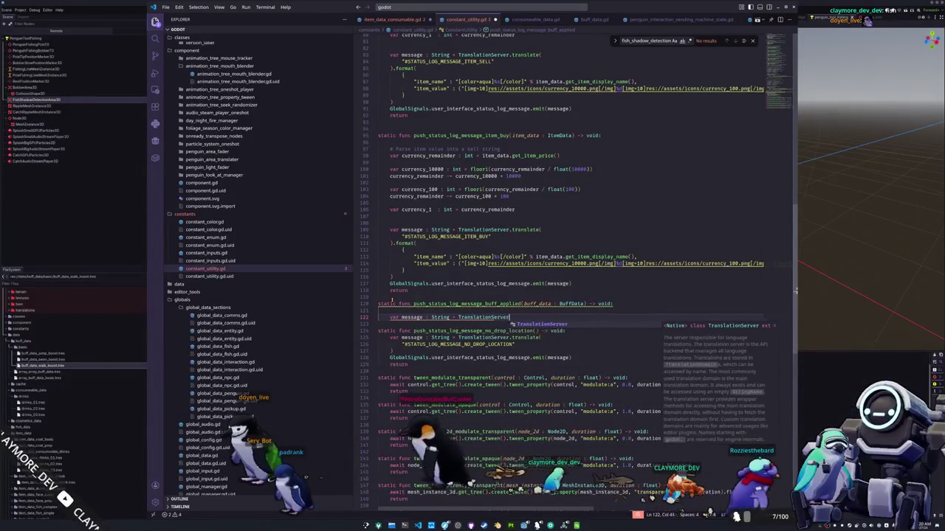
type(".translate(")
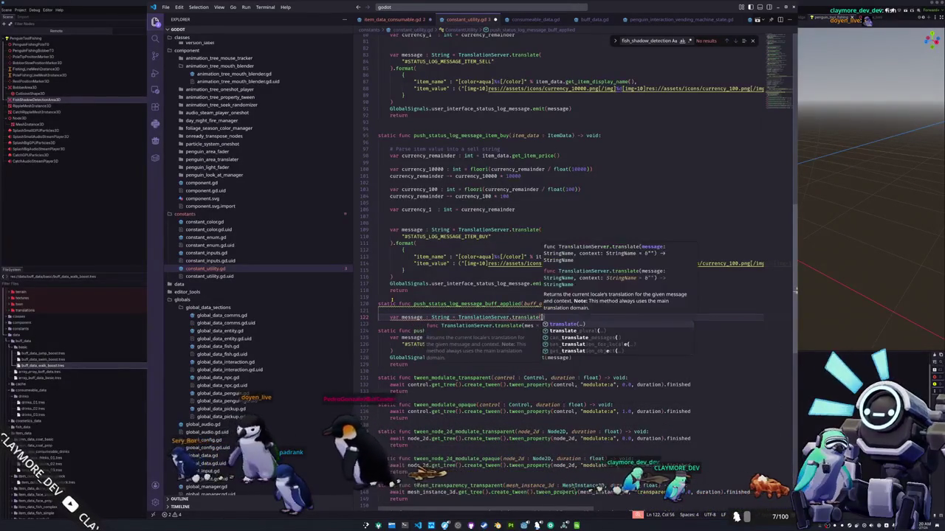
Translate "STATUS_LOG_MESSAGE_BUFF_APPLIED" and chain .format() with "buff_name" and "buff_duration" entries.
key("Escape")
key("Return")
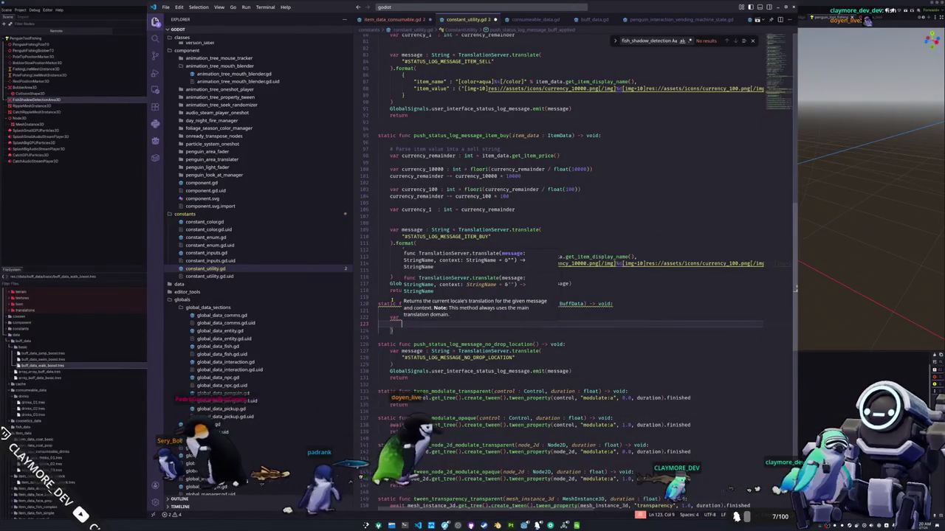
type("\"STAT")
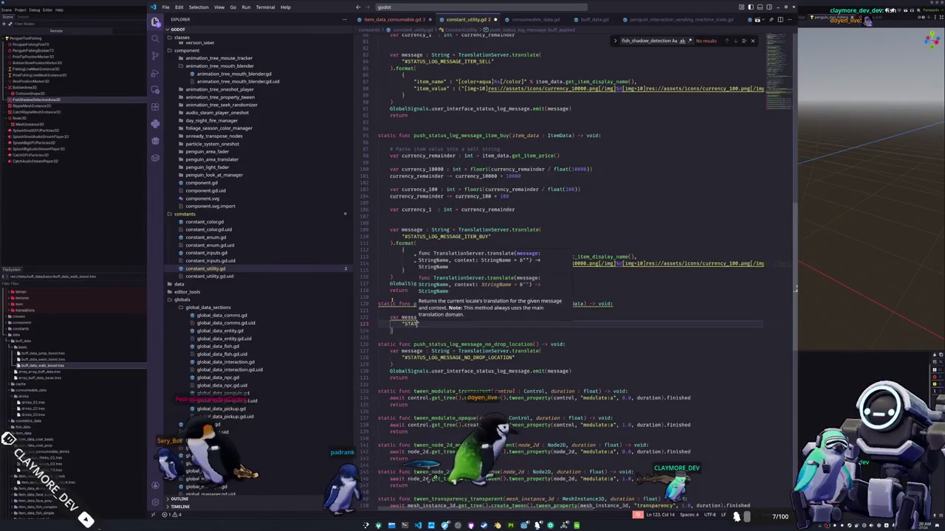
type("US_LOG_MESSA")
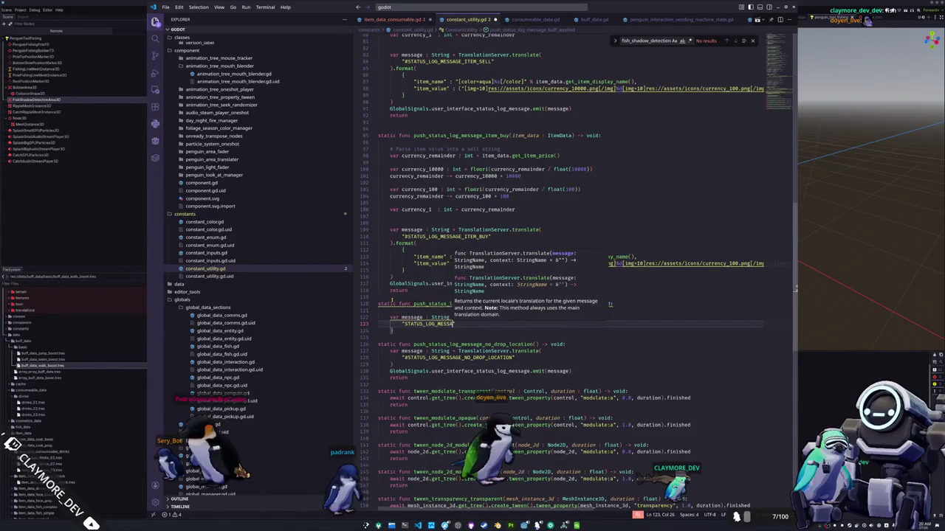
type("GE_BUFF_APPLIED\"")
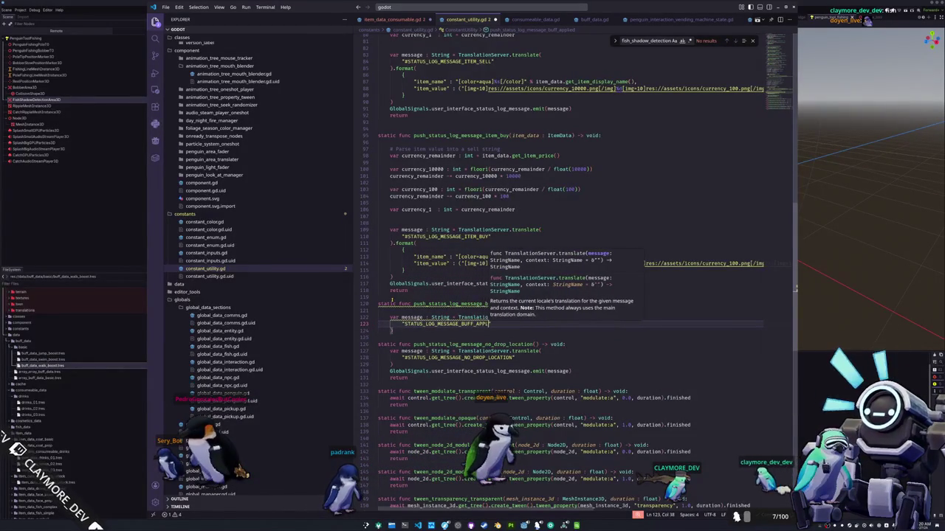
key("Down")
type(".format(")
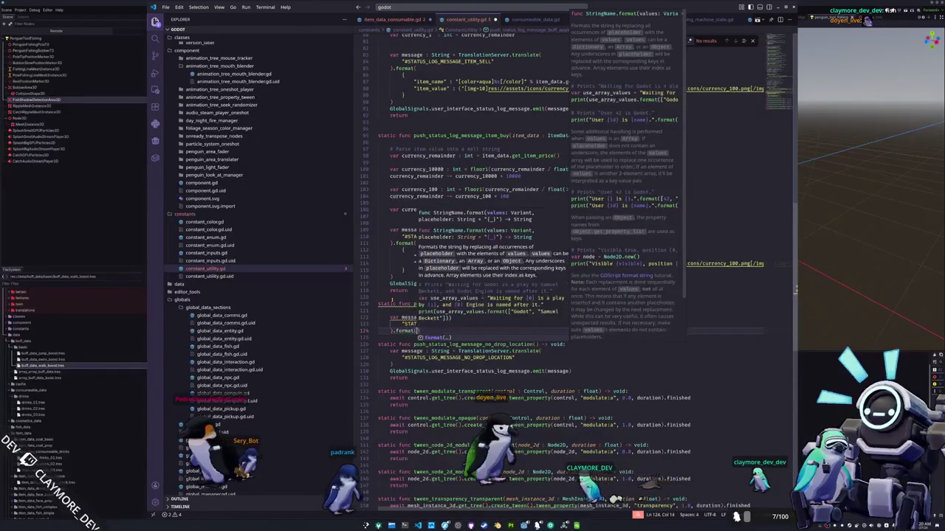
key("Return")
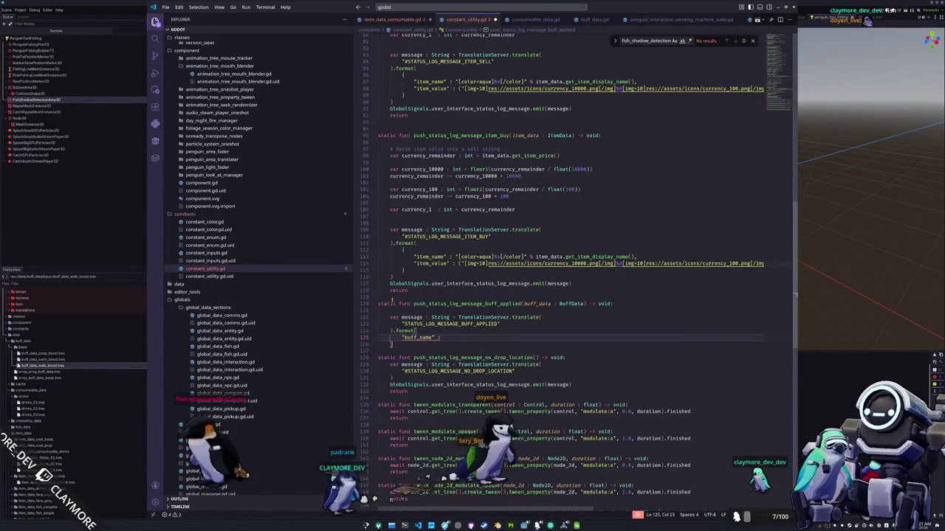
key("Return")
type("\"bu")
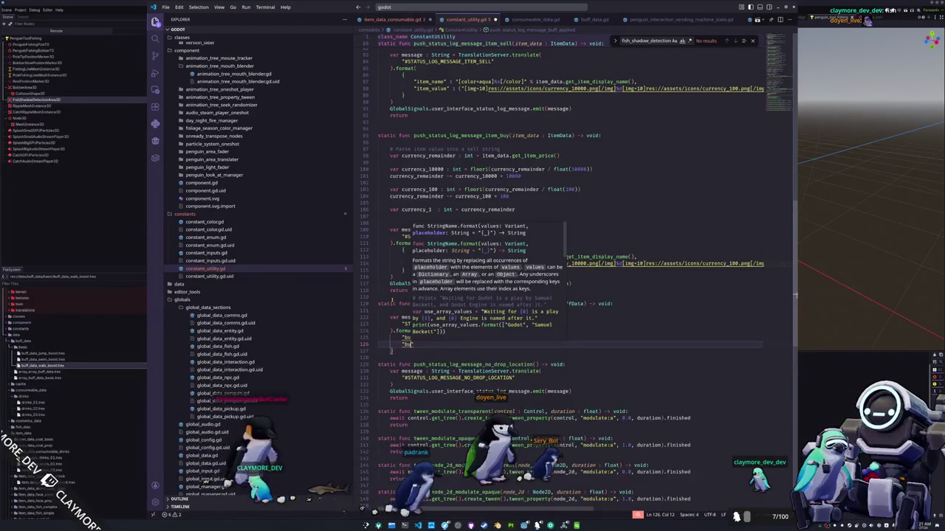
type("ff_duration\"")
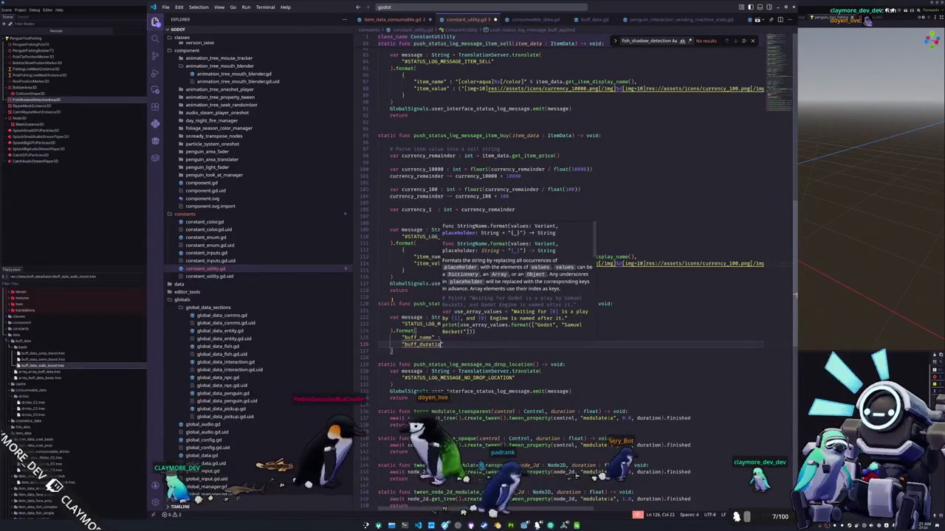
key("alt+Tab")
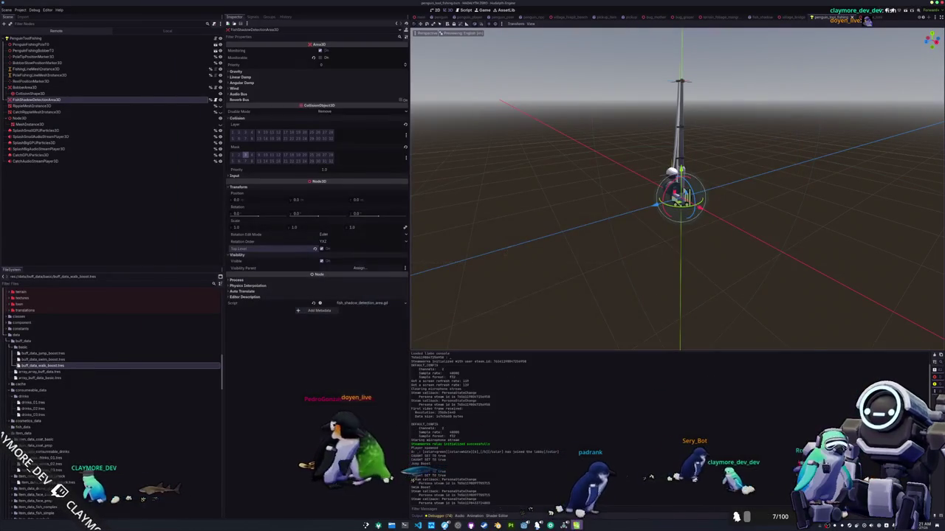
Append ' minutes' after {buff_duration} in the BUFF_APPLIED translation, then return to VS Code.
key("alt+Tab")
key("Tab")
double_click(519, 344)
type("min")
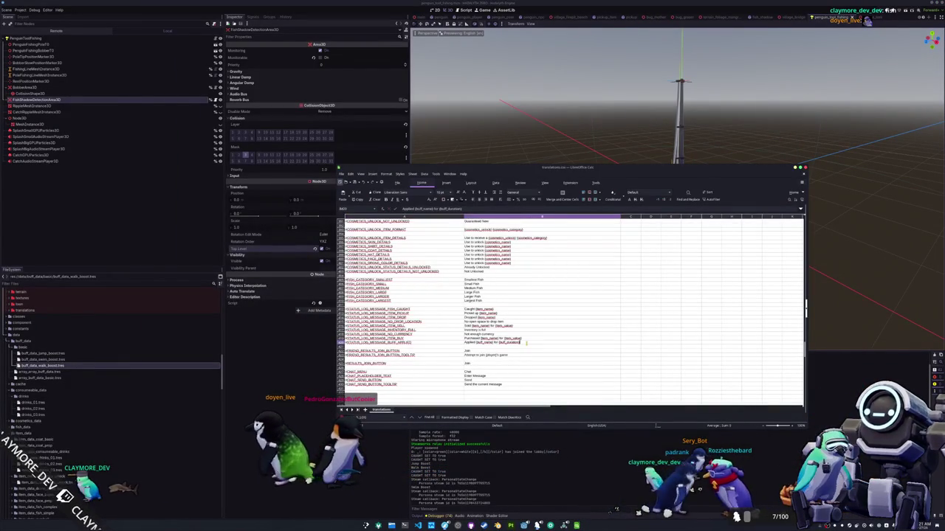
type("utes")
key("Return")
key("alt+Tab")
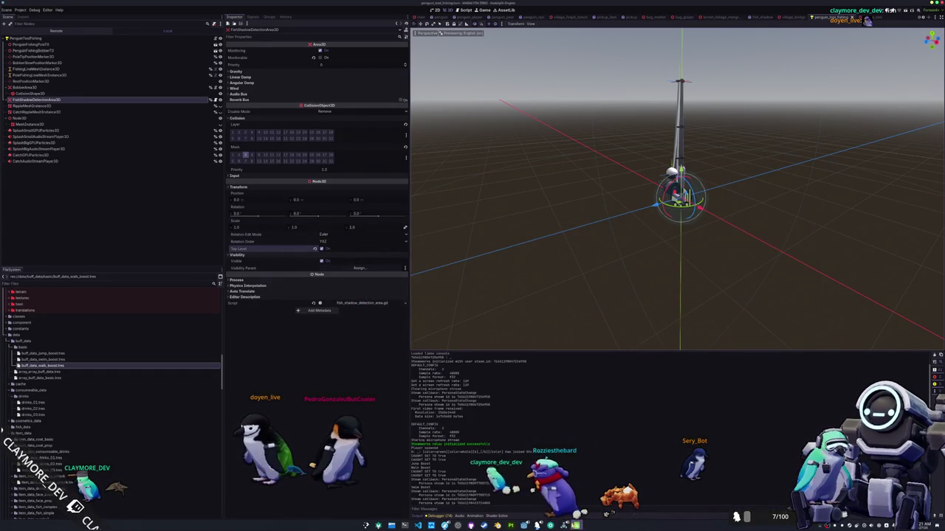
key("alt+Tab")
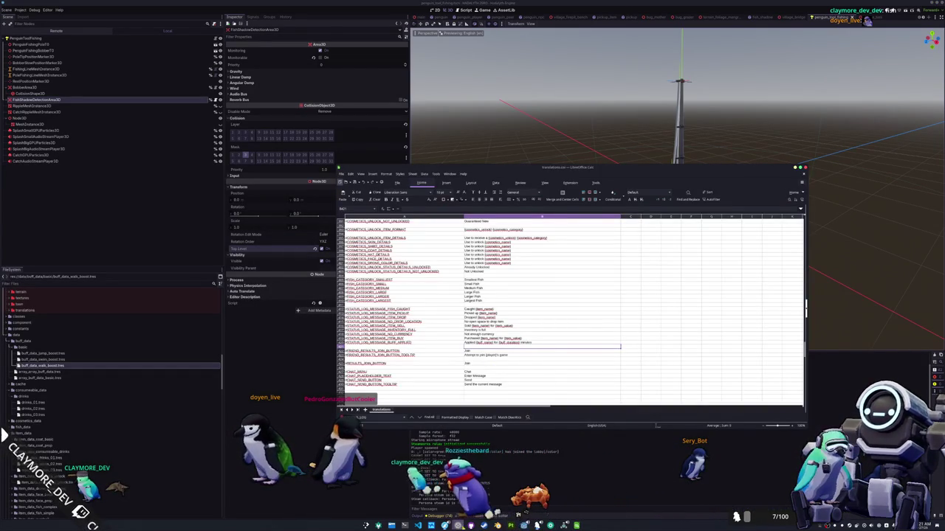
key("alt+Tab")
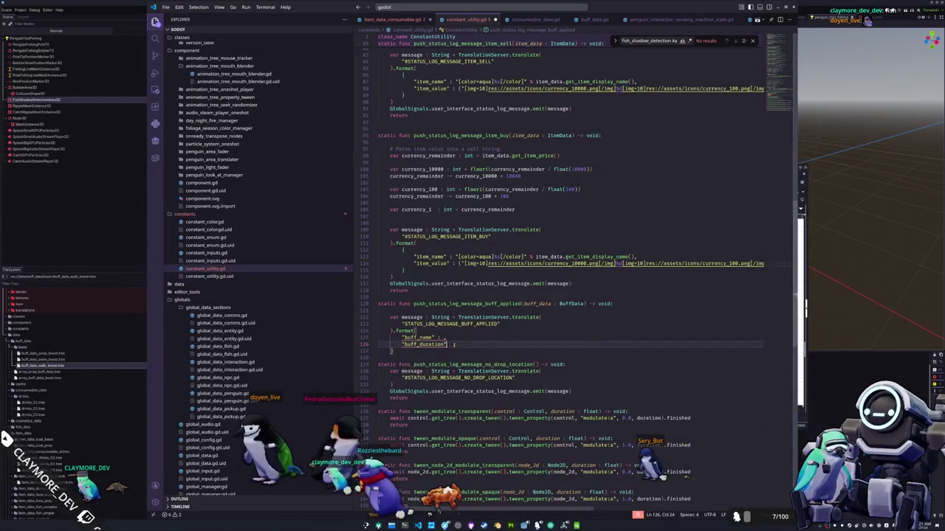
type(": ,")
Fill the buff_name value with buff_data.get_display_name.
left_click(441, 338)
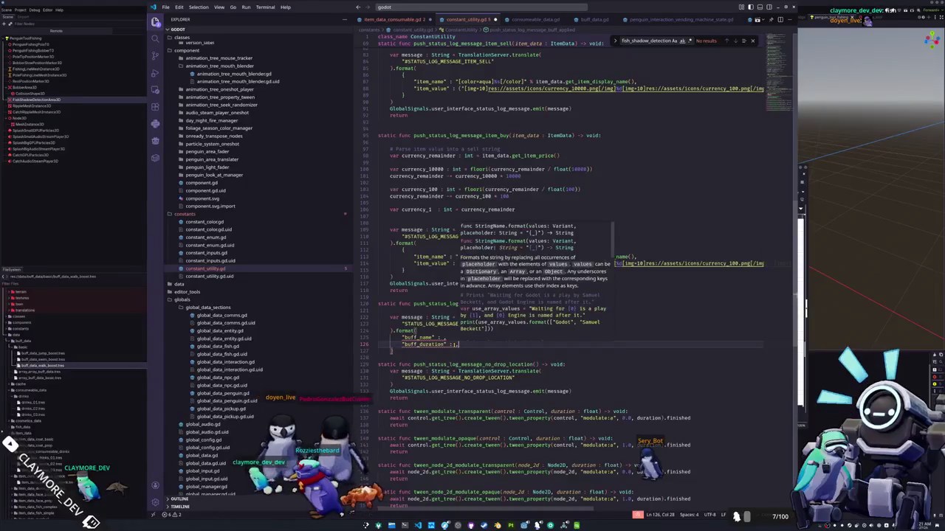
type("buff_data.get_")
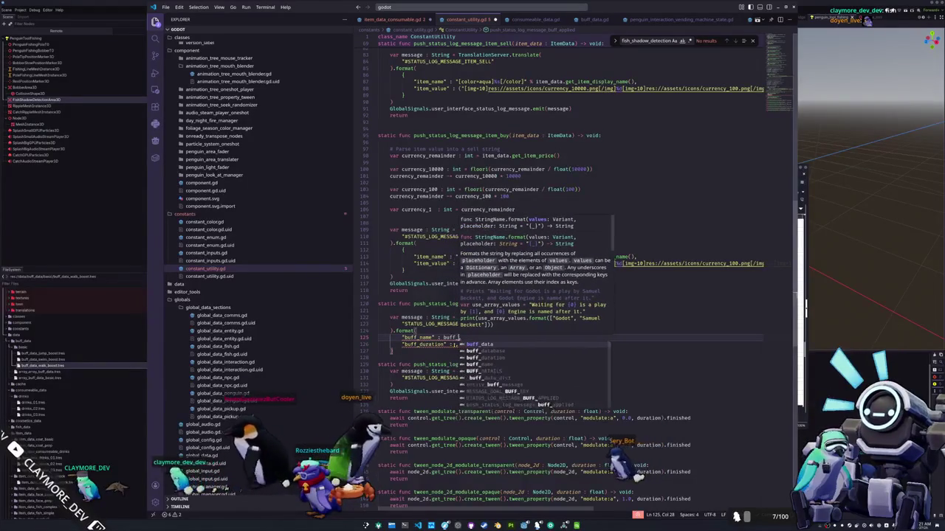
key("BackSpace")
key("BackSpace")
key("BackSpace")
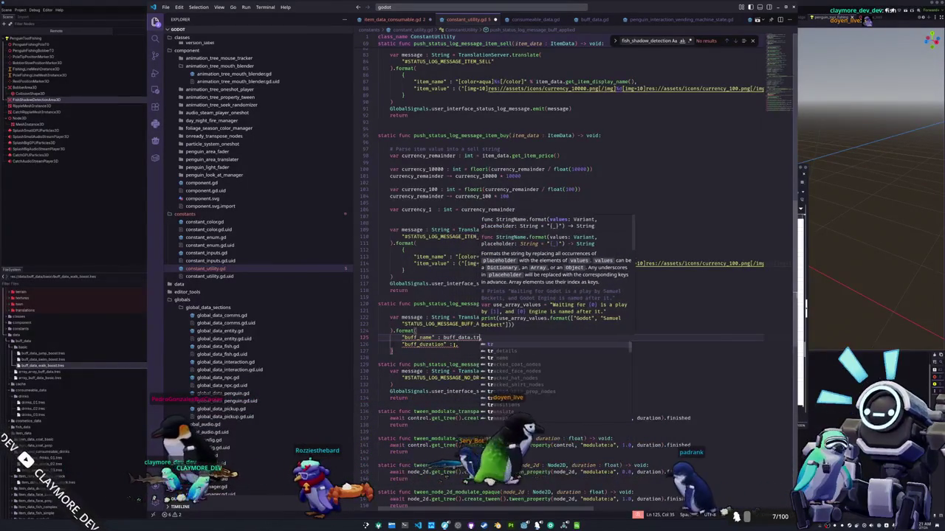
key("BackSpace")
type("tr_name")
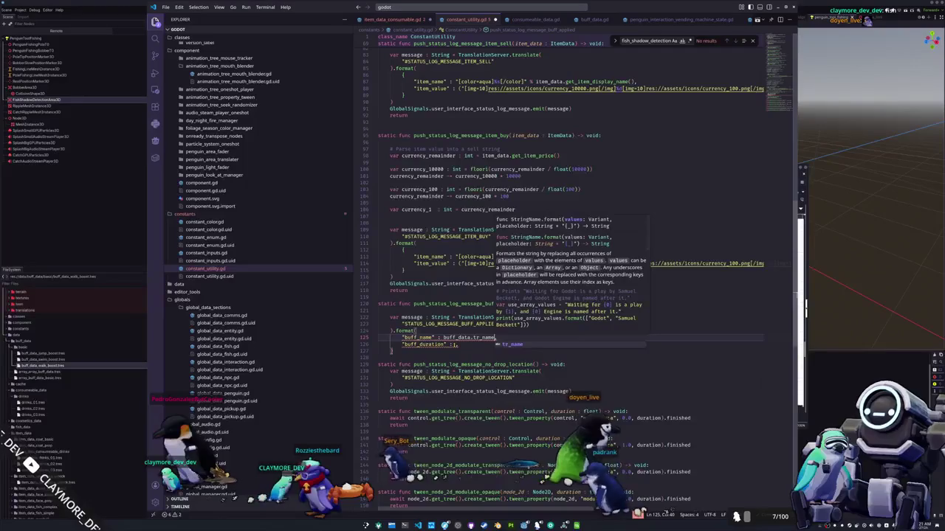
key("BackSpace")
key("BackSpace")
key("BackSpace")
type("get_display_name")
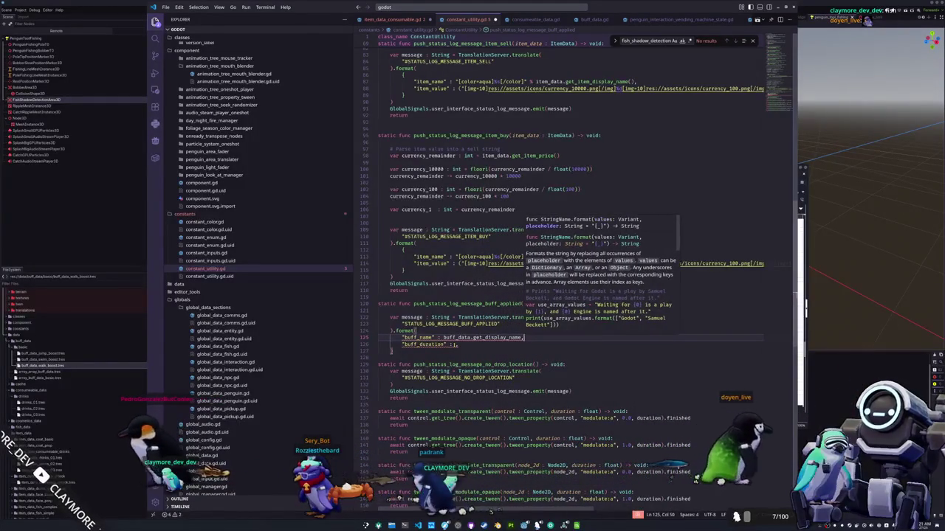
key("End")
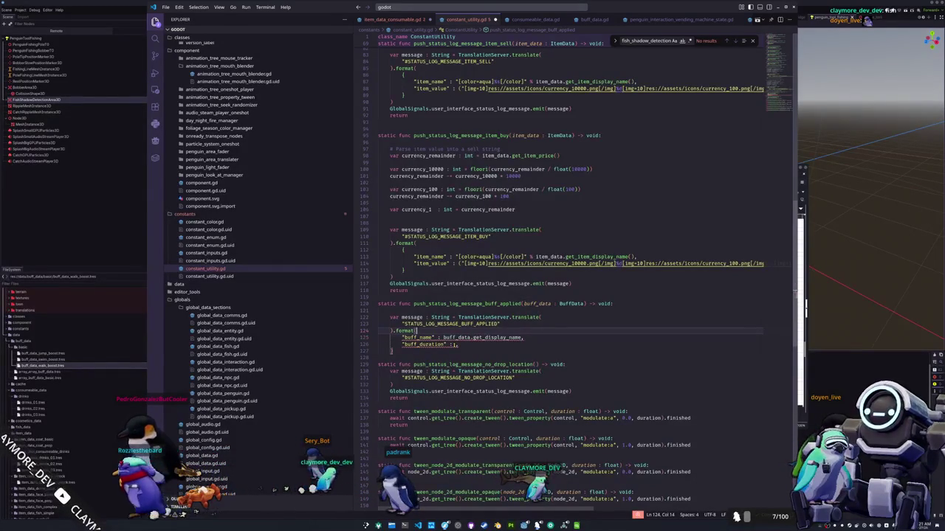
Wrap the buff name in aqua colour markup: "[color=aqua]%s[/color]" % buff_data.get_display_name().
key("Up")
key("Up")
key("Up")
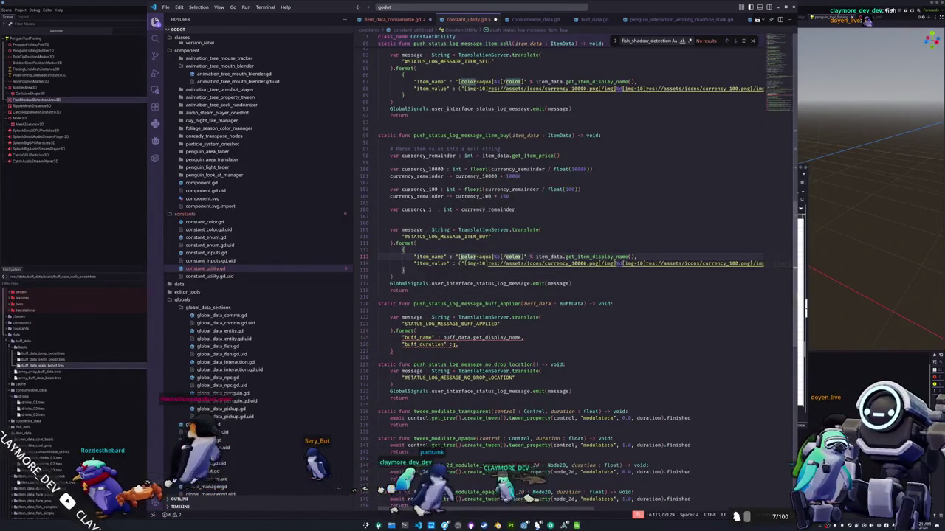
key("Right")
key("Right")
key("Right")
key("shift+Right")
key("shift+Right")
key("shift+Right")
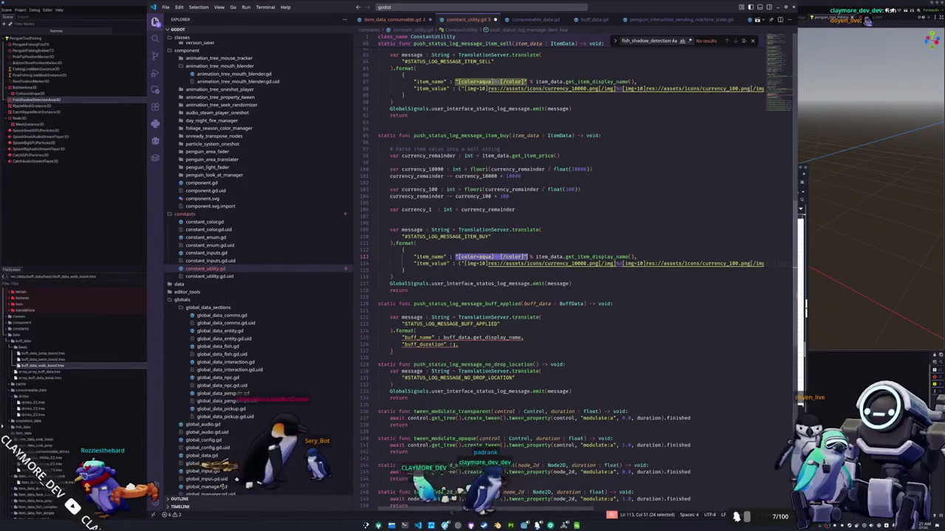
key("Left")
key("Down")
left_click(444, 337)
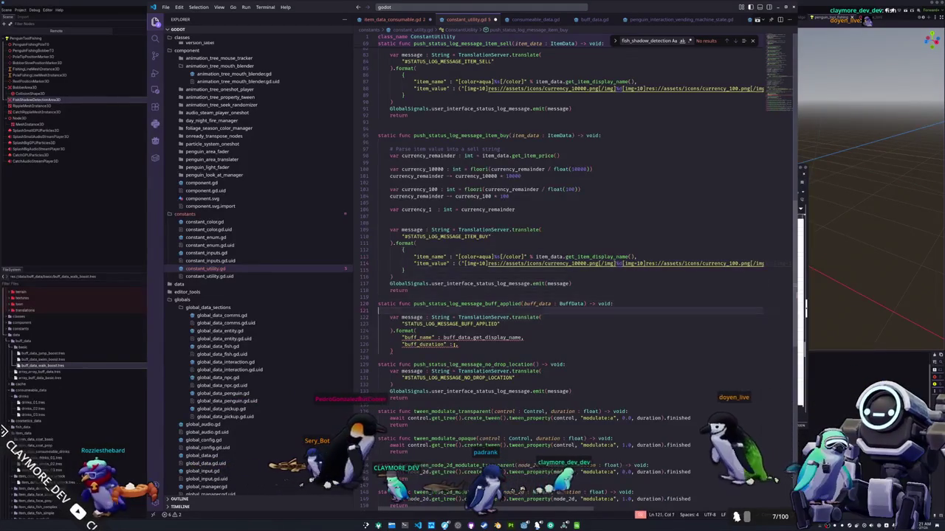
type("\"[color=aqua]%s[/color]\" %")
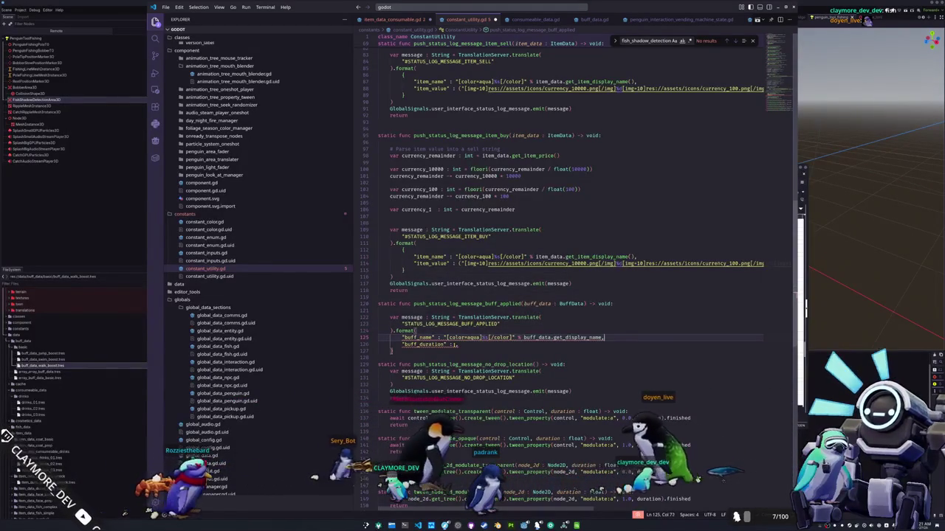
key("ctrl+Right")
type("(")
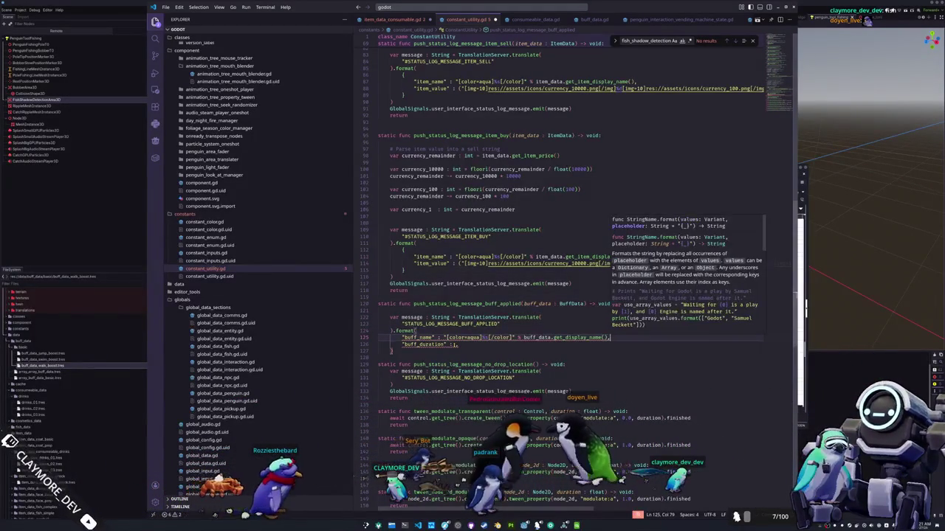
key("End")
type(",")
key("Down")
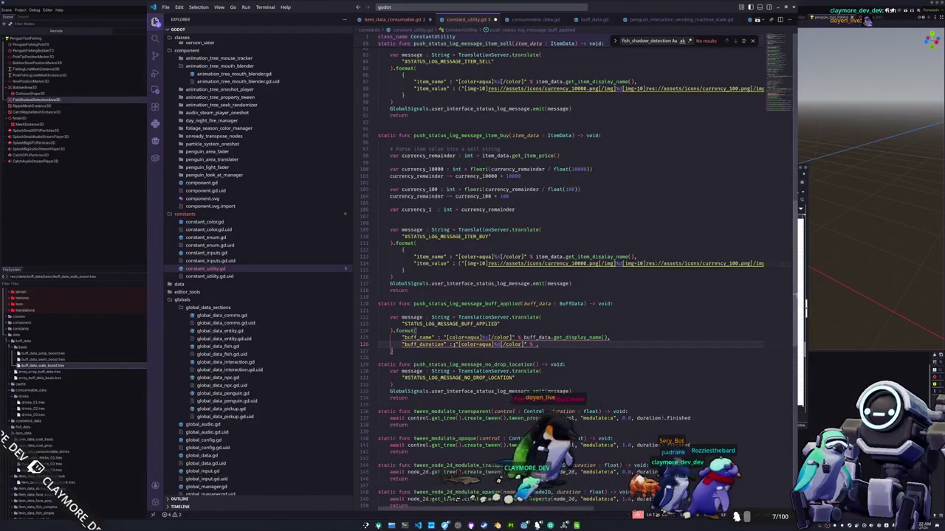
Enclose the buff_name and buff_duration format arguments in an indented dictionary with braces.
type("buff_data.duration / 60.0")
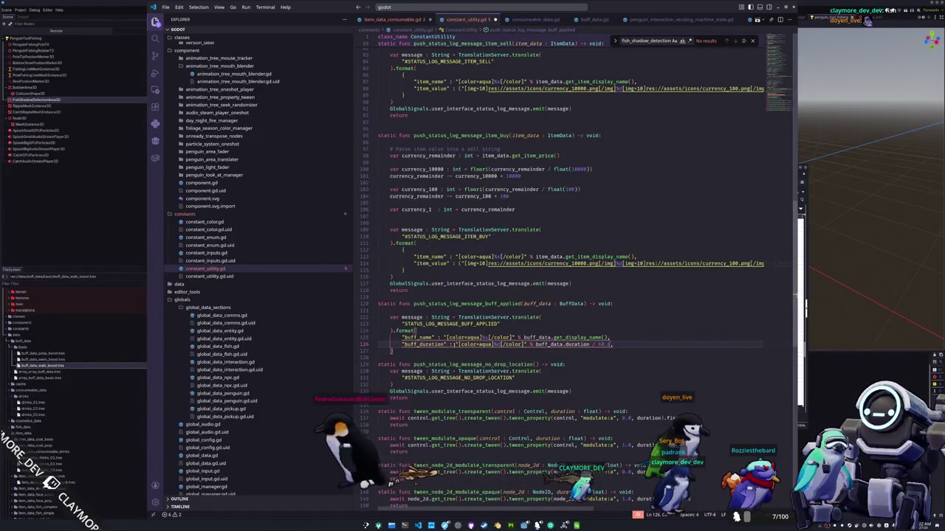
mouse_move(490, 337)
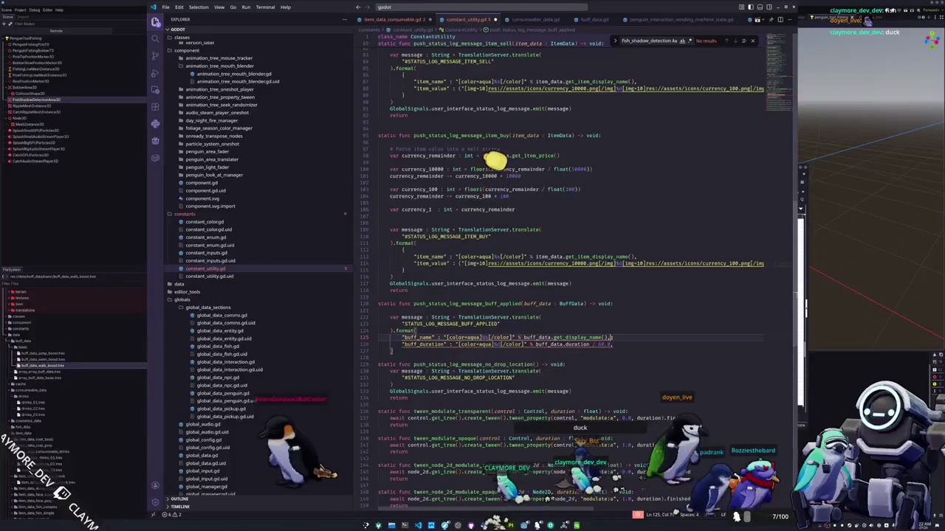
left_click(495, 354)
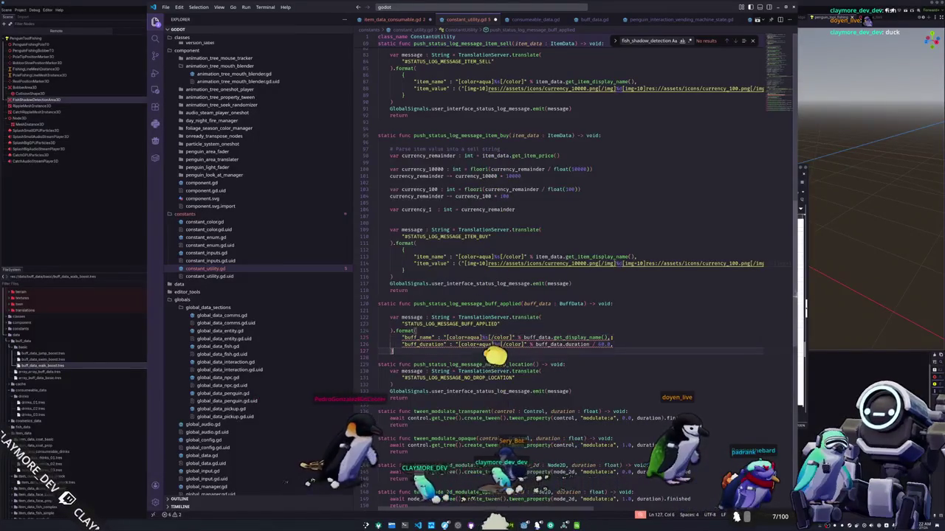
left_click(378, 337)
key("Return")
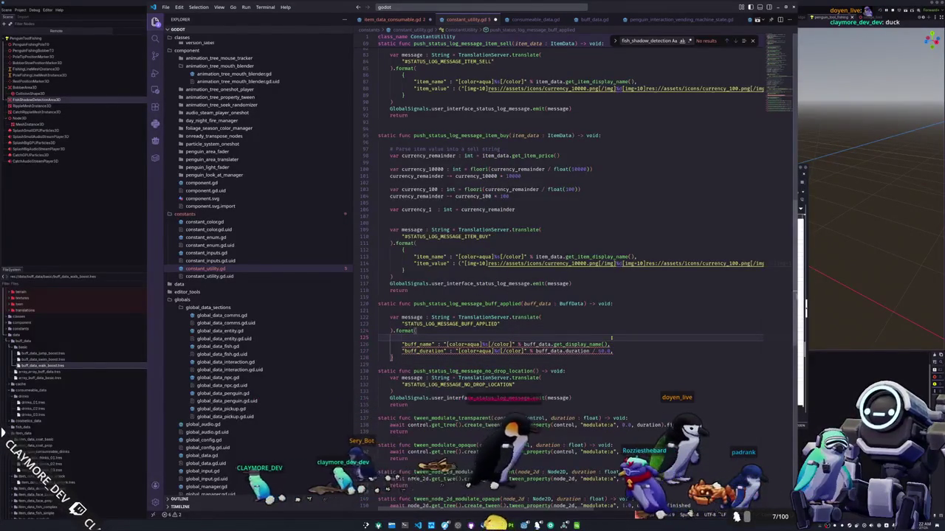
type("{")
key("Down")
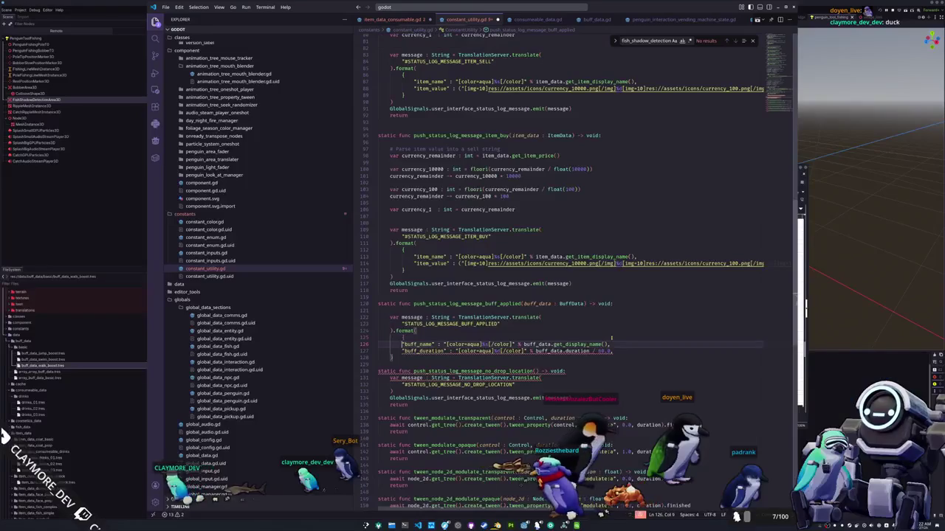
key("shift+Down")
key("shift+Down")
key("Tab")
key("Return")
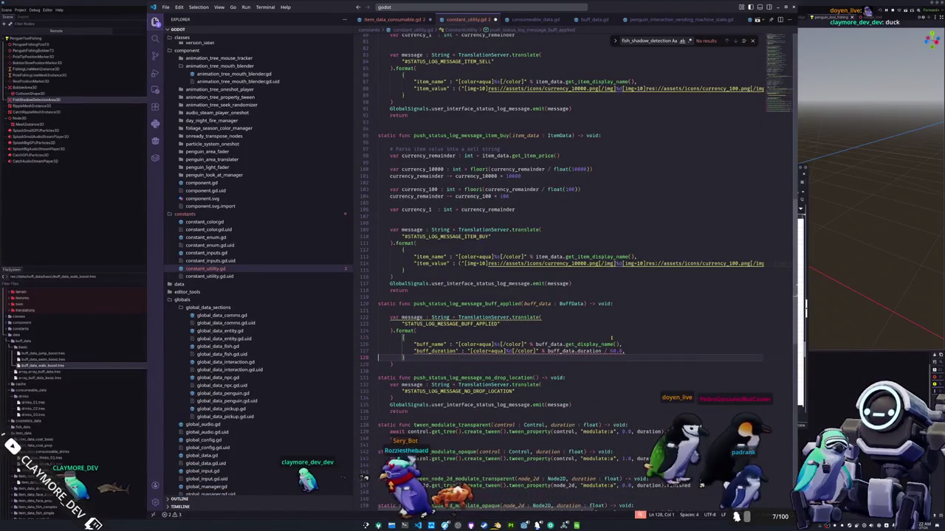
key("Up")
key("End")
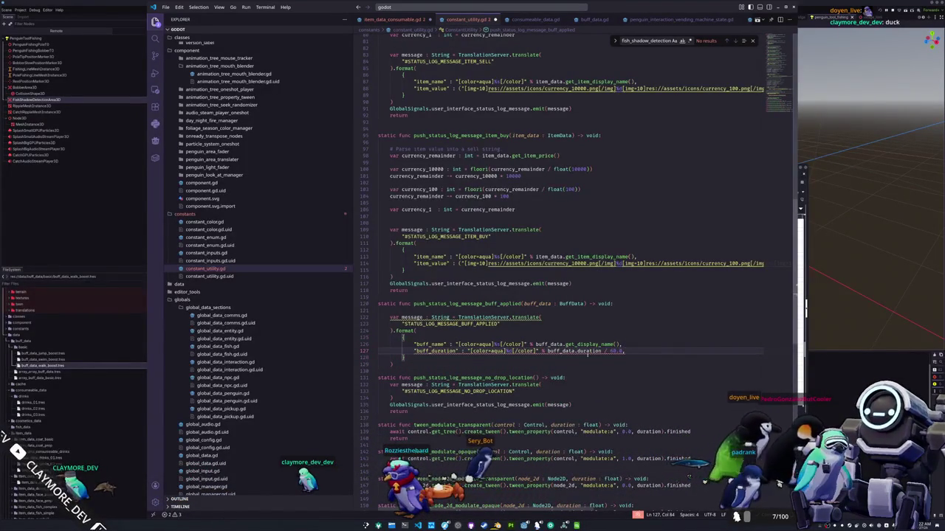
Parenthesize the buff duration expression divided by 60.0.
mouse_move(580, 352)
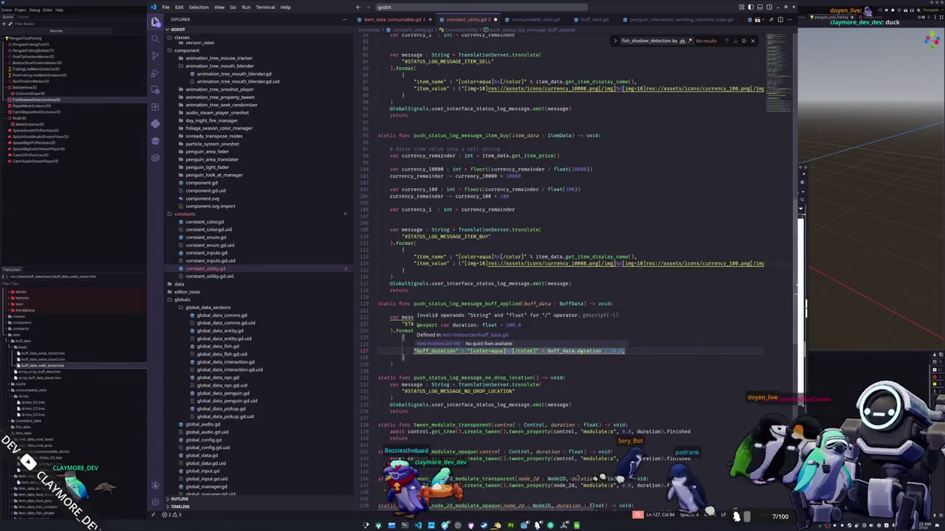
left_click(550, 351)
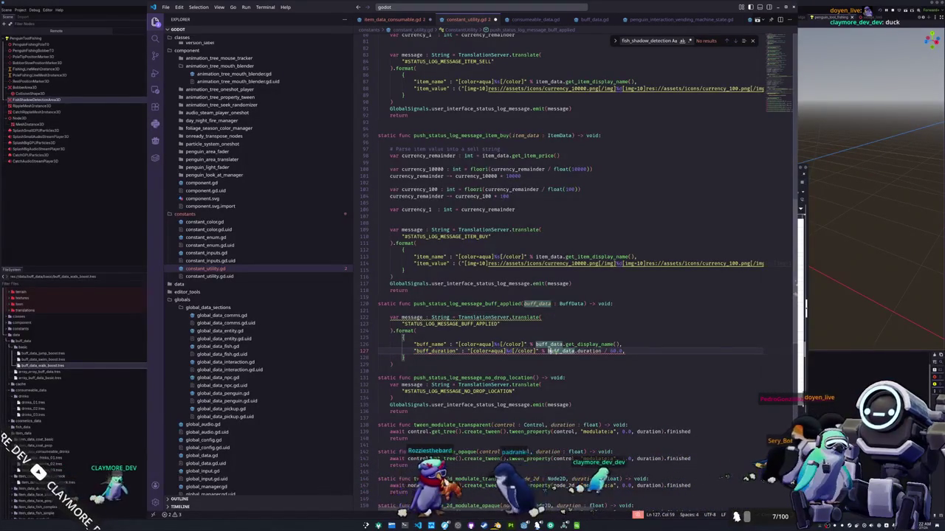
type("(")
left_click(611, 351)
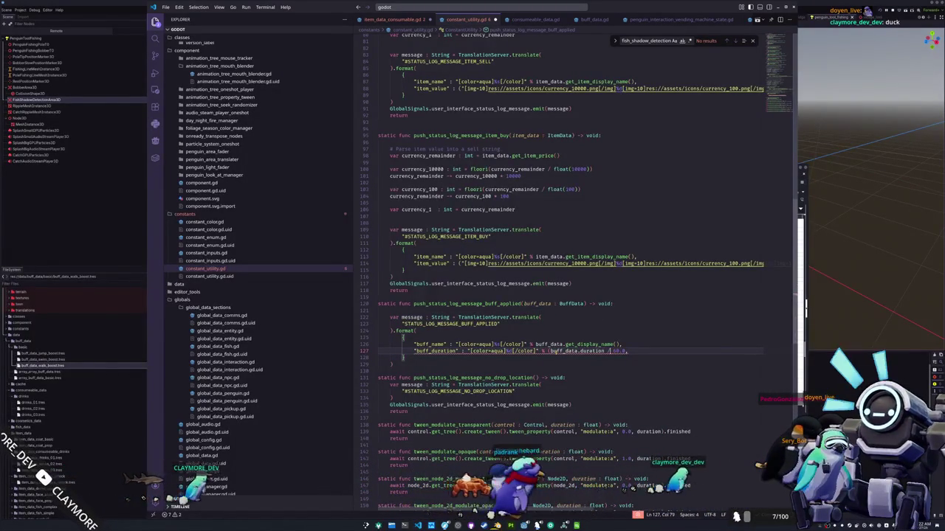
type(")")
Add GlobalSignals.user_interface_status_log_message.emit(message) below the format call, then return to Godot.
key("Down")
key("Home")
key("Down")
key("End")
key("Return")
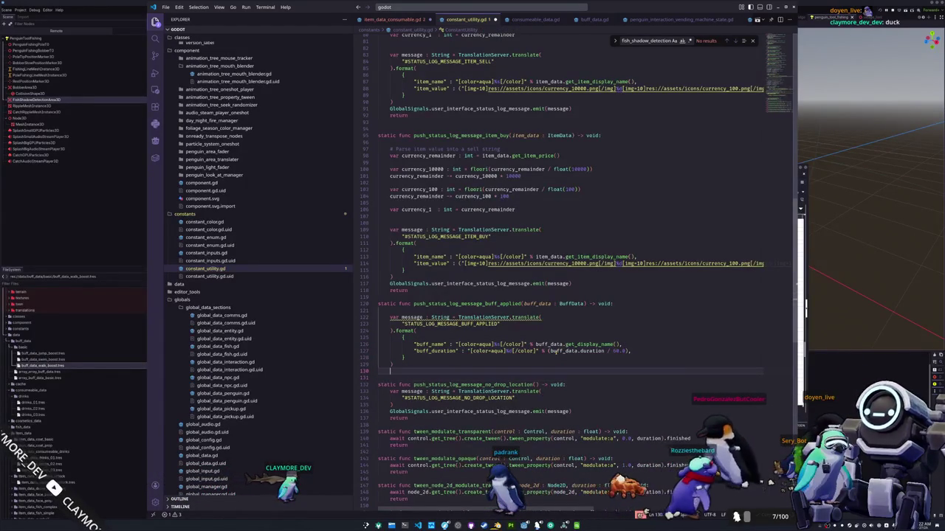
type("GlobalSignal")
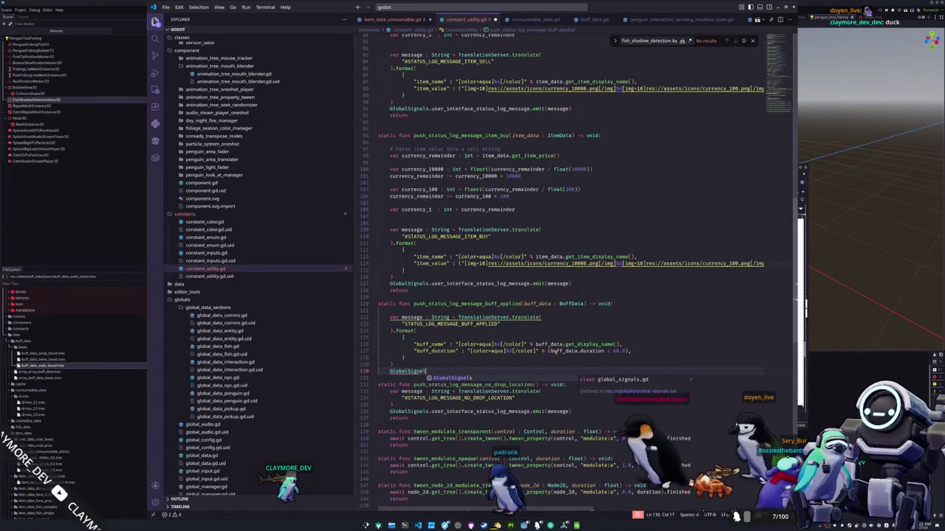
type("s.user_int")
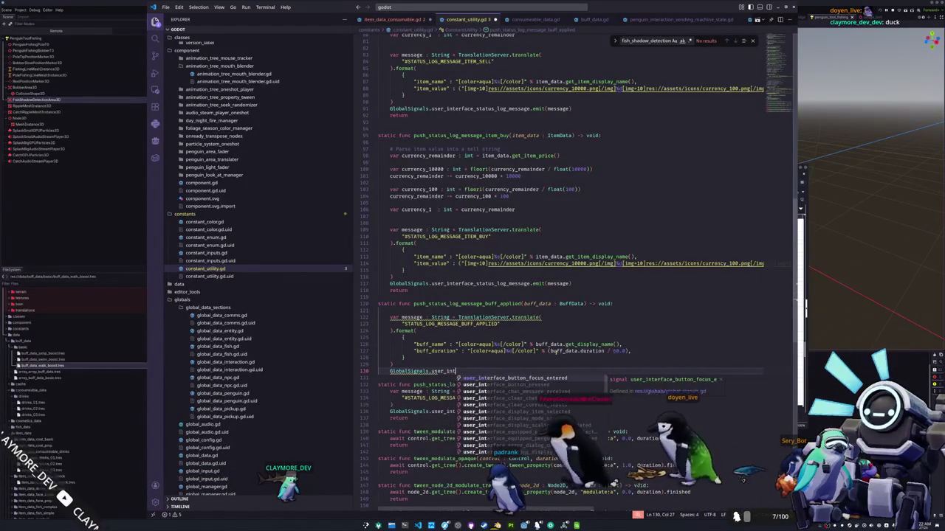
type("erface_status")
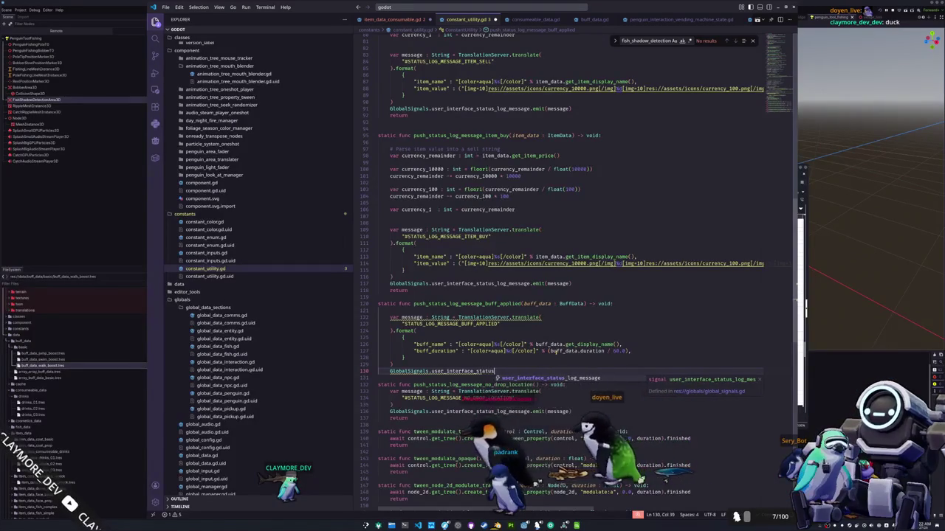
type("_log_messa")
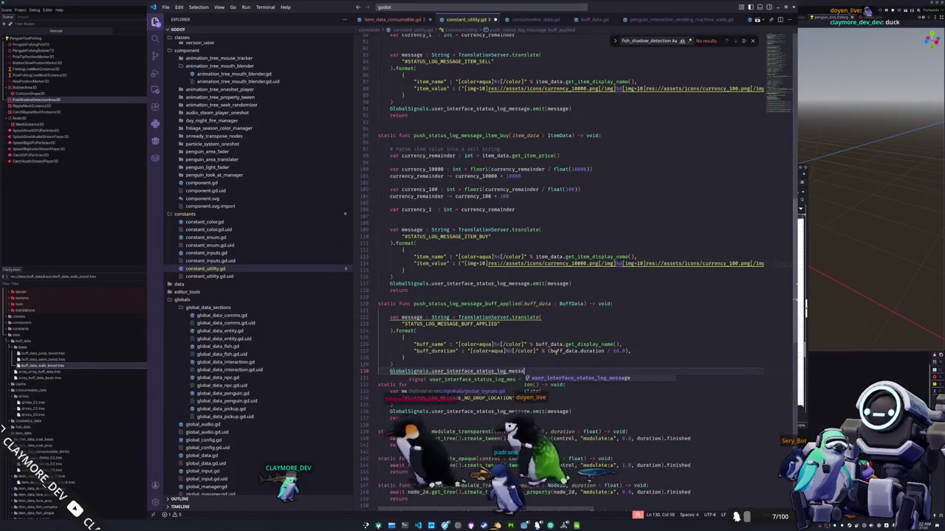
type("ge.emit(message")
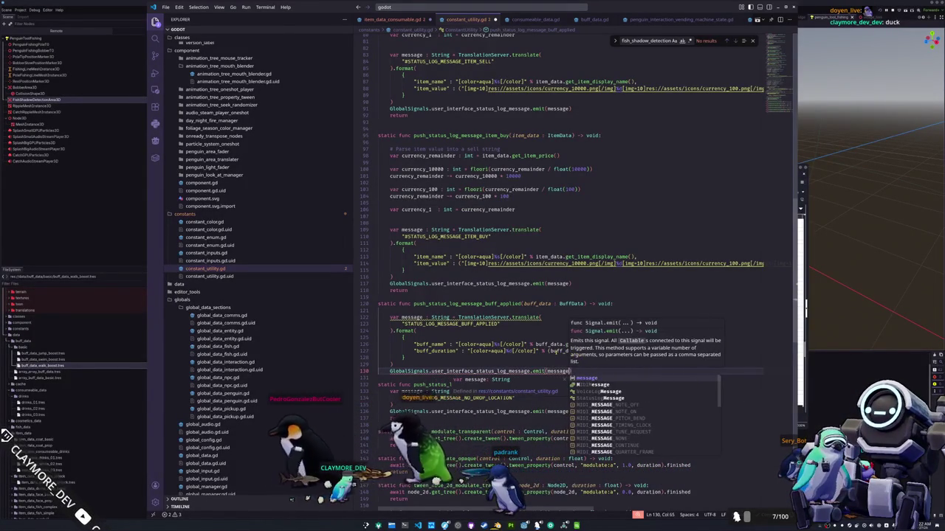
key("Return")
type(")")
key("Return")
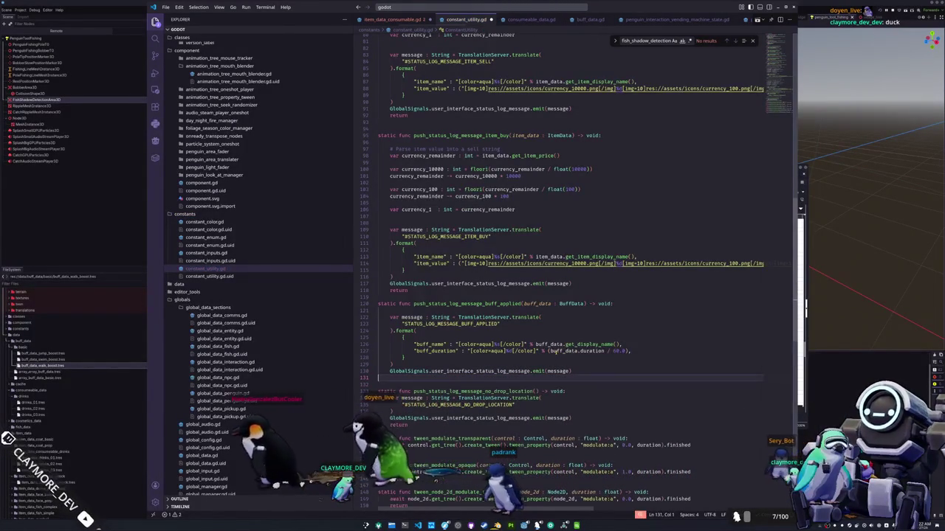
key("alt+Tab")
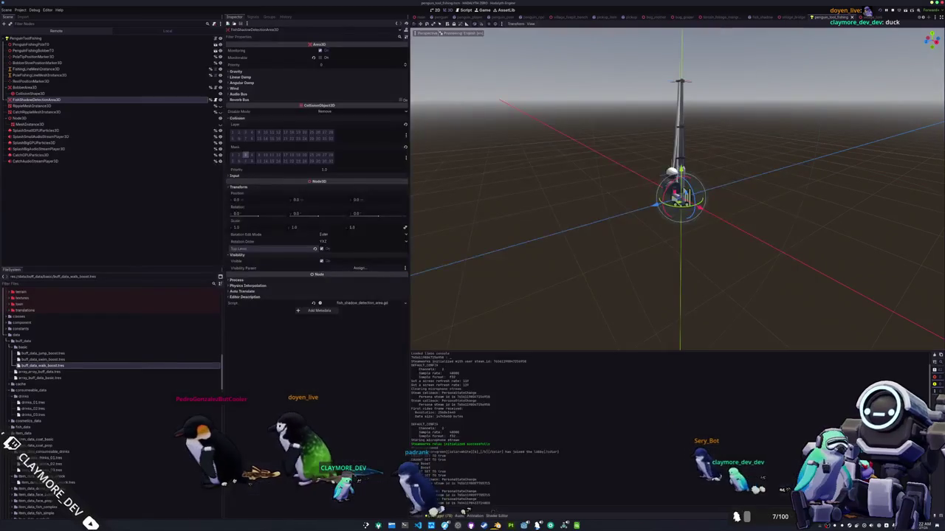
Test-run the game, check the inventory, then stop it and go back to the script.
key("F5")
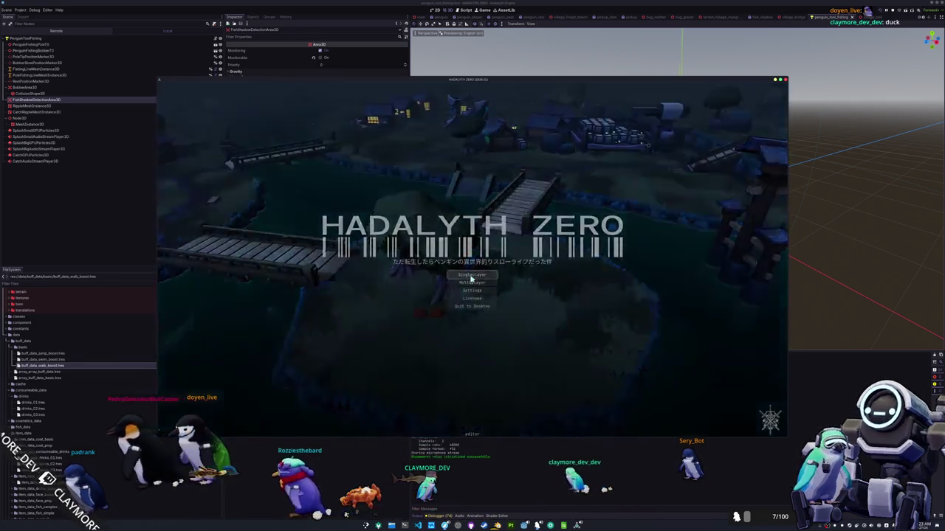
left_click(471, 277)
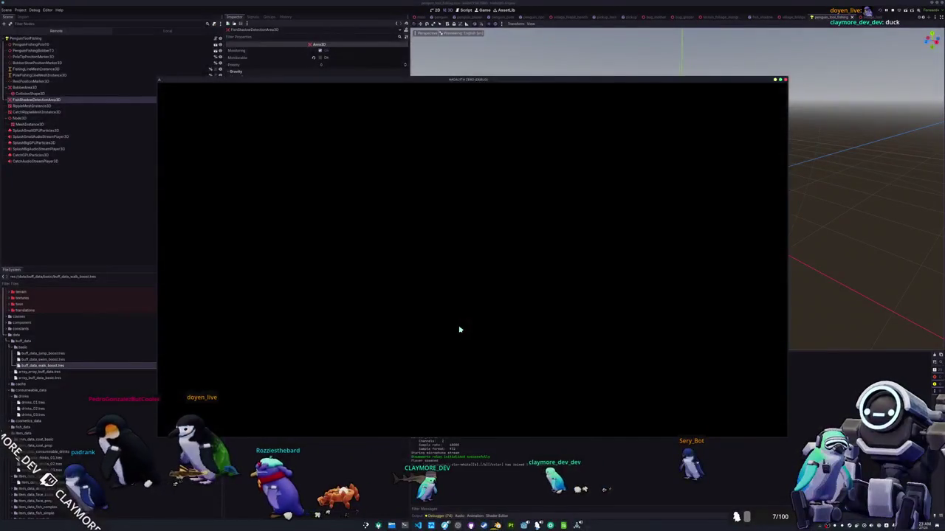
key("Tab")
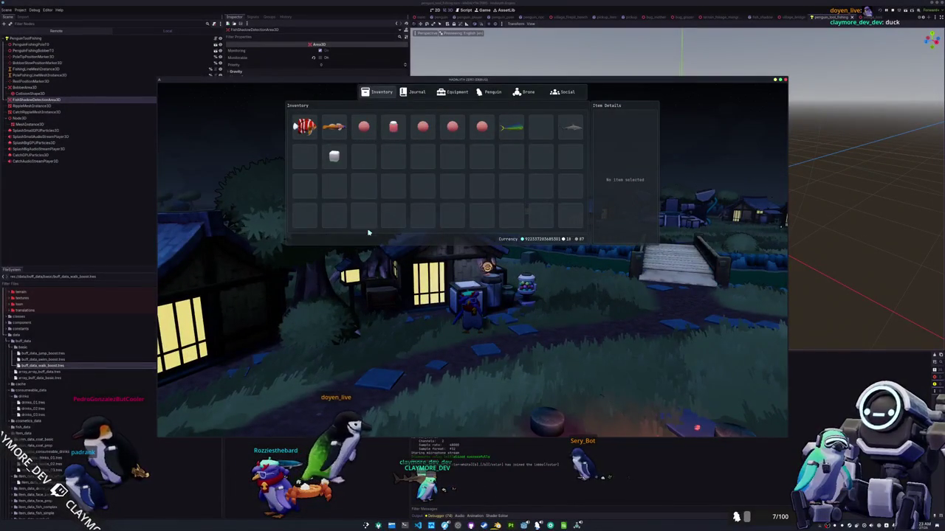
key("Tab")
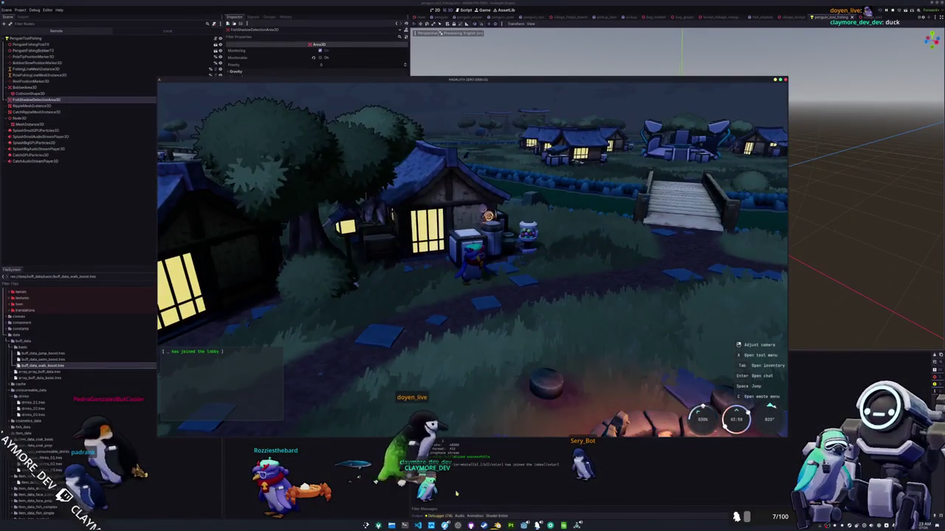
key("F8")
key("alt+Tab")
left_click(444, 364)
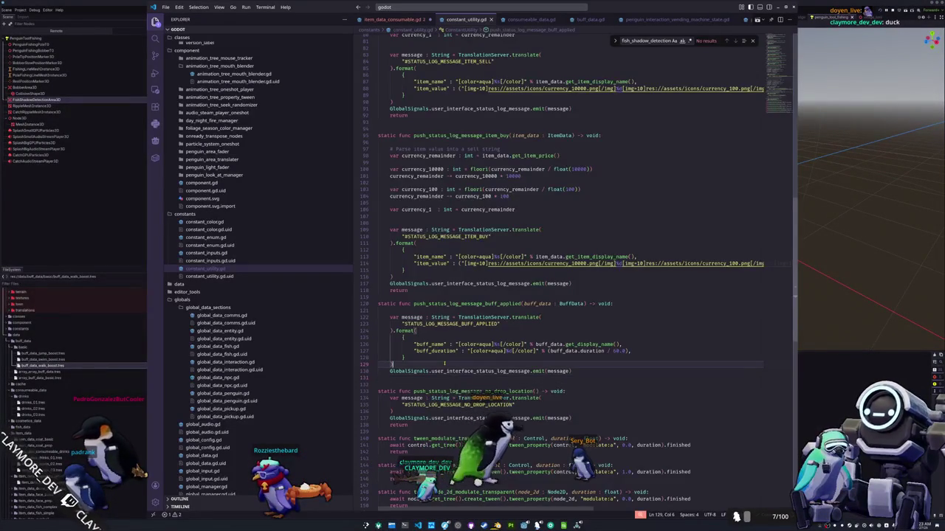
Add a return statement after the emit call in the buff-applied function.
left_click(439, 310)
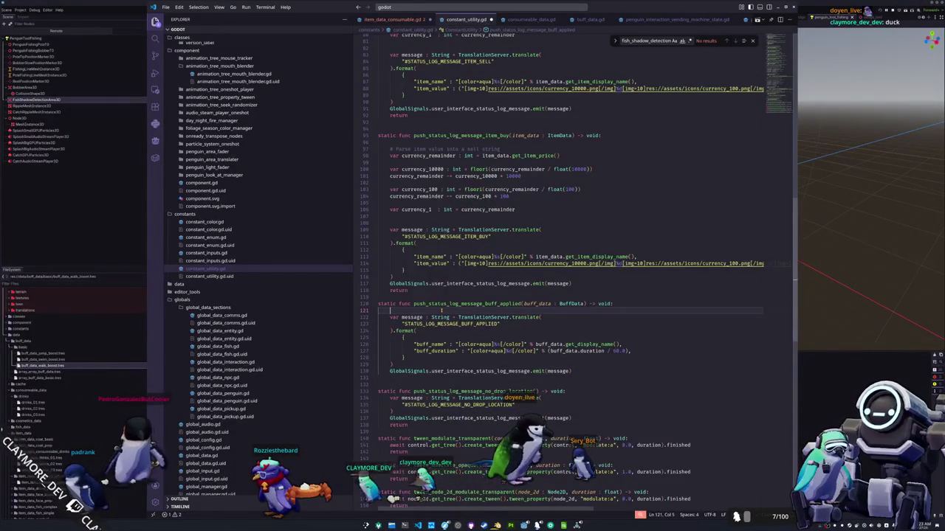
key("Down")
key("Down")
key("Down")
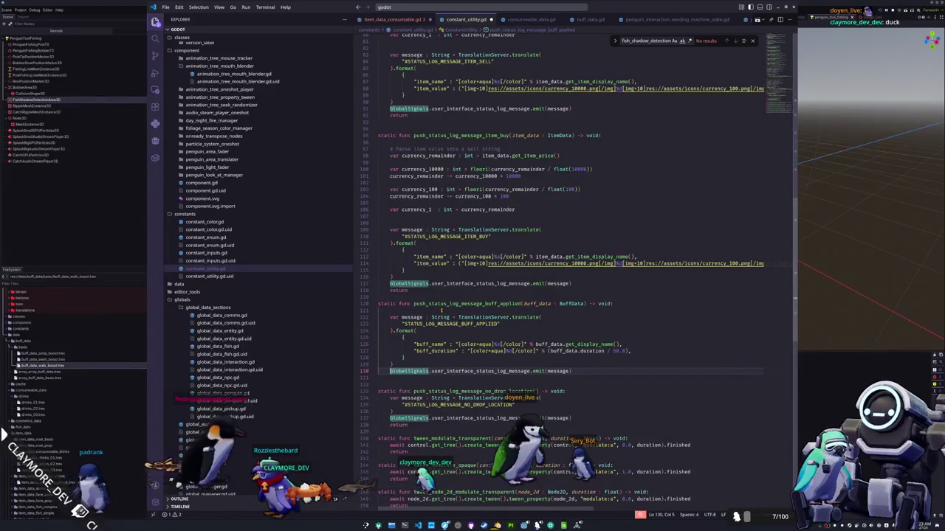
key("Down")
key("Return")
type("return")
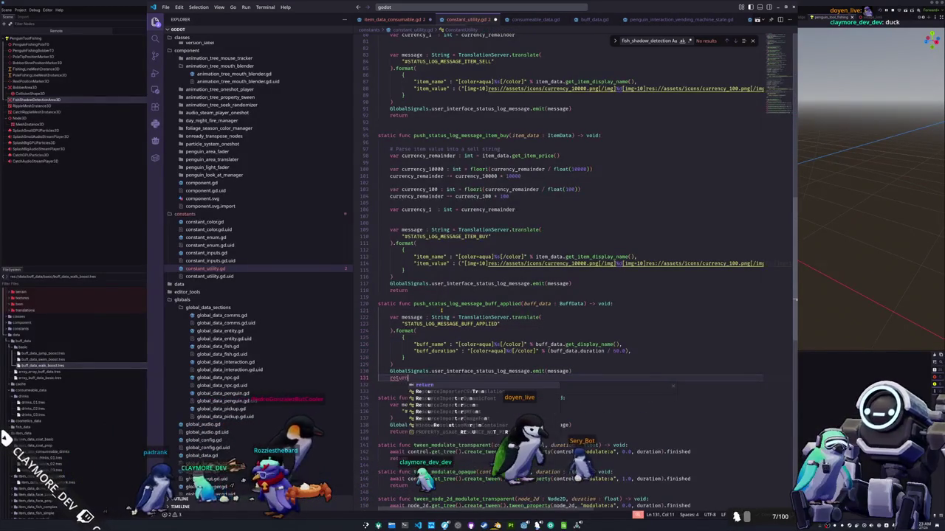
key("Escape")
key("Up")
key("Up")
key("Up")
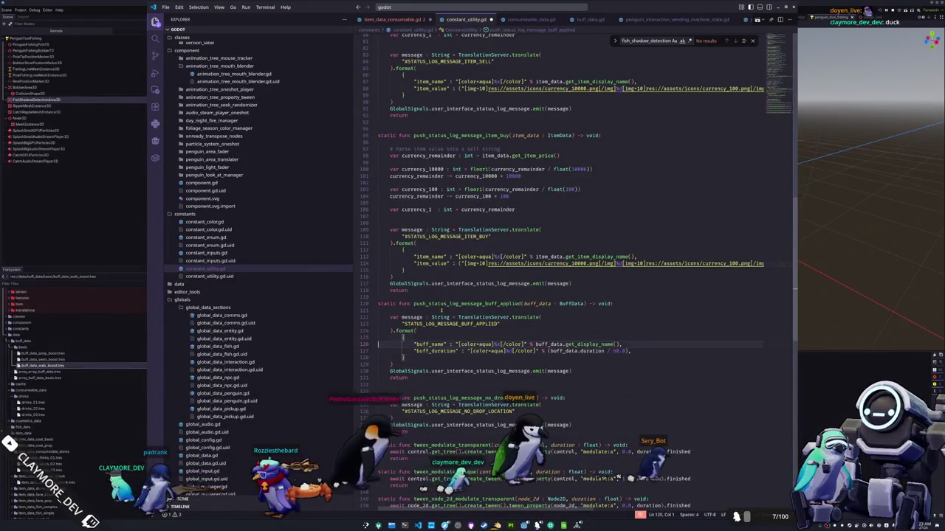
key("Up")
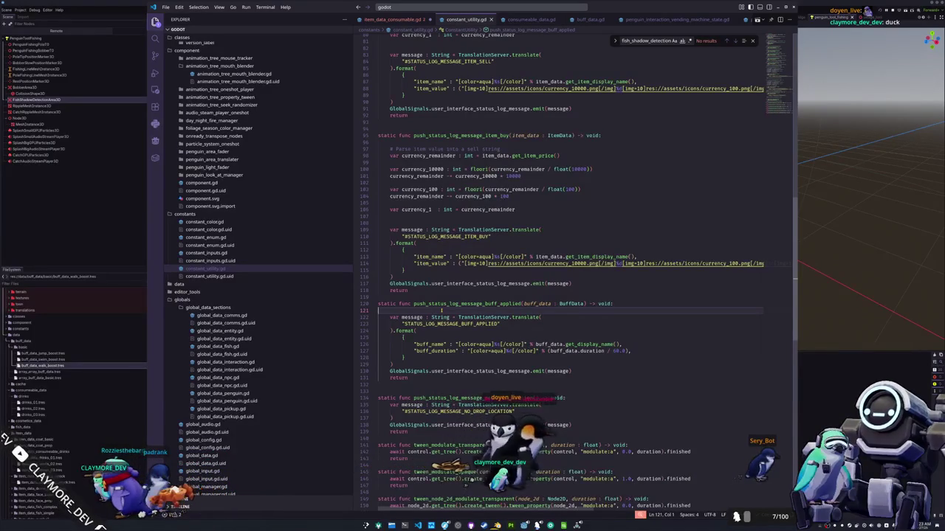
Inspect the push_status_log_message_buff_applied call in item_data_consumable.gd.
left_click(387, 20)
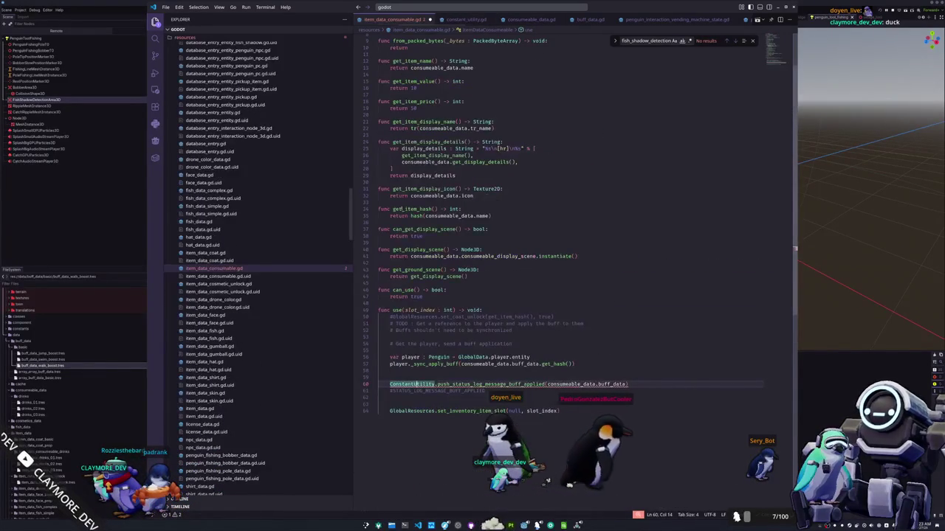
key("shift+Down")
key("shift+End")
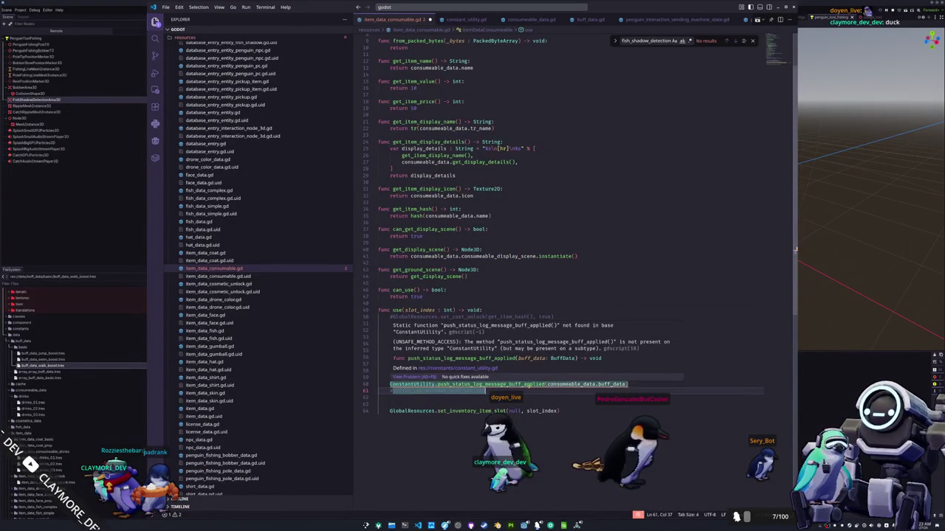
double_click(491, 384)
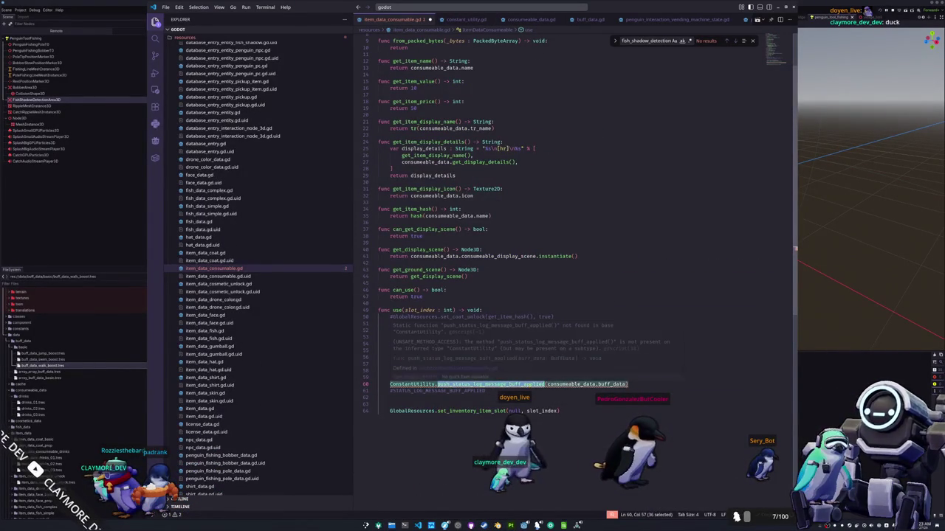
Run 'Reload Window' in VS Code, then relaunch the game and open its inventory.
key("ctrl+p")
key("ctrl+shift+p")
type("reload window")
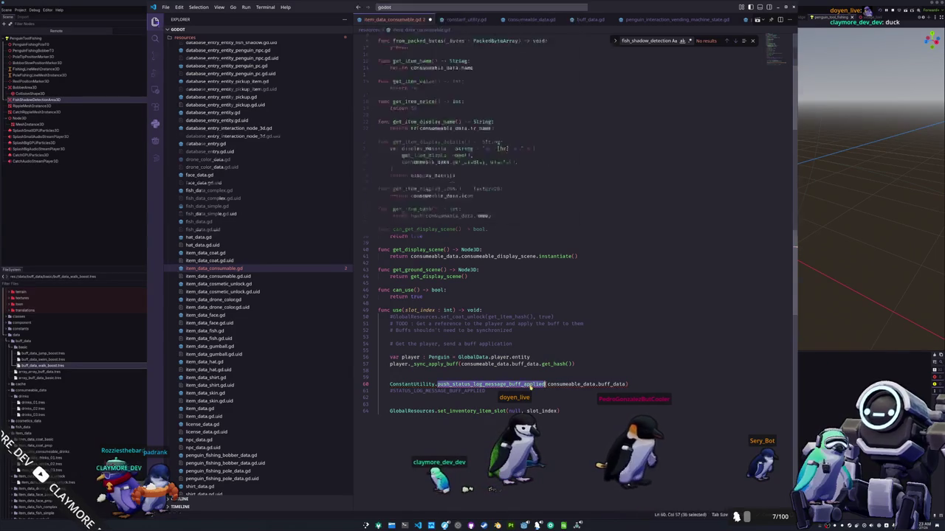
key("Return")
key("F5")
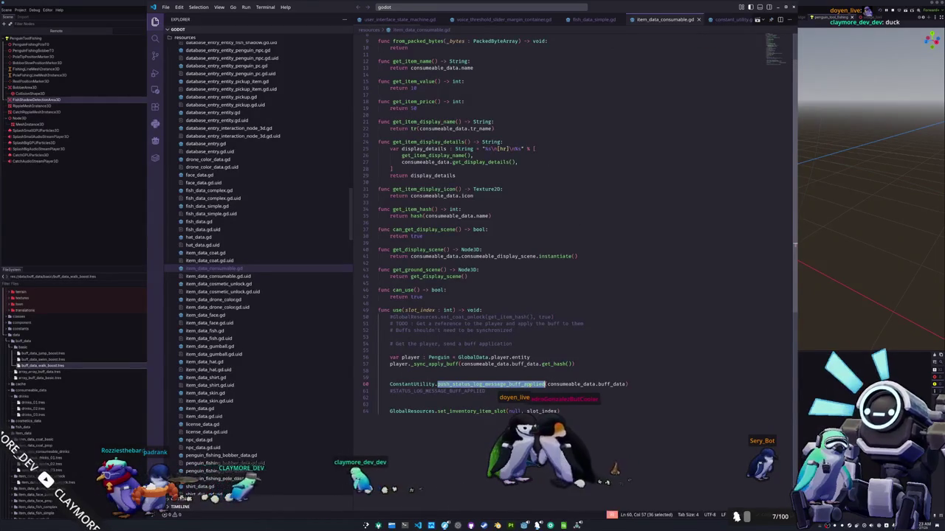
key("Tab")
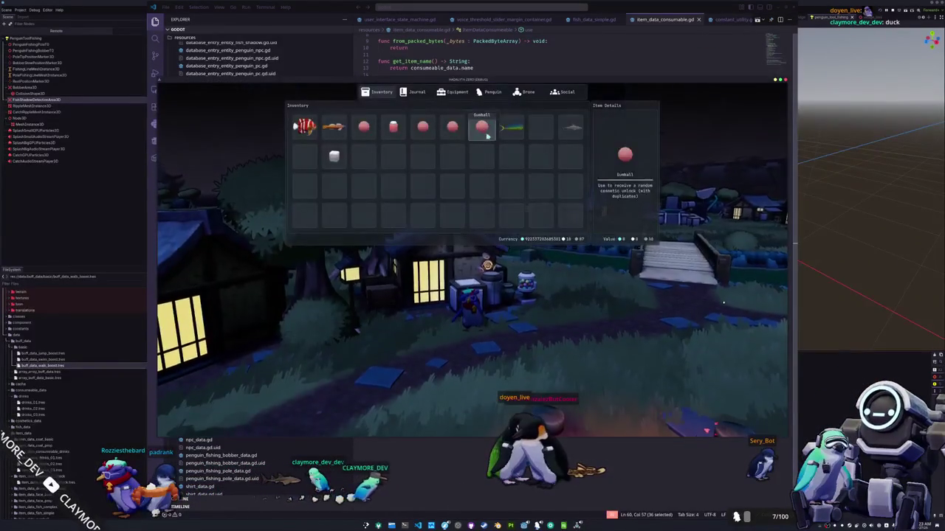
Use a consumable to test, then delete the stray character before the buff-applied message key.
left_click(344, 169)
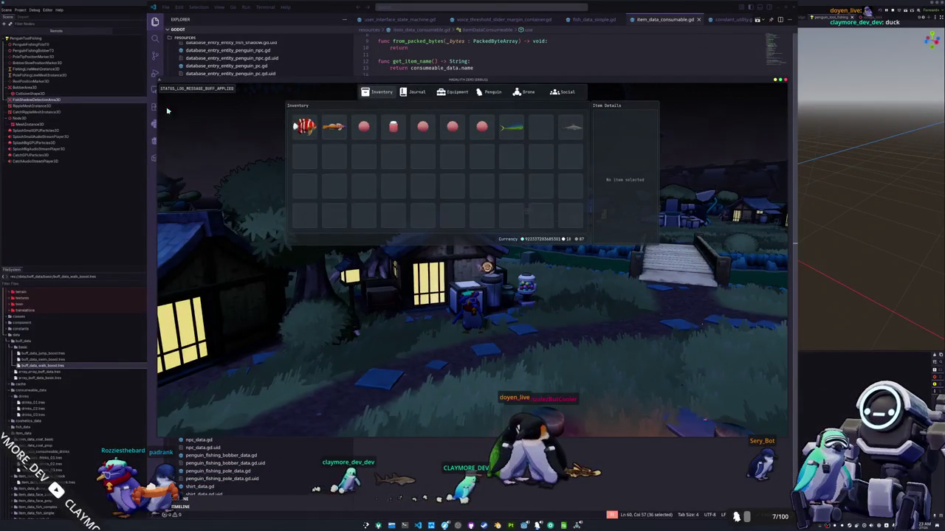
key("alt+F4")
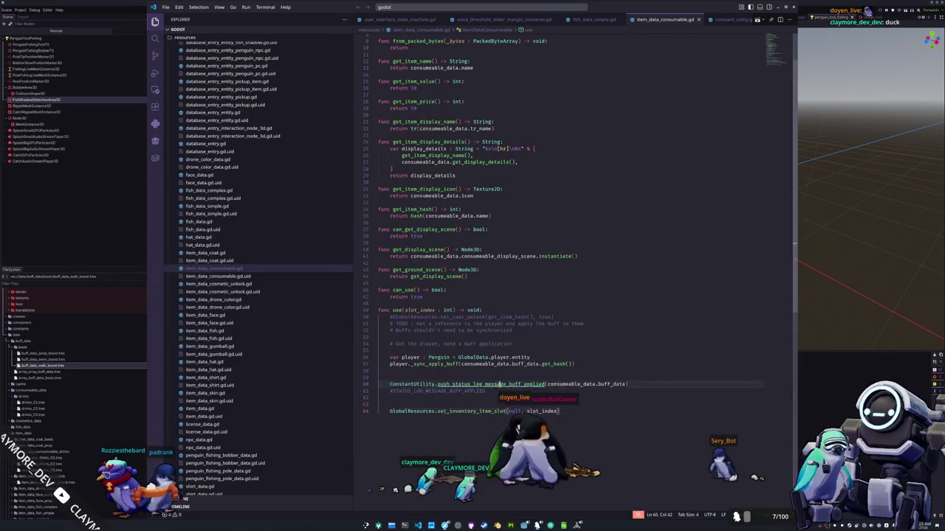
left_click(499, 385, "ctrl")
double_click(405, 236)
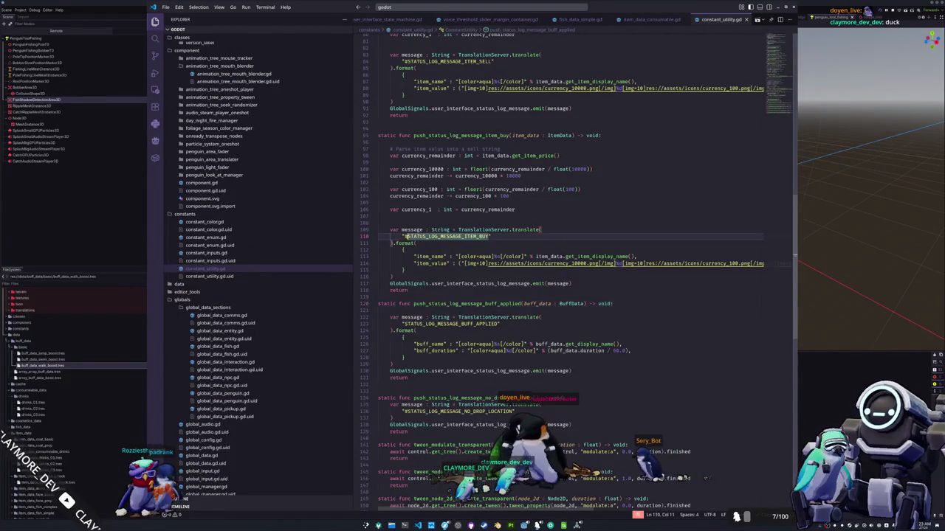
left_click(401, 323)
type("#")
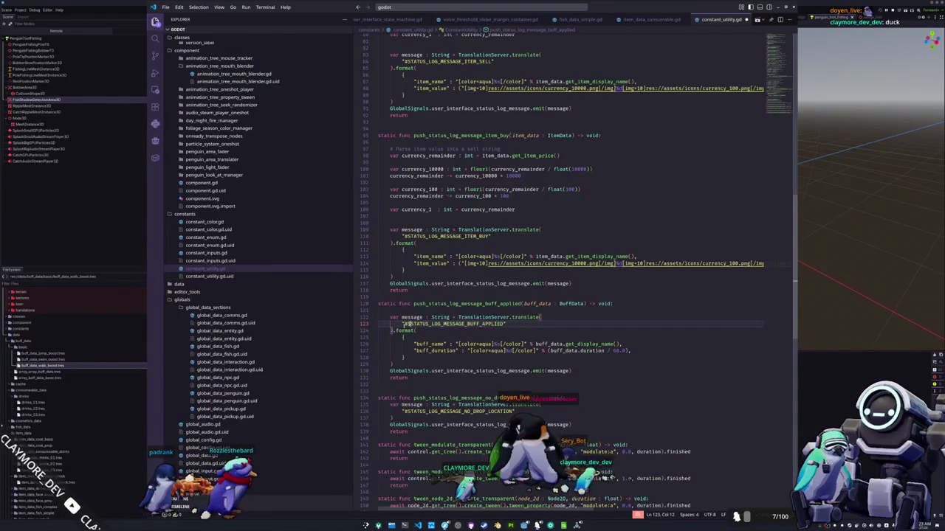
key("BackSpace")
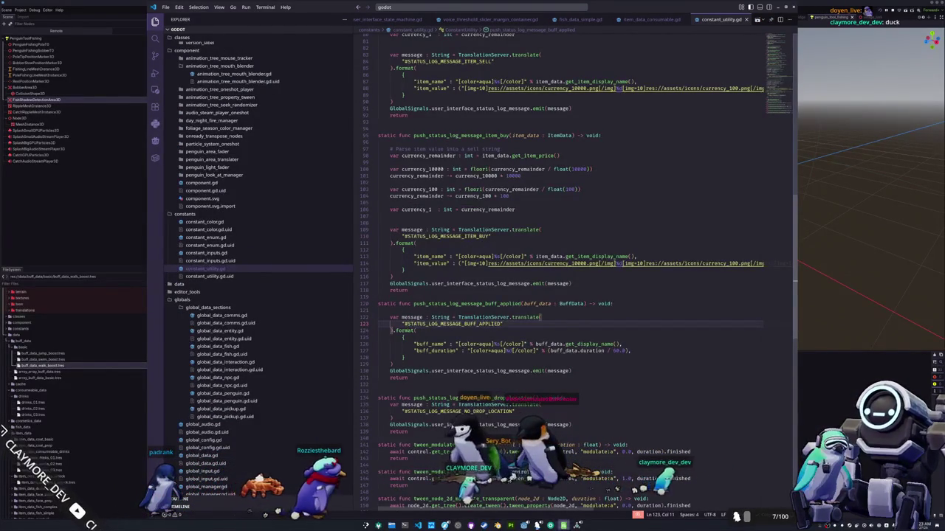
Drink the Red Algae Juice in the game to show 'Applied Walk Boost for 5 minutes'.
key("alt+Tab")
right_click(394, 128)
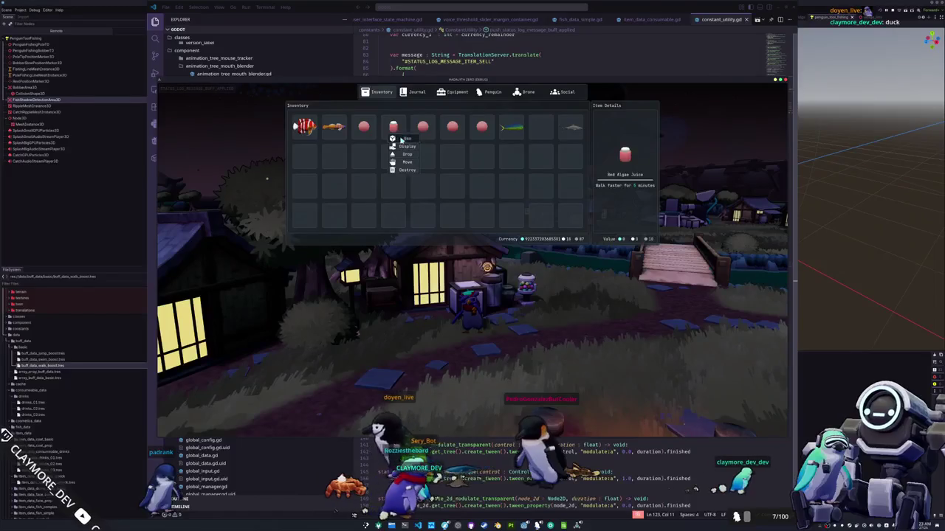
left_click(404, 138)
Walk the penguin to the vending machine and open its stock.
key("Escape")
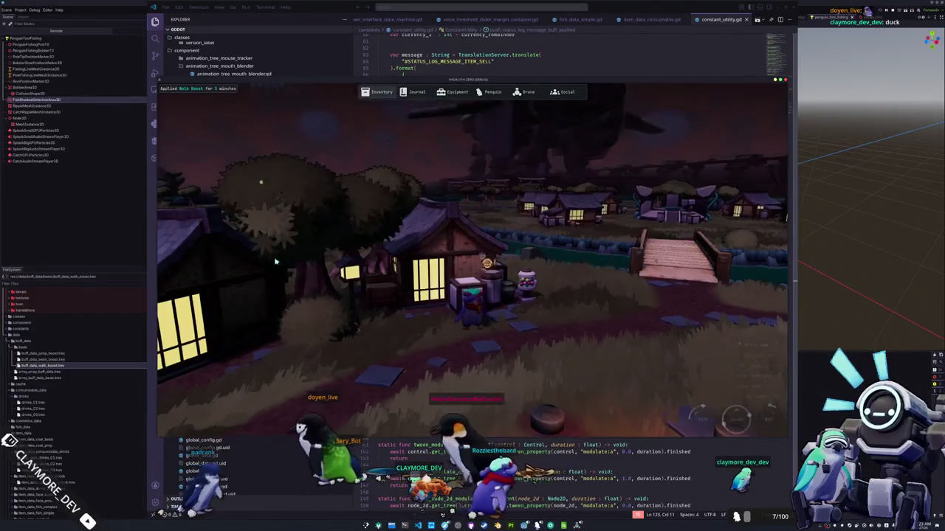
key("a")
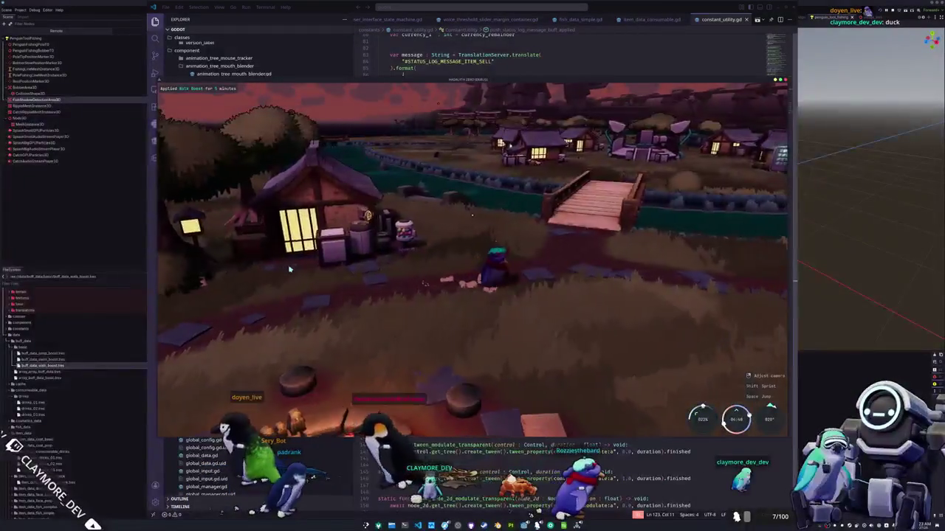
key("a")
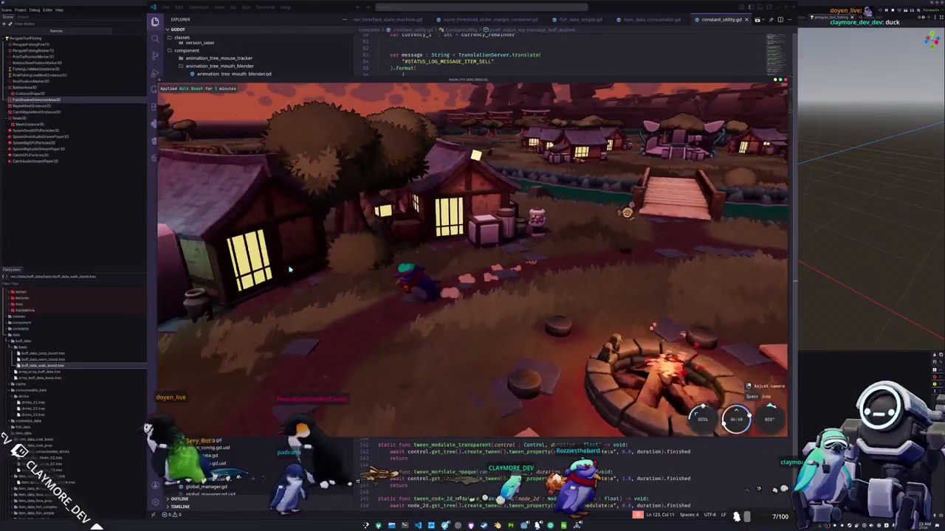
key("e")
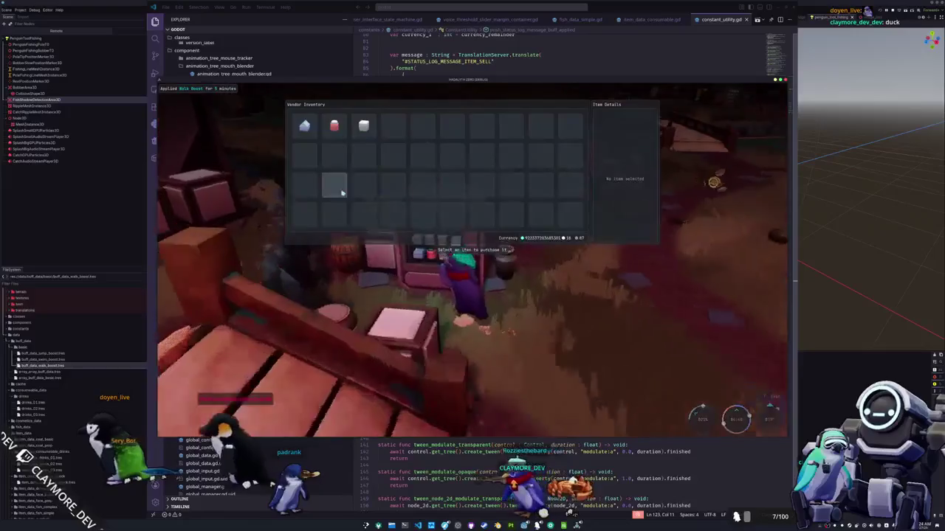